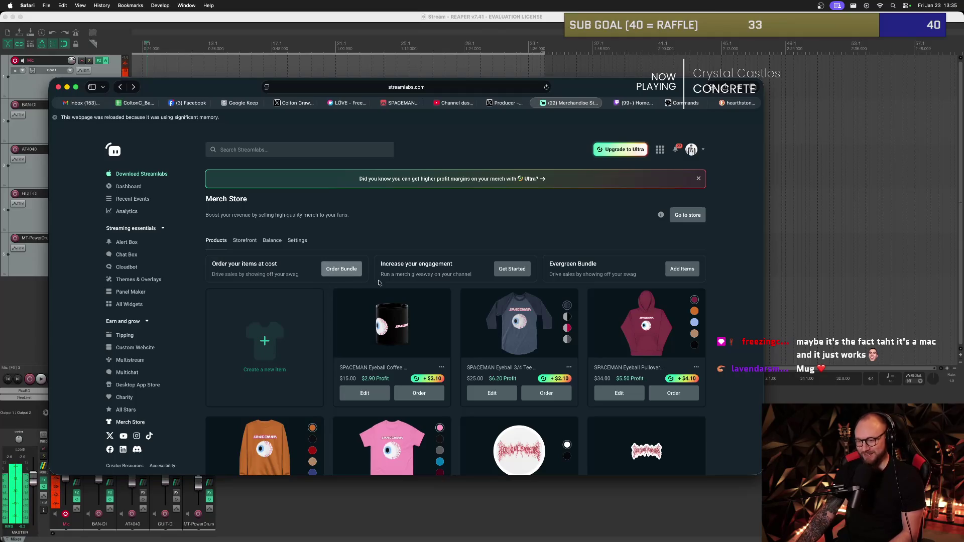
Create a new item and open the Camouflage Trucker Hat from the Headwear catalog in the designer.
scroll(508, 296, "down", 5)
scroll(508, 296, "up", 5)
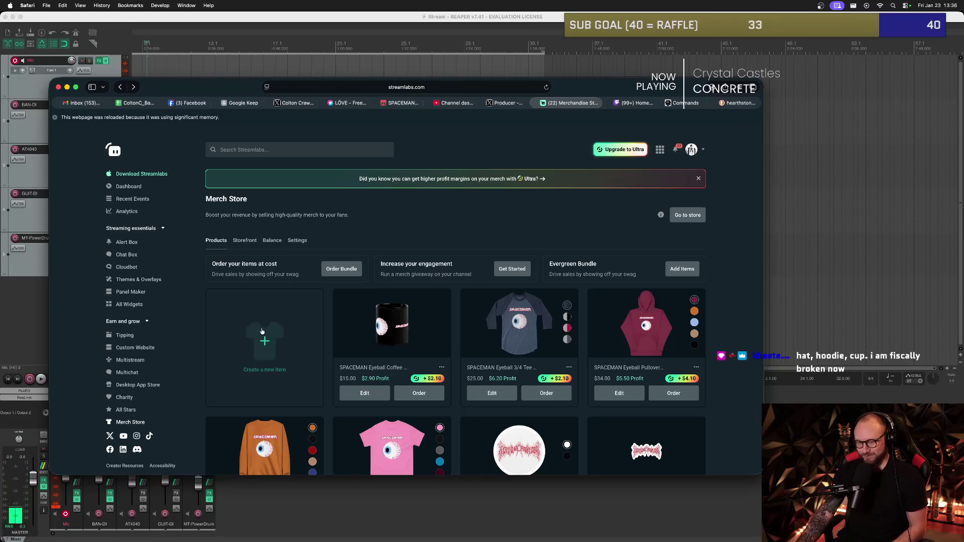
left_click(266, 354)
scroll(410, 296, "down", 15)
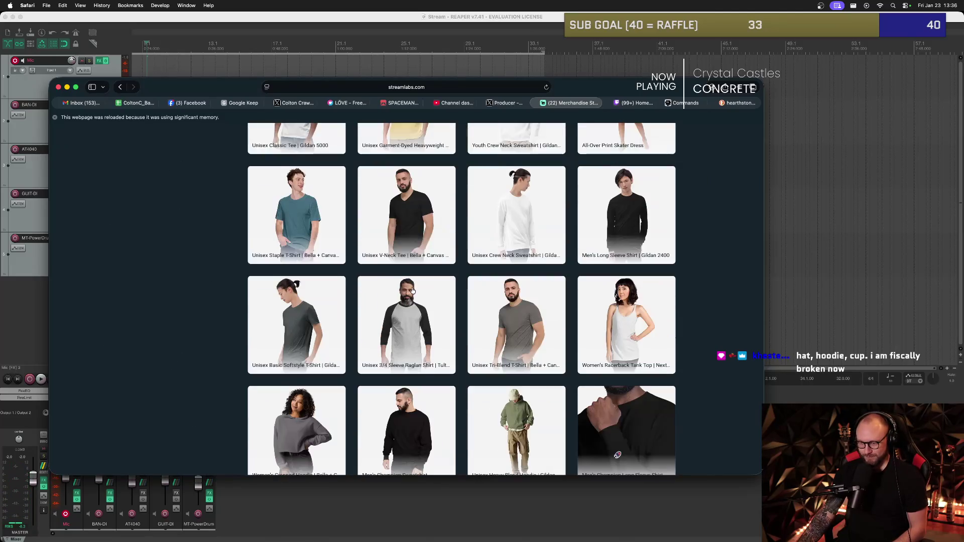
scroll(410, 296, "up", 15)
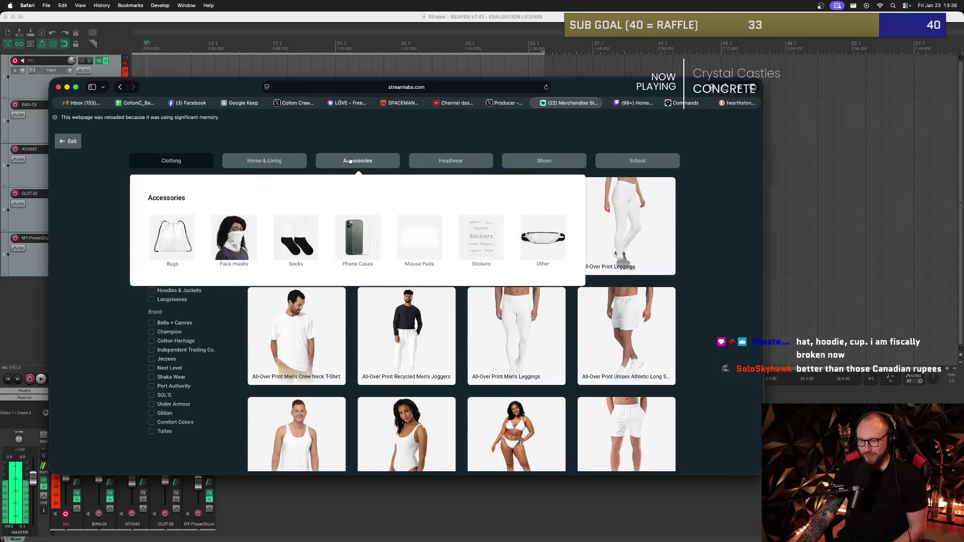
left_click(440, 158)
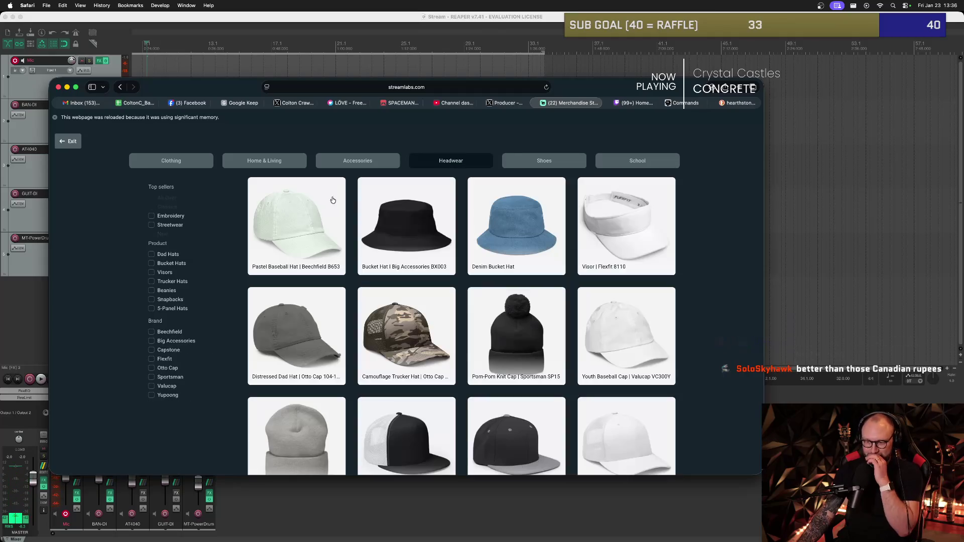
left_click(370, 315)
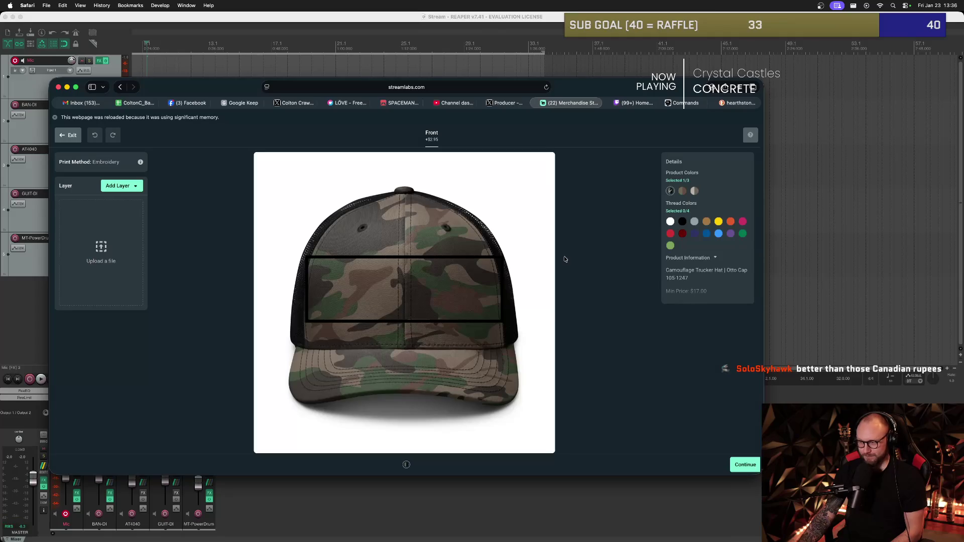
Add two more camo colour options to the trucker hat, then exit the designer.
left_click(682, 190)
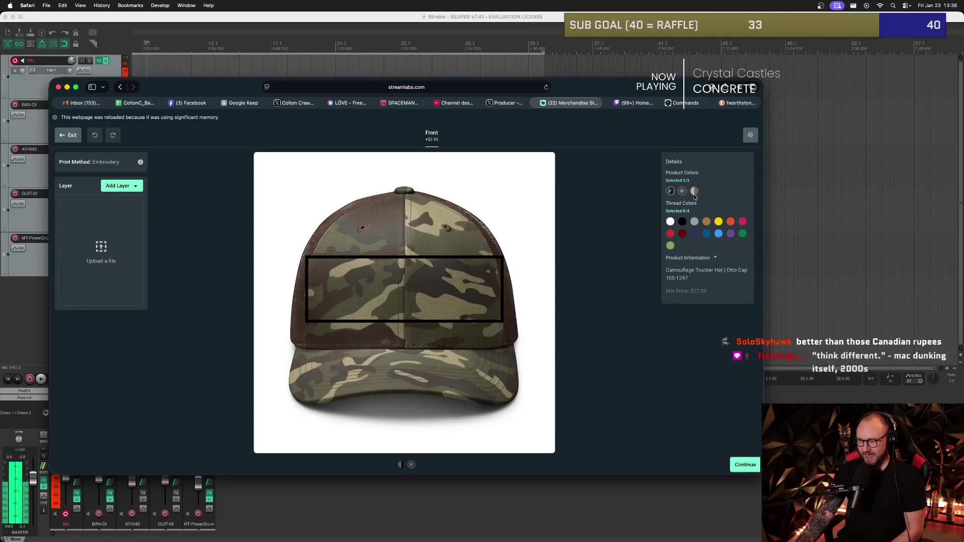
left_click(693, 191)
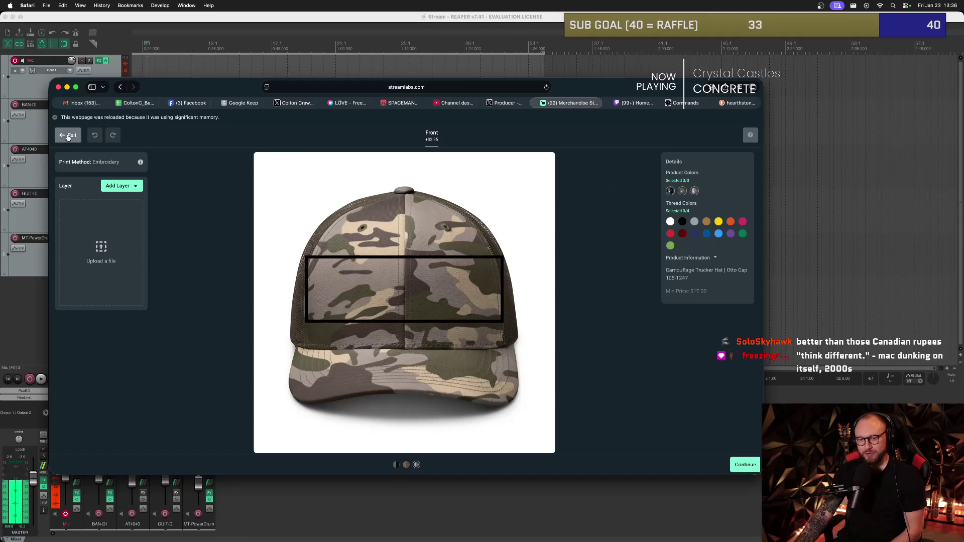
left_click(68, 135)
Filter the Headwear catalog to Snapbacks and open the Classic Snapback for designing.
mouse_move(354, 168)
mouse_move(432, 164)
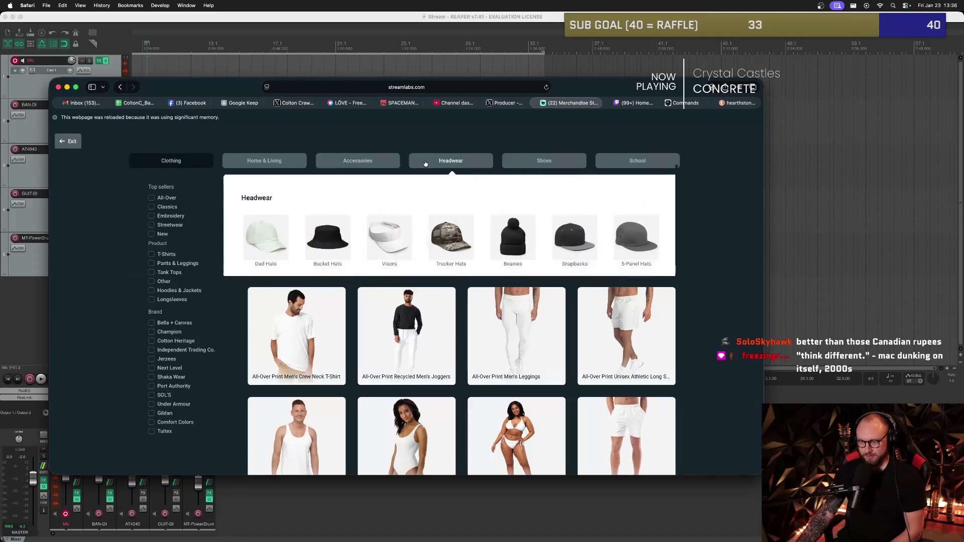
left_click(451, 240)
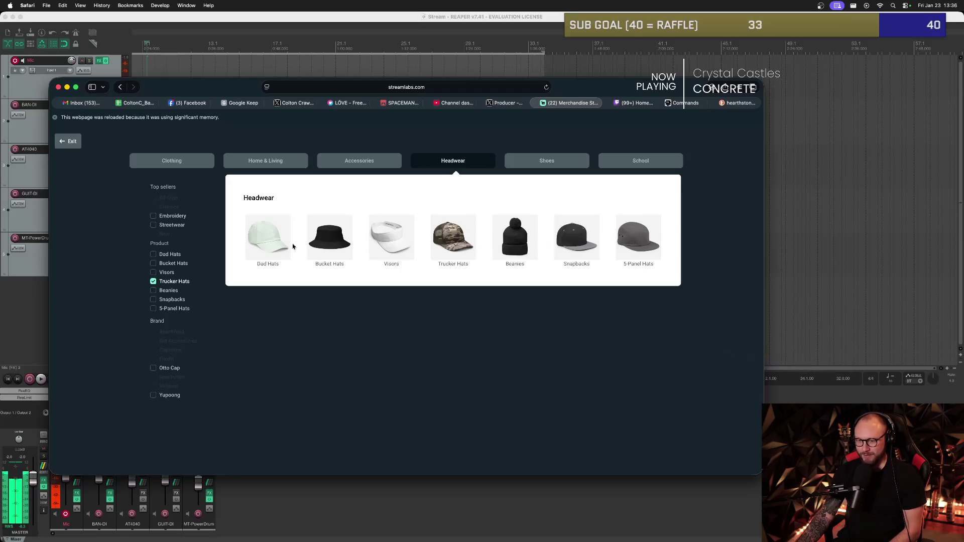
left_click(581, 245)
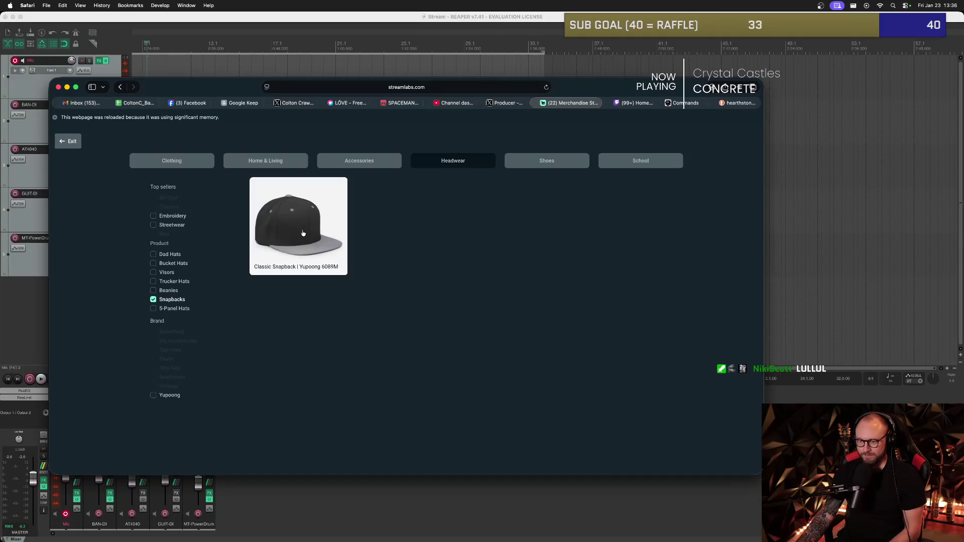
left_click(303, 234)
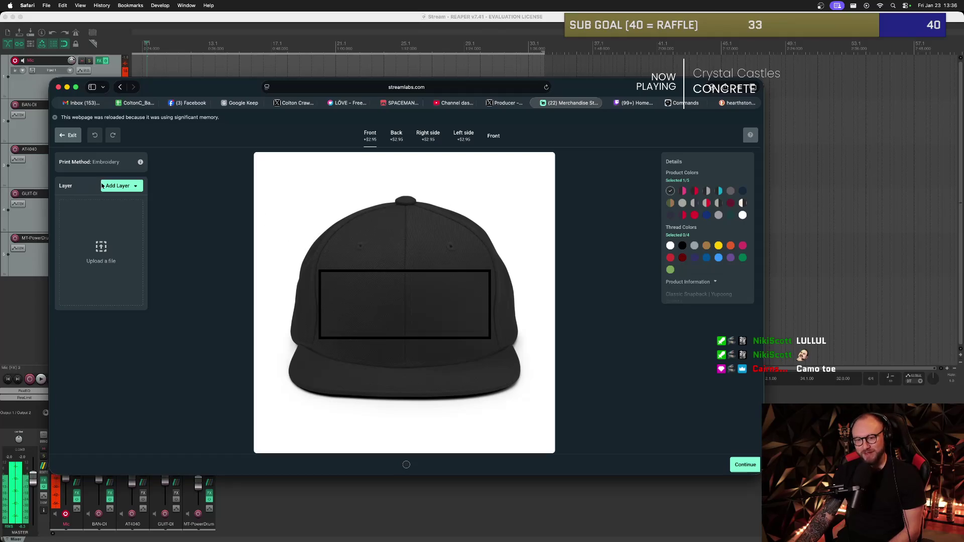
Place logo_merch.png from the Media Gallery on the snapback front and add the black-and-red colour.
left_click(121, 186)
left_click(118, 197)
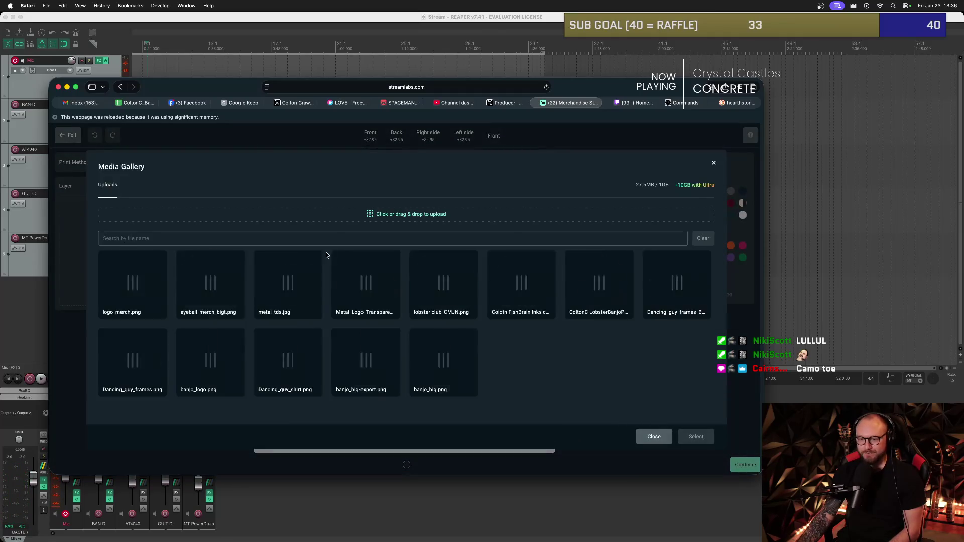
left_click(694, 438)
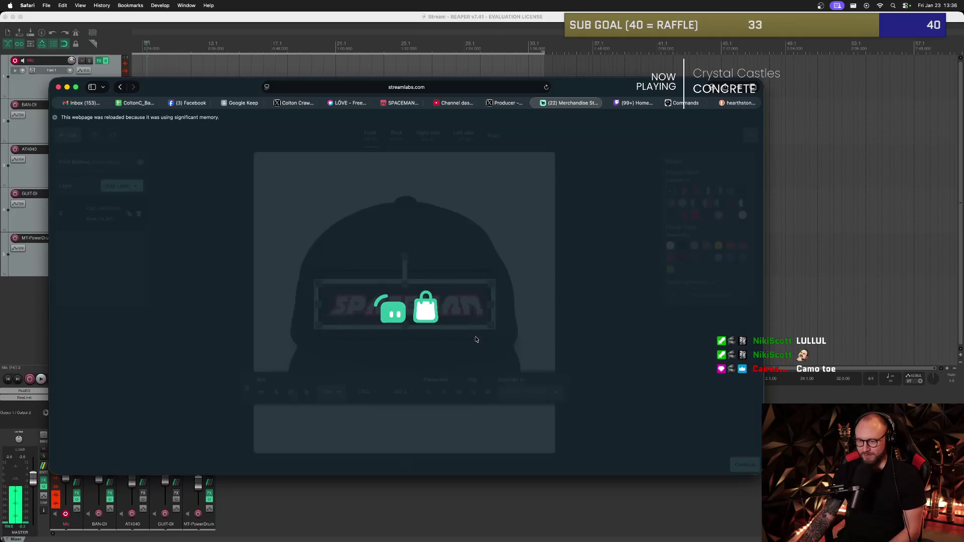
left_click(530, 276)
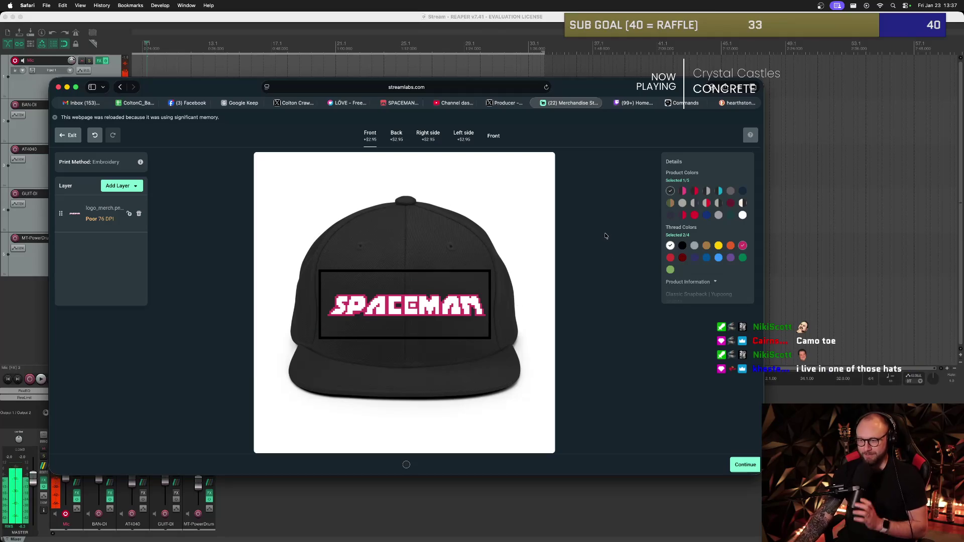
left_click(692, 192)
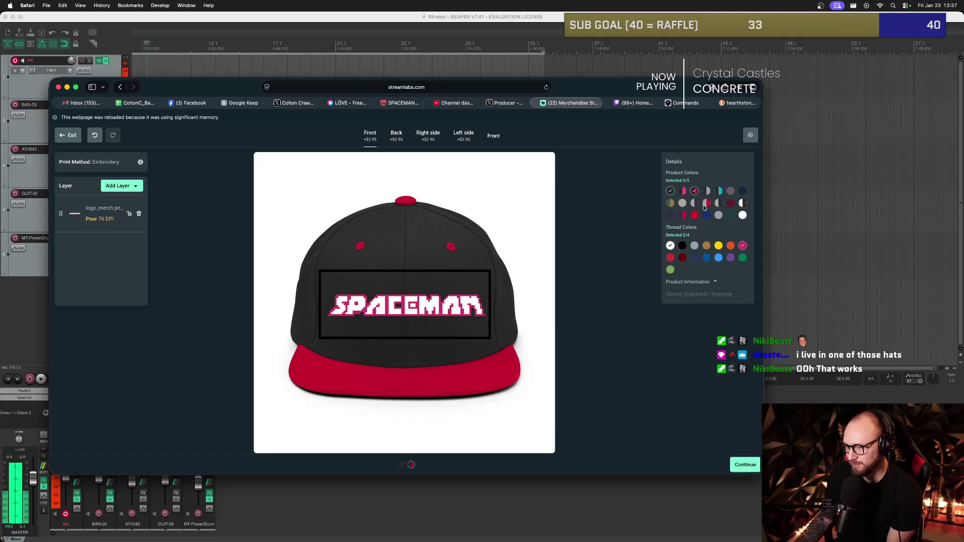
Add grey/red, maroon and black/teal cap colours, drop plain black, and continue.
left_click(705, 205)
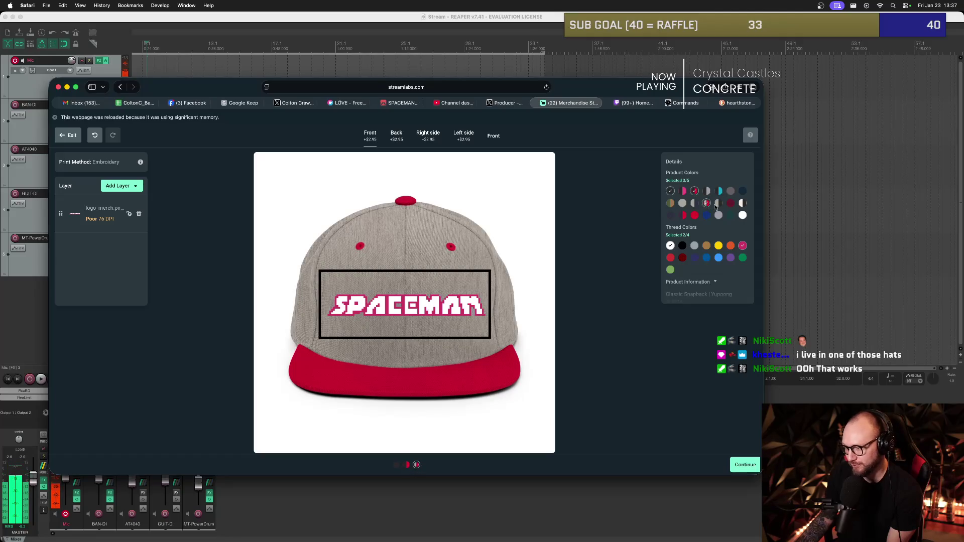
left_click(731, 203)
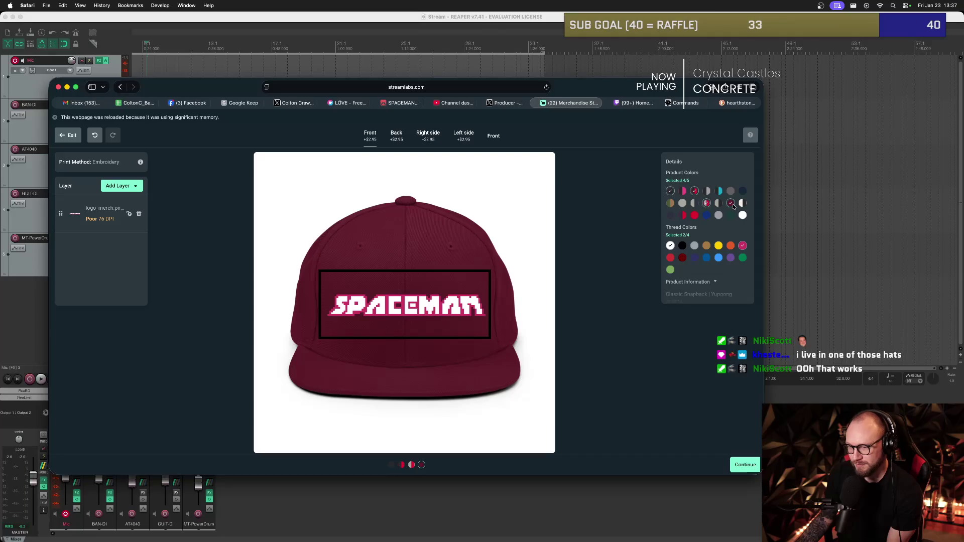
left_click(671, 191)
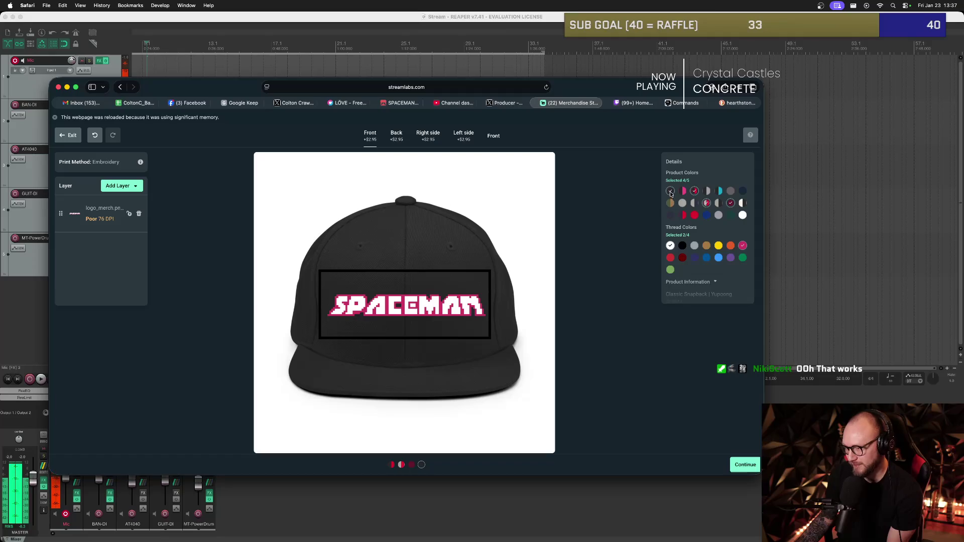
left_click(718, 191)
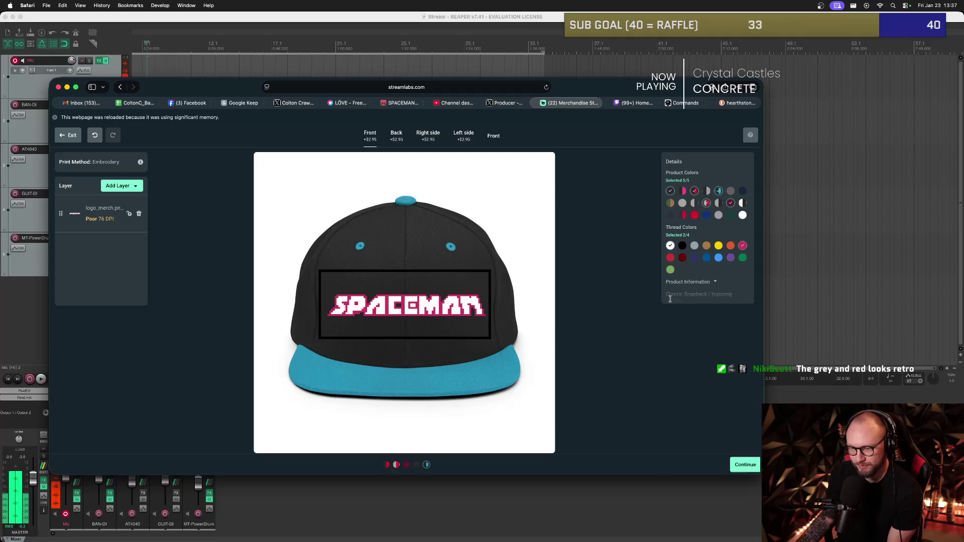
left_click(752, 468)
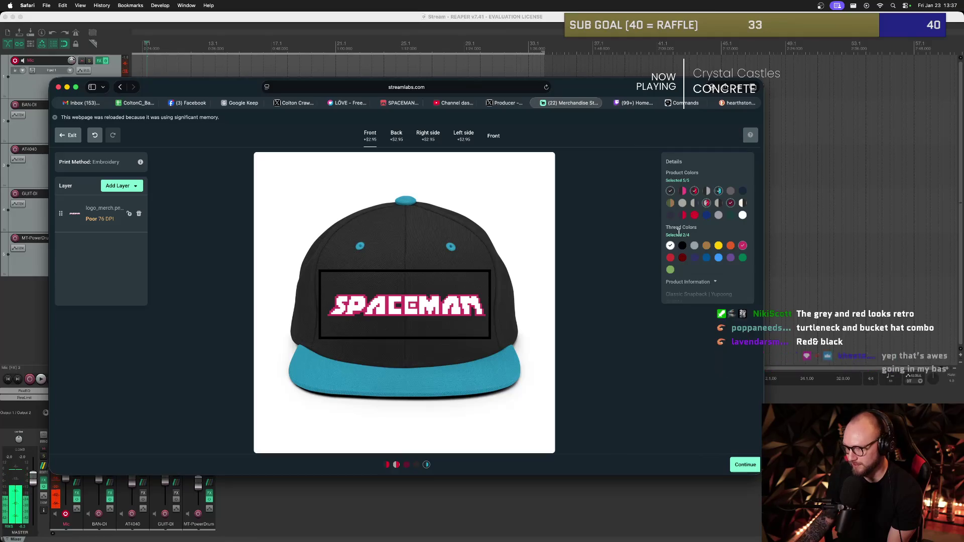
Restore plain black as a cap colour, retry continuing, then reload the store page.
scroll(698, 281, "down", 1)
scroll(699, 283, "up", 1)
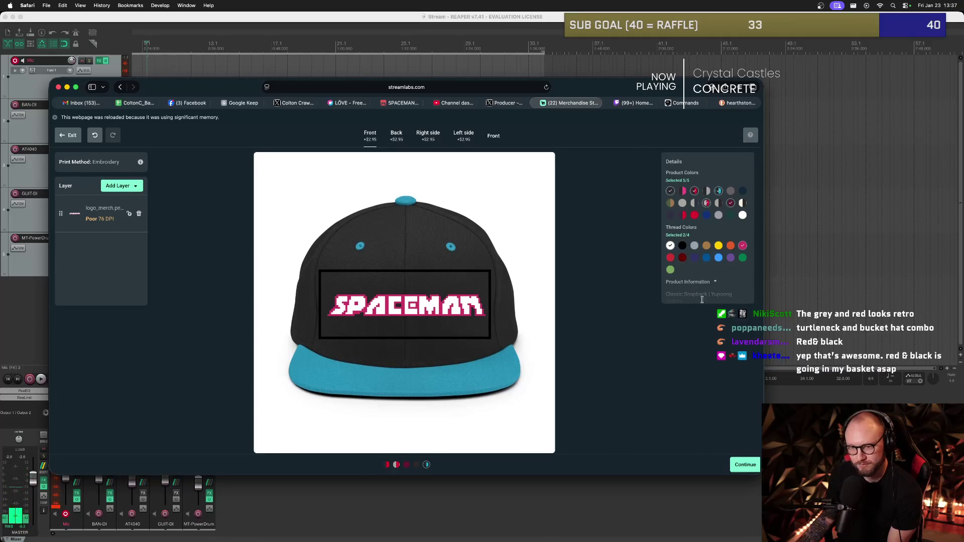
left_click(670, 191)
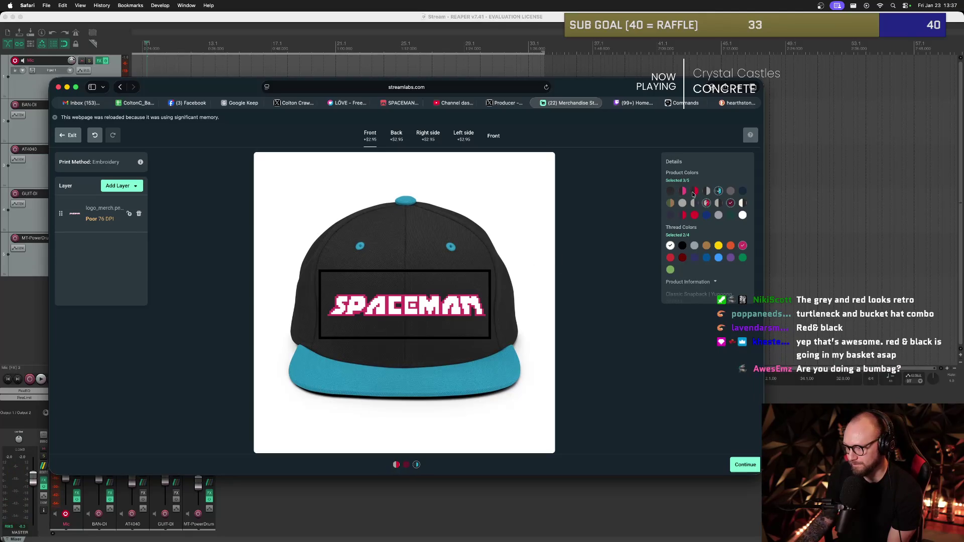
left_click(670, 191)
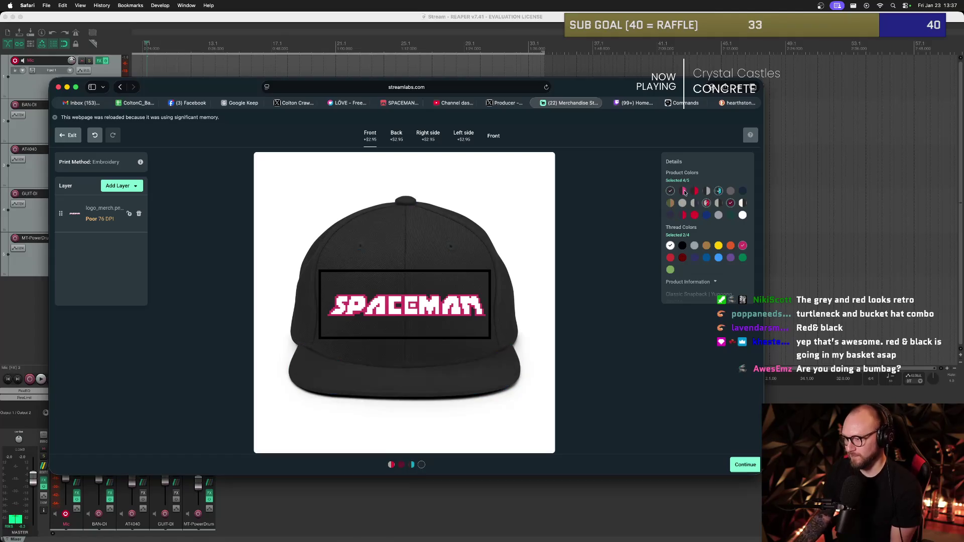
left_click(694, 255)
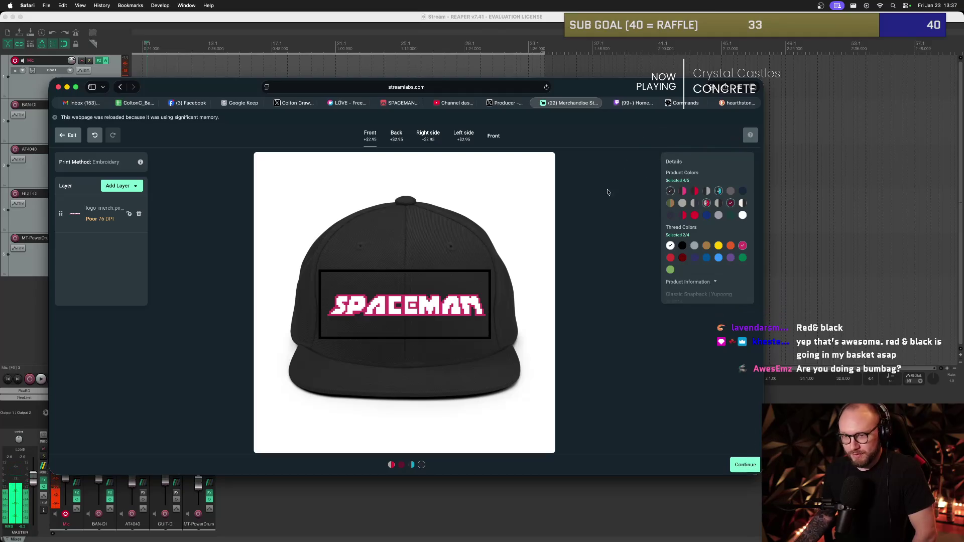
key("super+r")
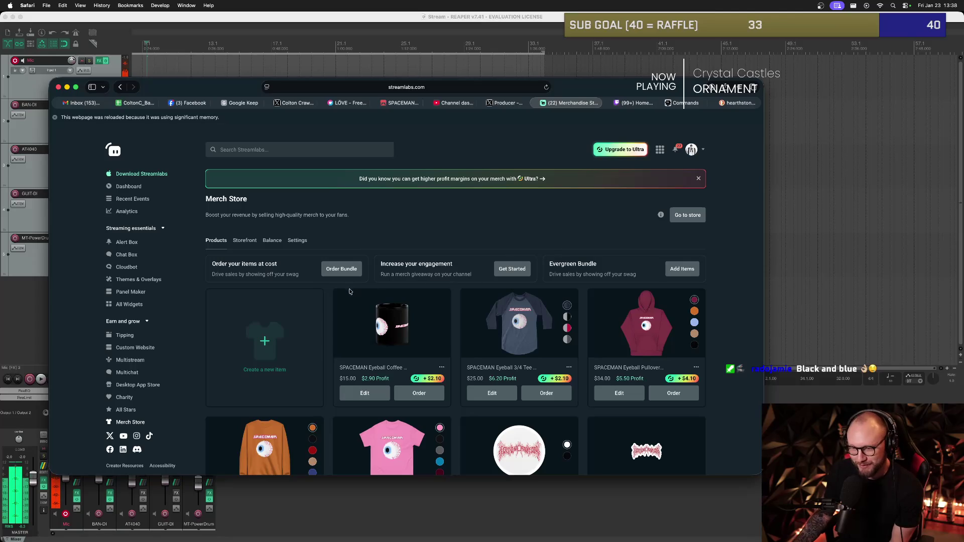
Start a new item and filter the Headwear catalog to Snapbacks only.
left_click(290, 332)
scroll(397, 269, "down", 3)
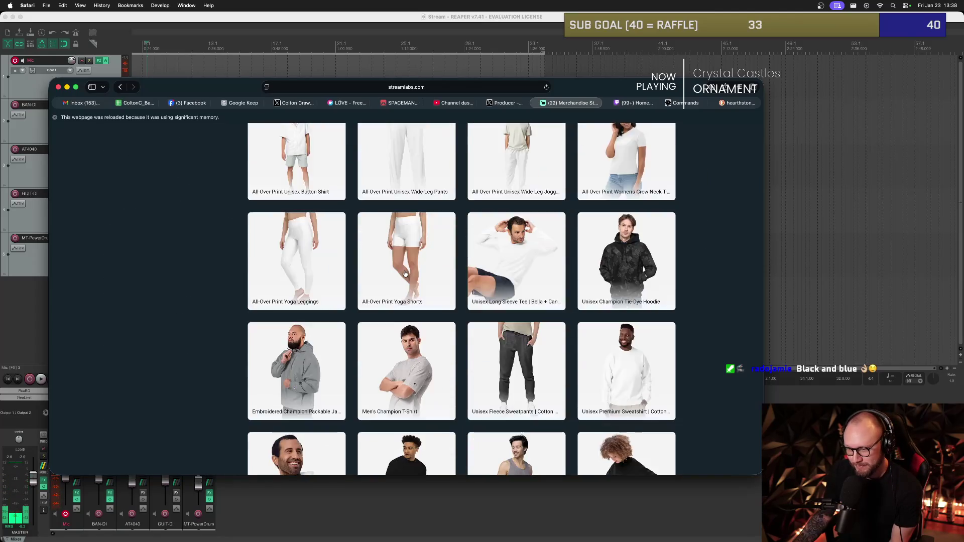
scroll(397, 269, "up", 2)
mouse_move(451, 162)
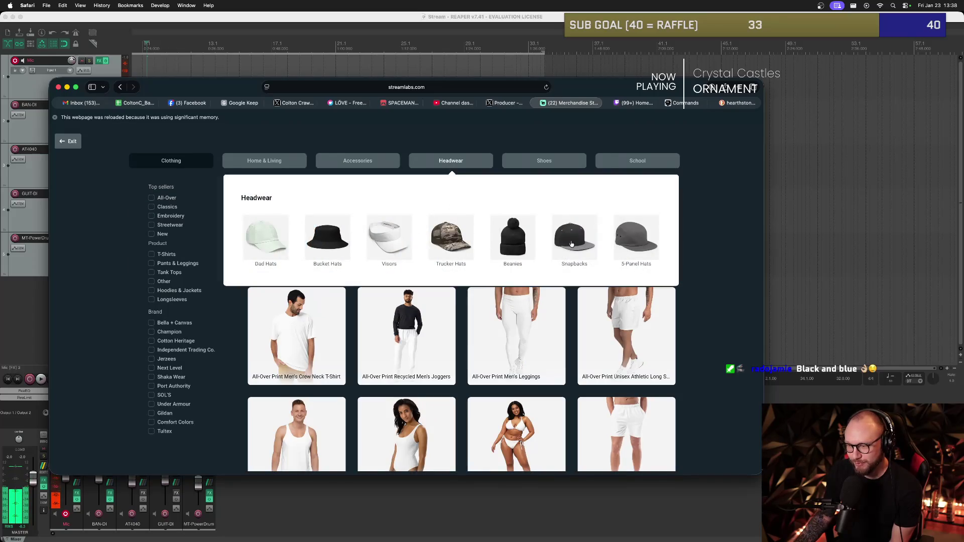
left_click(575, 239)
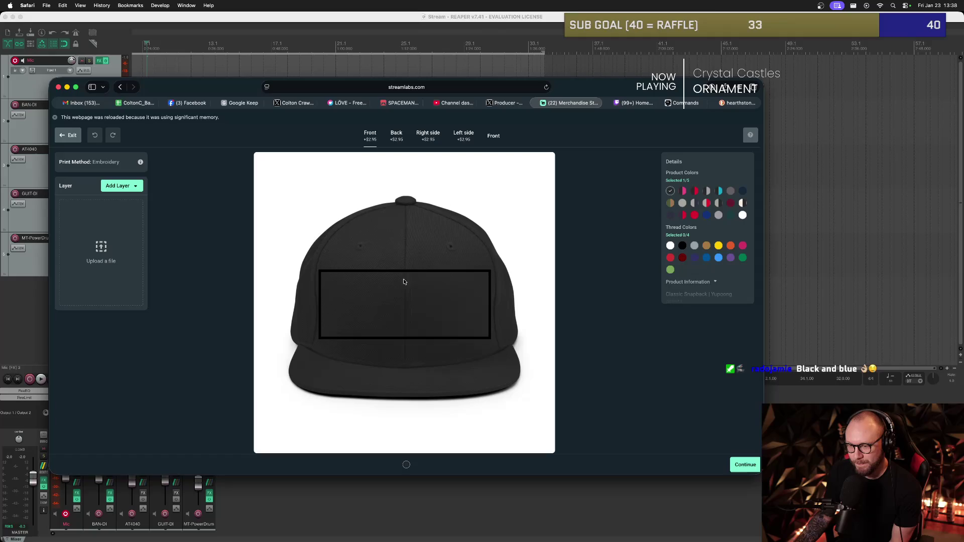
Add logo_merch.png as an uploaded image layer on the snapback front.
left_click(118, 186)
left_click(135, 217)
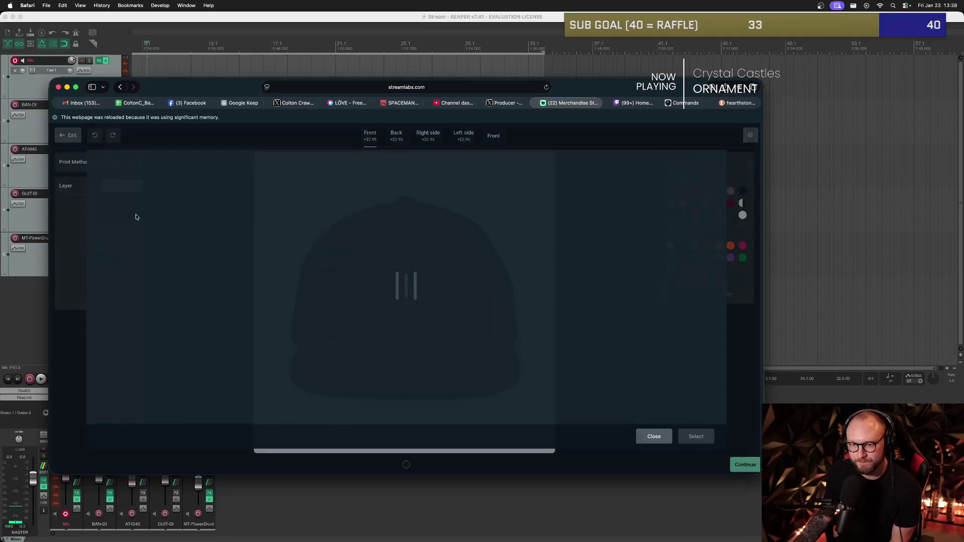
left_click(132, 285)
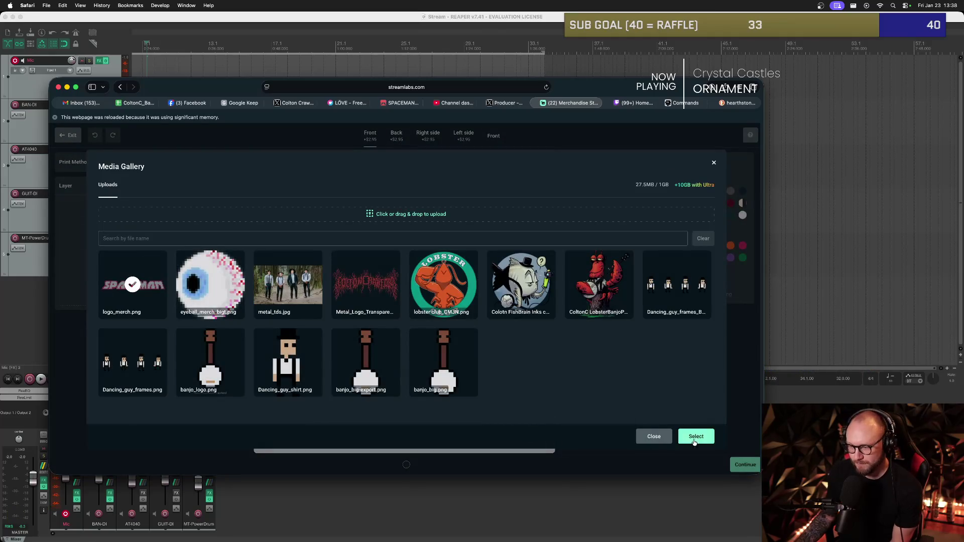
left_click(696, 436)
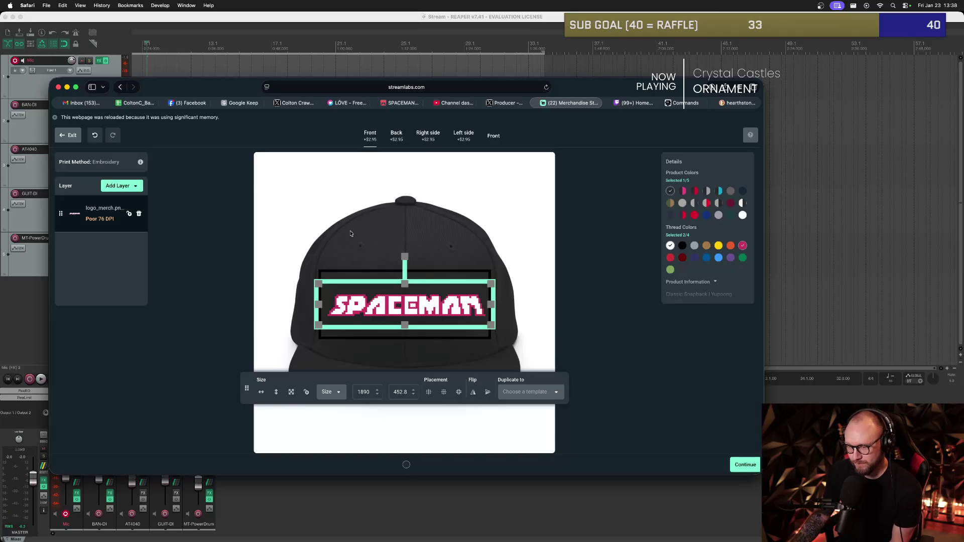
left_click(532, 295)
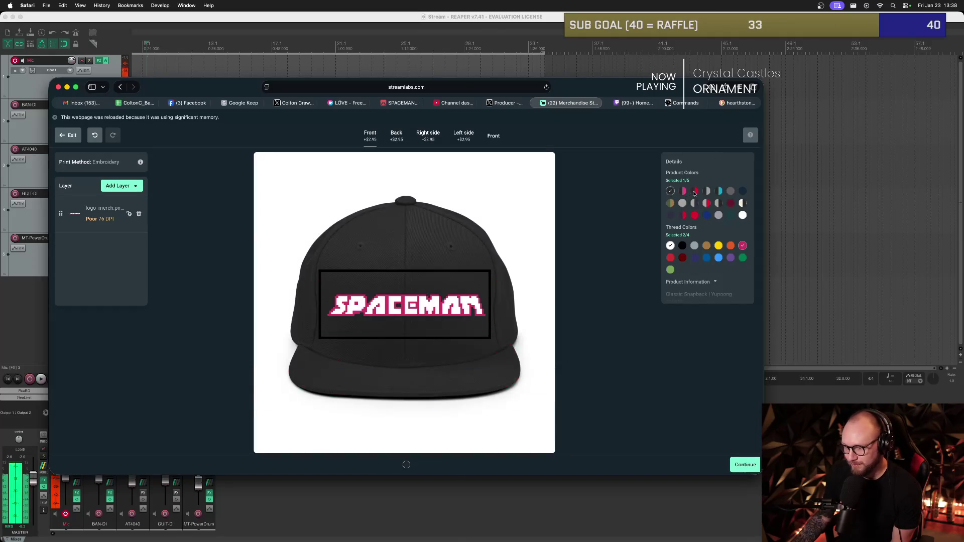
Add black/red, black/teal and grey/red cap colours, trying navy and then removing it.
left_click(694, 192)
left_click(719, 191)
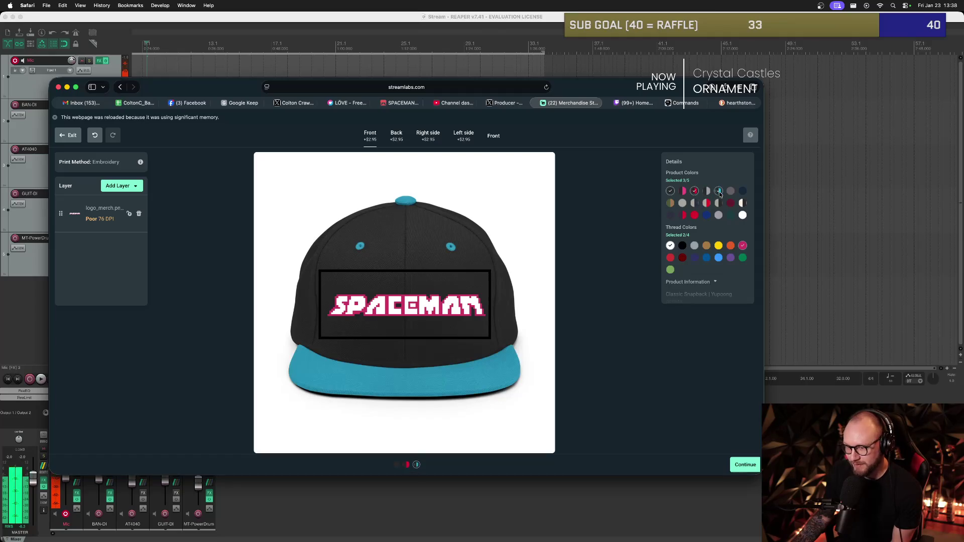
left_click(706, 203)
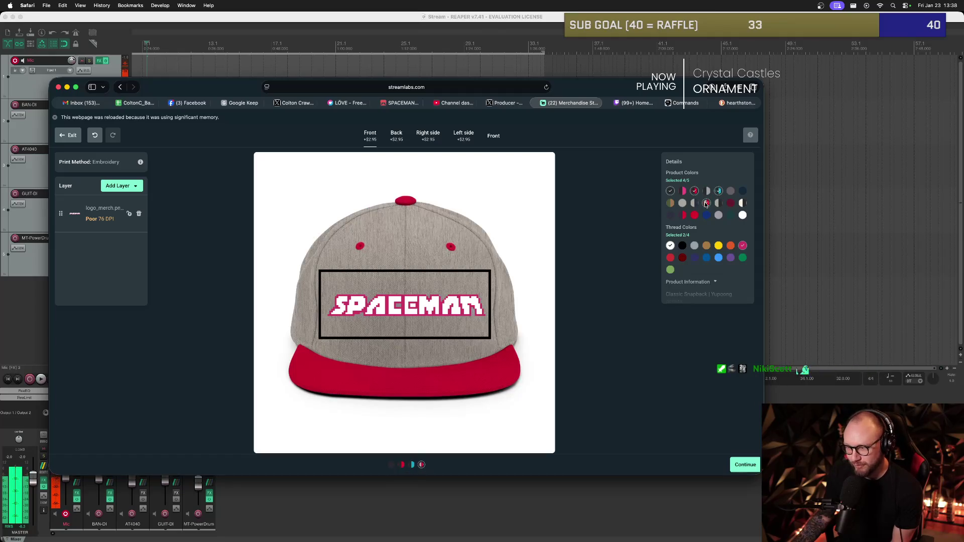
left_click(683, 215)
left_click(671, 215)
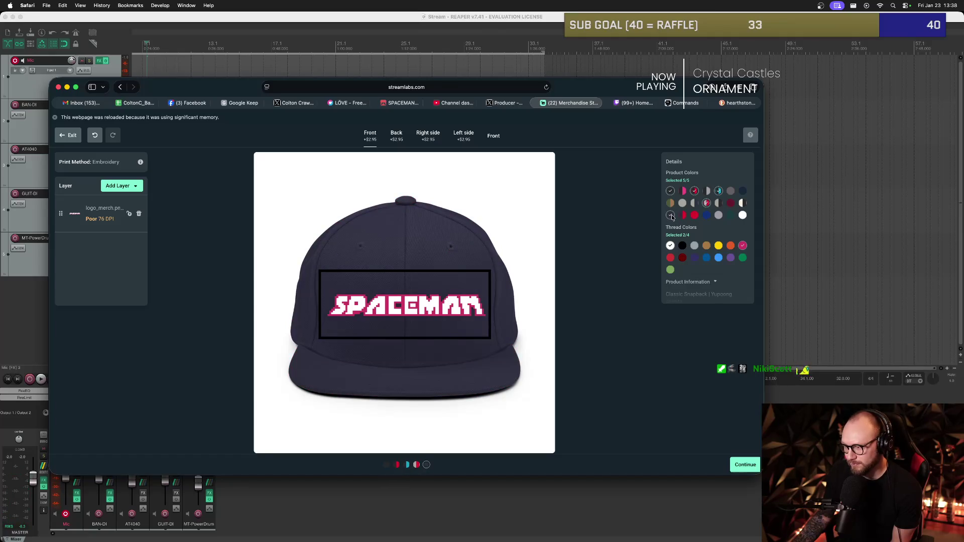
left_click(670, 215)
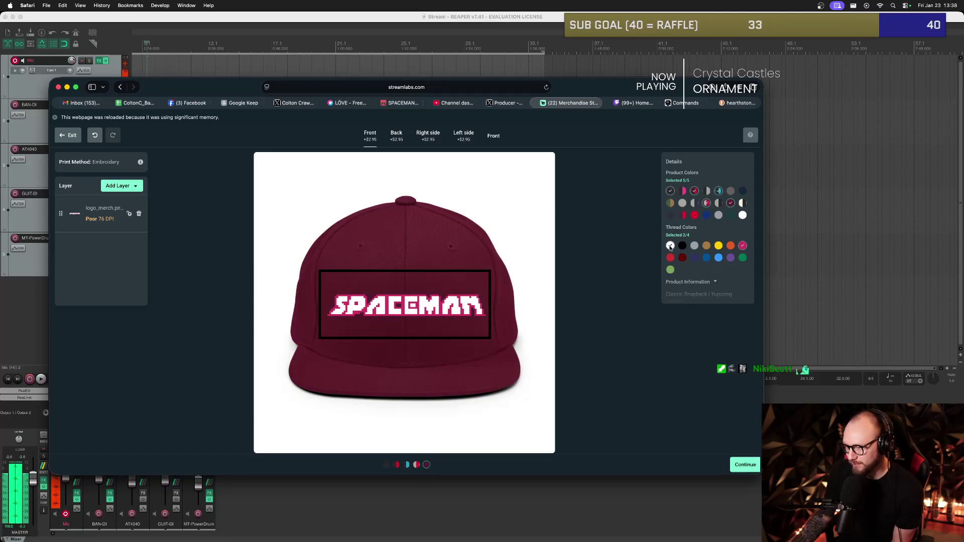
Shrink the SPACEMAN logo slightly, continue, and exit to the product catalog.
left_click(738, 464)
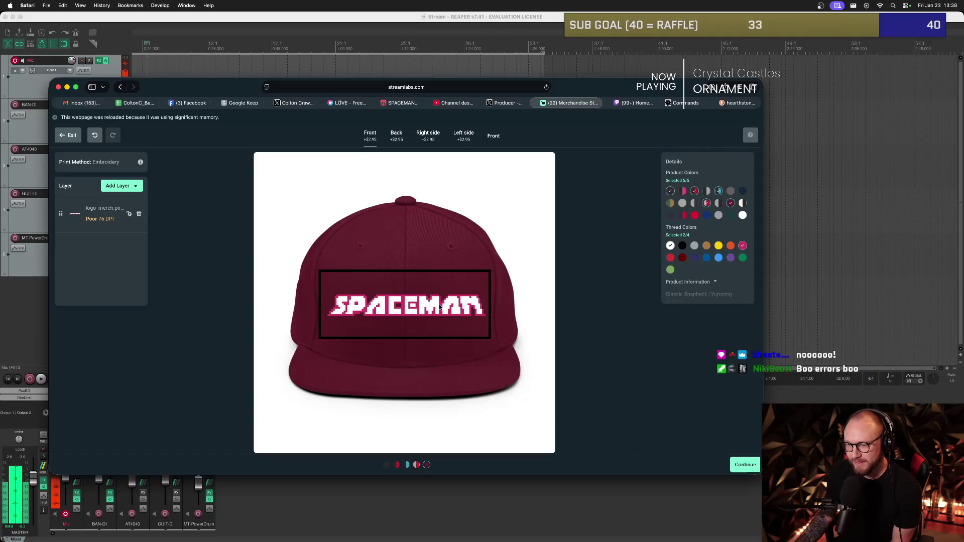
left_click(463, 305)
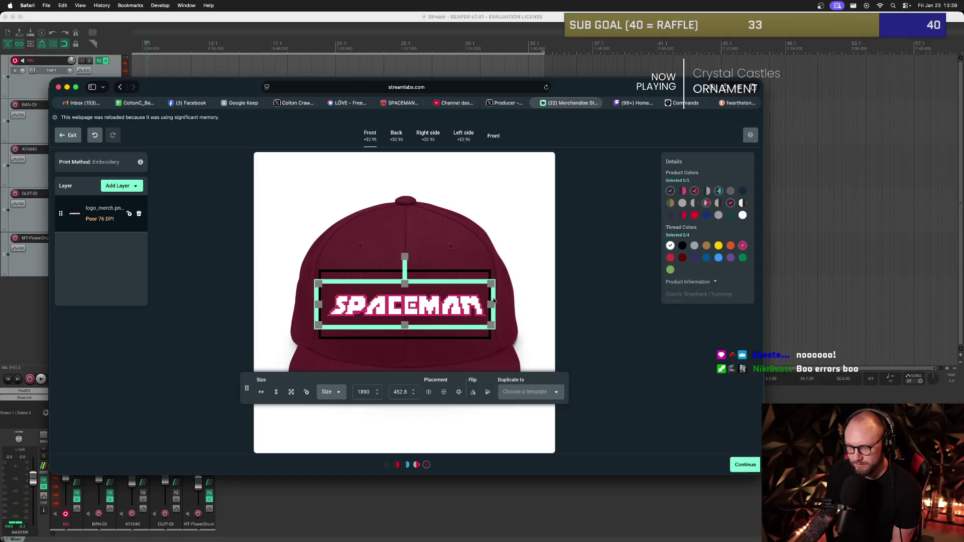
left_click_drag(491, 307, 484, 307)
left_click(523, 299)
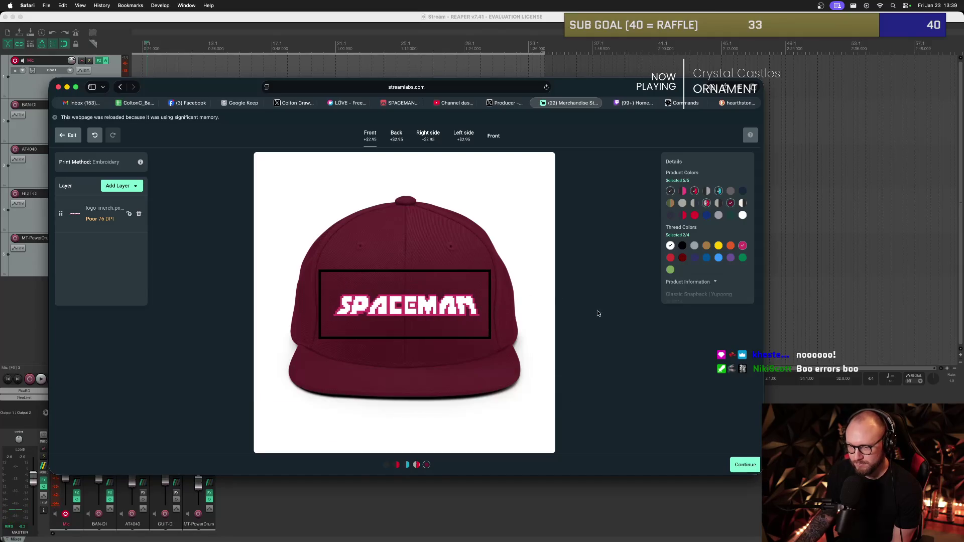
left_click(746, 466)
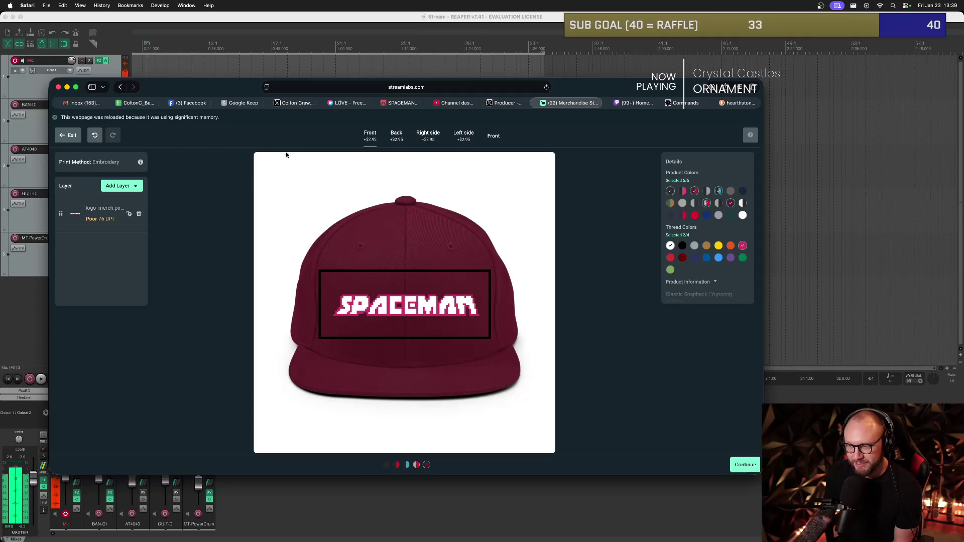
left_click(71, 135)
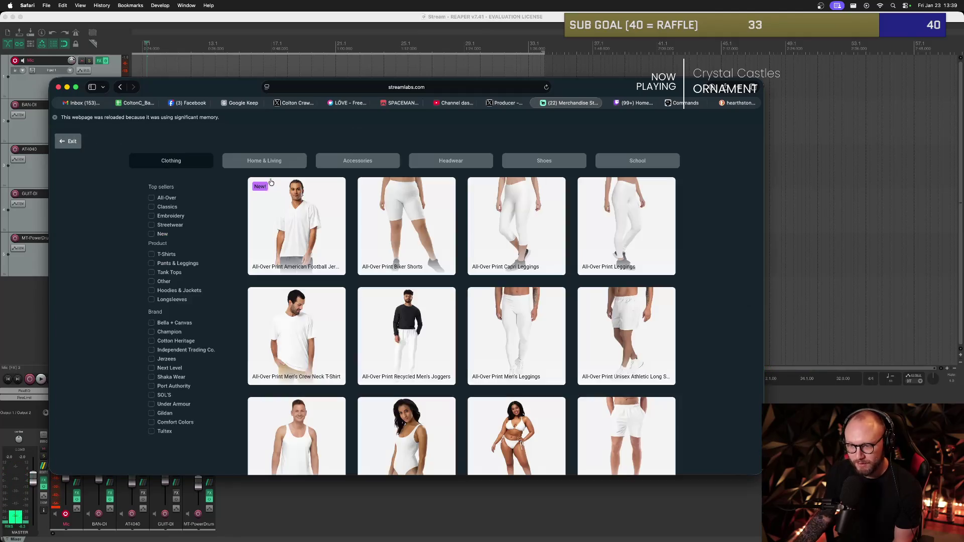
Open the Unisex Classic Tee (Gildan 5000) from the Clothing grid, then switch to Aseprite.
scroll(342, 202, "down", 5)
scroll(353, 221, "up", 5)
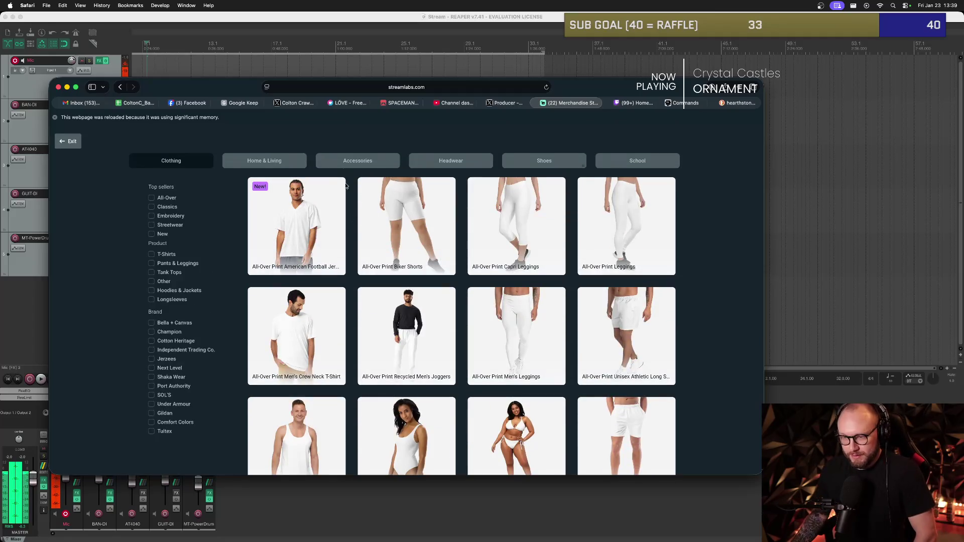
scroll(354, 201, "down", 2)
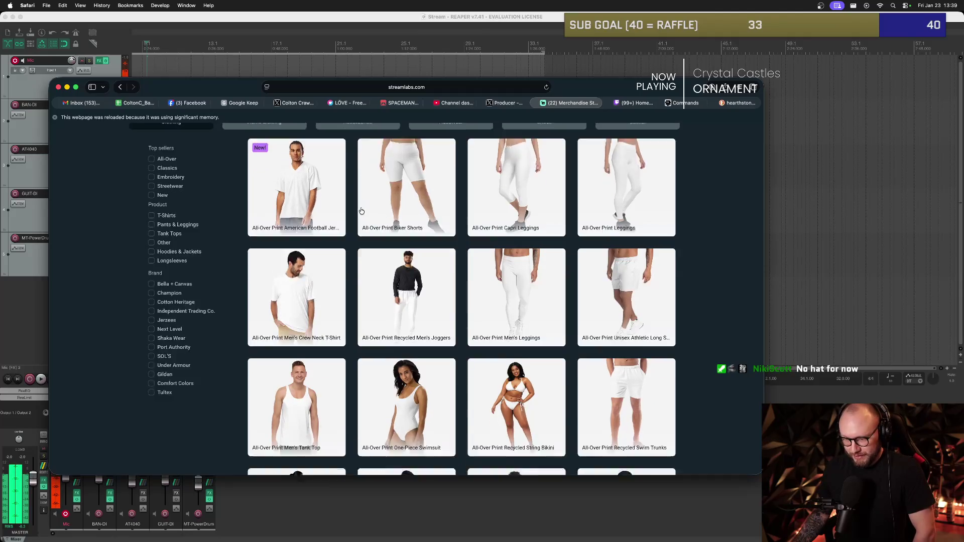
scroll(361, 211, "down", 2)
scroll(358, 213, "down", 4)
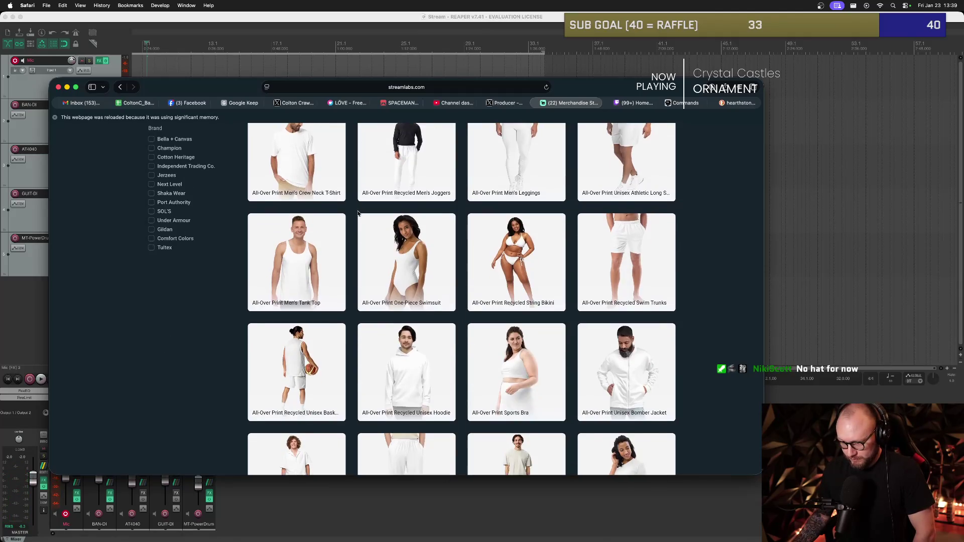
scroll(358, 213, "down", 2)
scroll(356, 213, "up", 10)
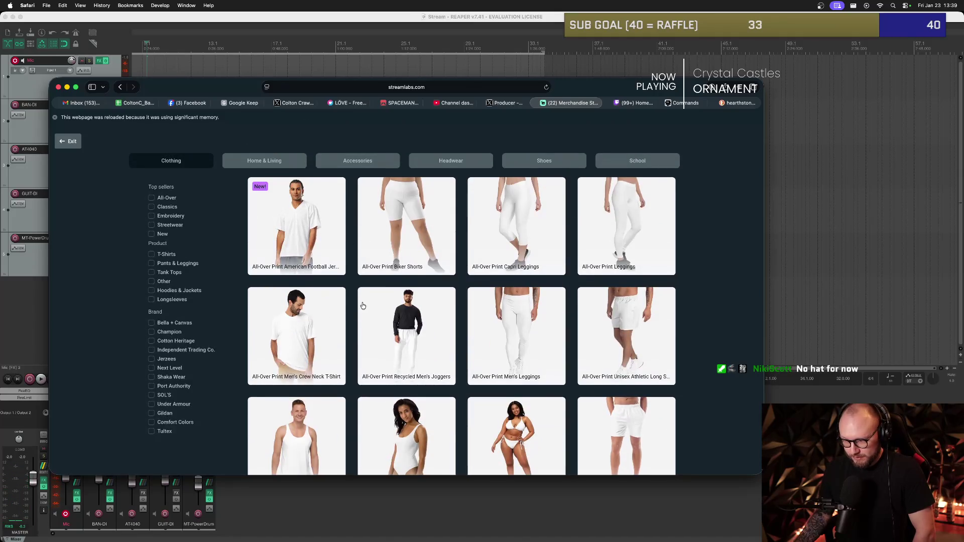
scroll(361, 302, "down", 5)
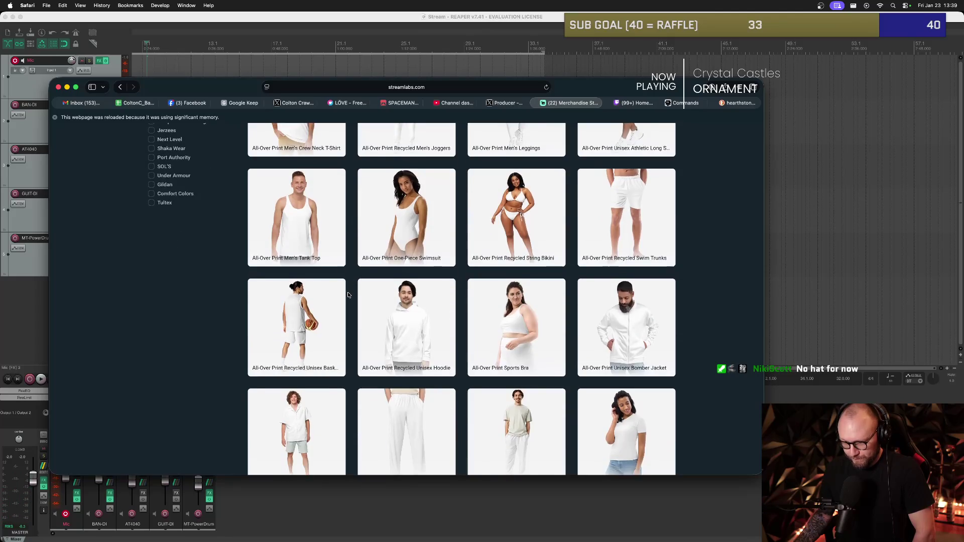
scroll(346, 294, "down", 3)
scroll(341, 294, "down", 5)
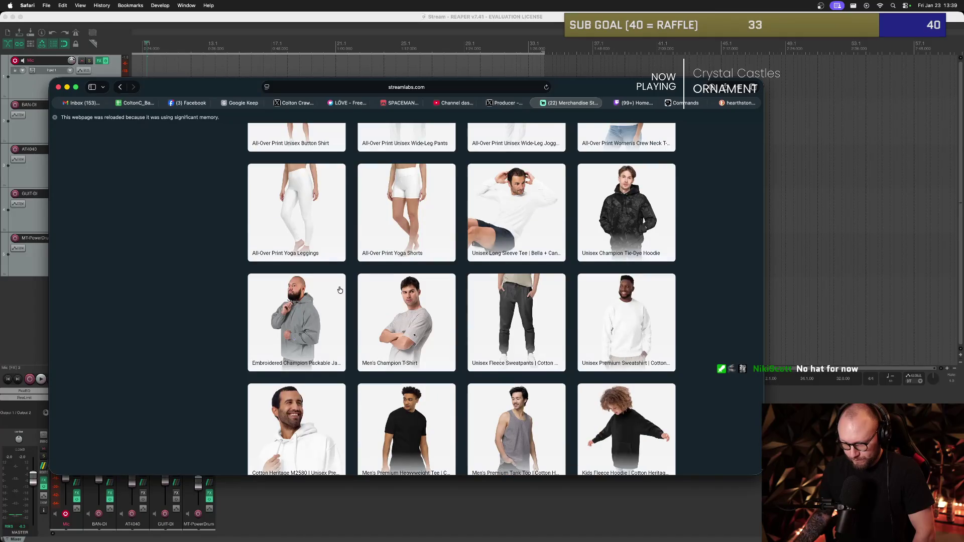
scroll(340, 290, "down", 1)
scroll(338, 290, "down", 4)
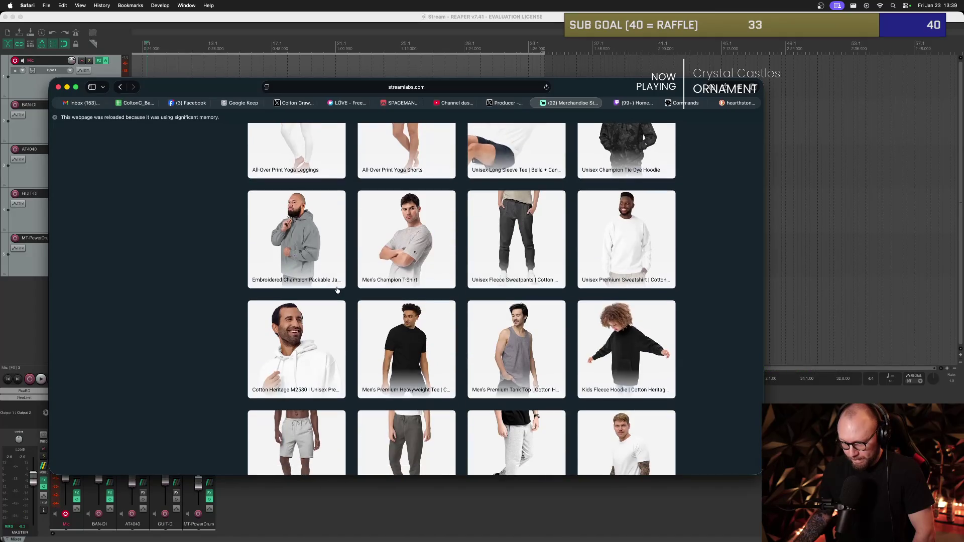
scroll(336, 290, "down", 4)
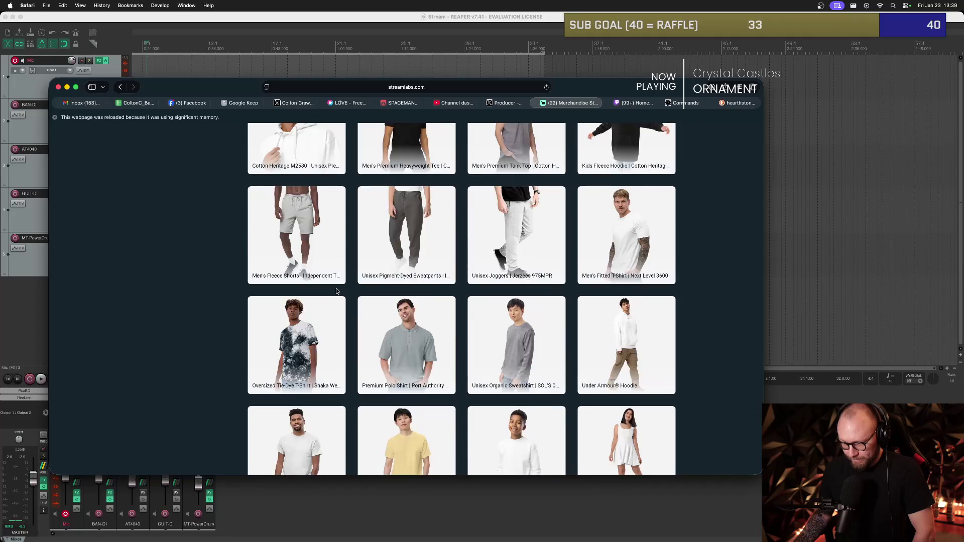
scroll(334, 292, "down", 2)
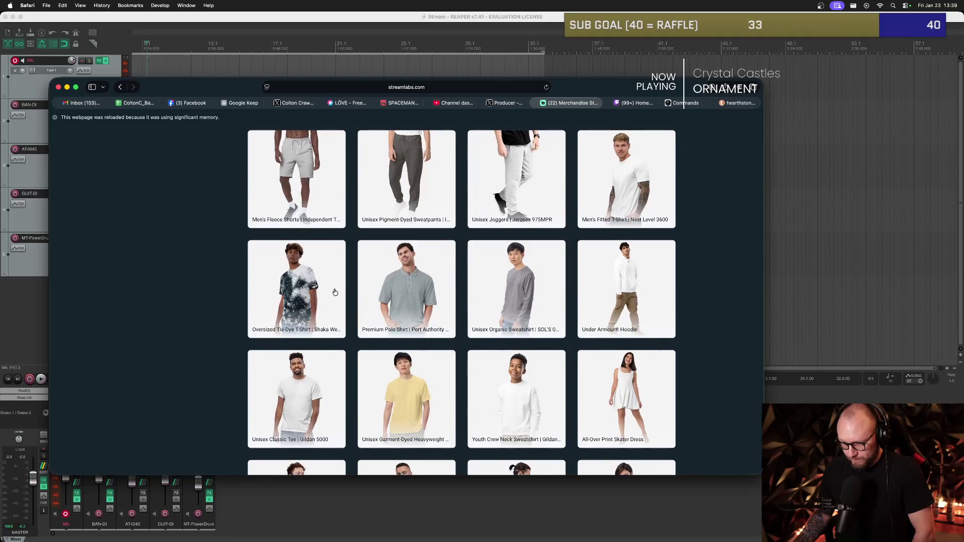
scroll(335, 292, "down", 1)
left_click(320, 344)
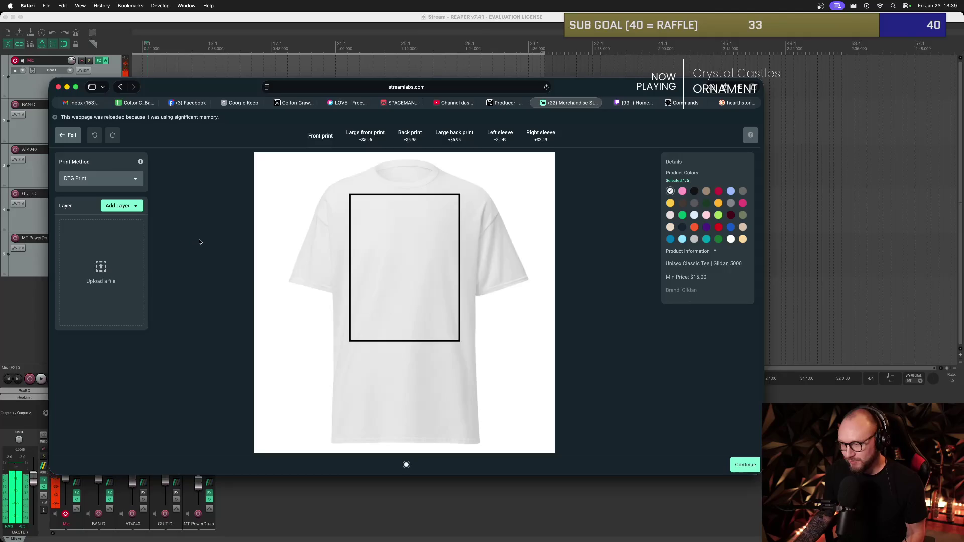
key("super+Tab")
key("super+Tab")
key("super+Tab")
key("super+Tab")
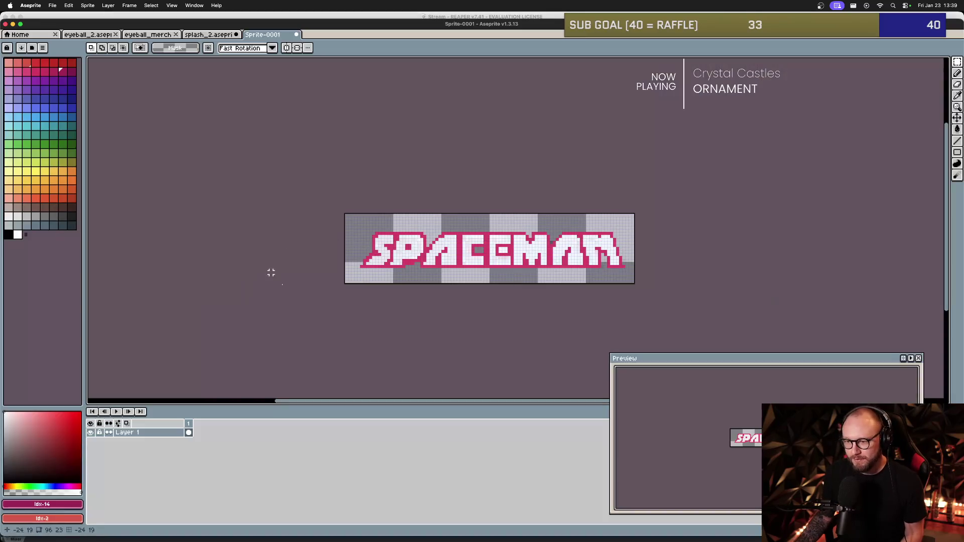
Dismiss the File menu, pick the Move tool, and bring up the Open file dialog with Cmd+O.
left_click(52, 5)
left_click(126, 90)
key("v")
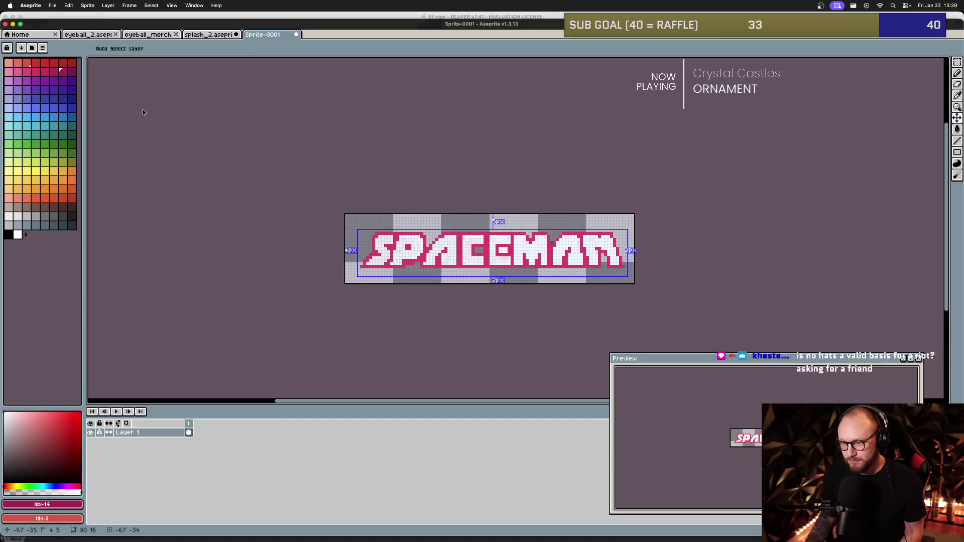
key("super+o")
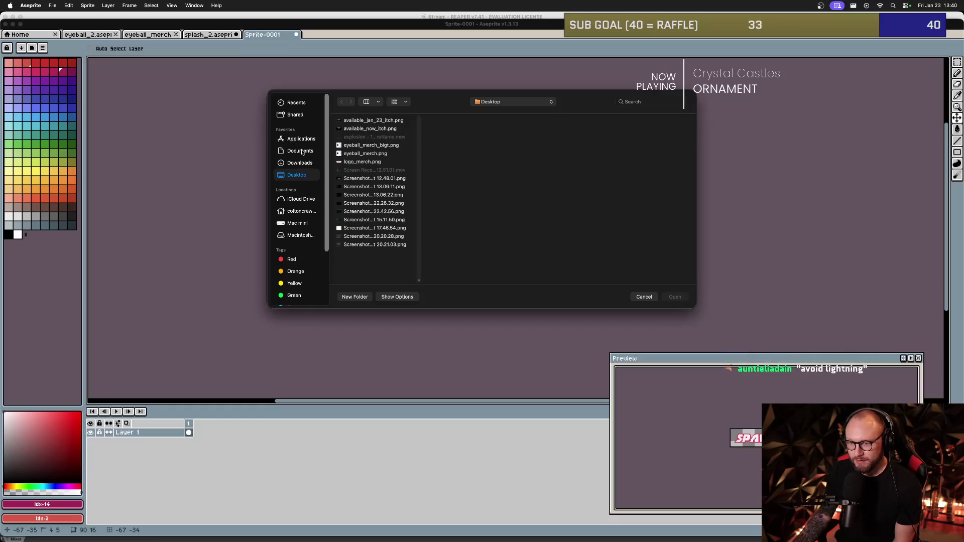
Open kommander_16.aseprite from Documents > Image-Line > love2d_projects > Shmup > aseprite, then deselect.
left_click(301, 152)
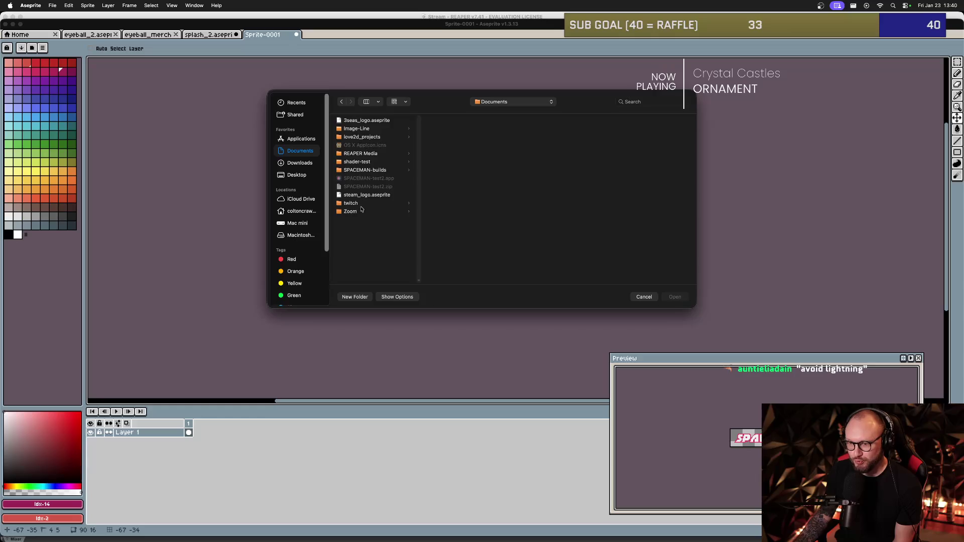
left_click(362, 132)
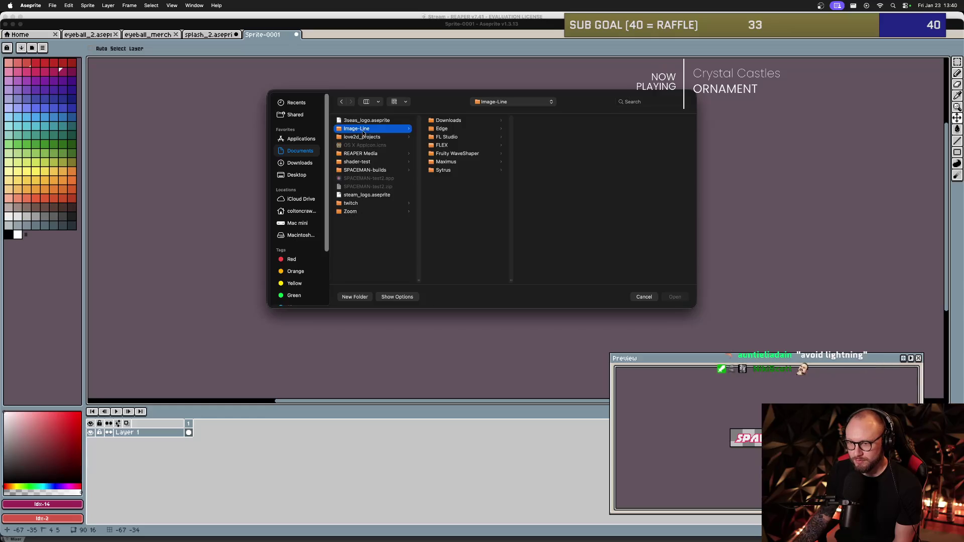
left_click(365, 139)
left_click(462, 146)
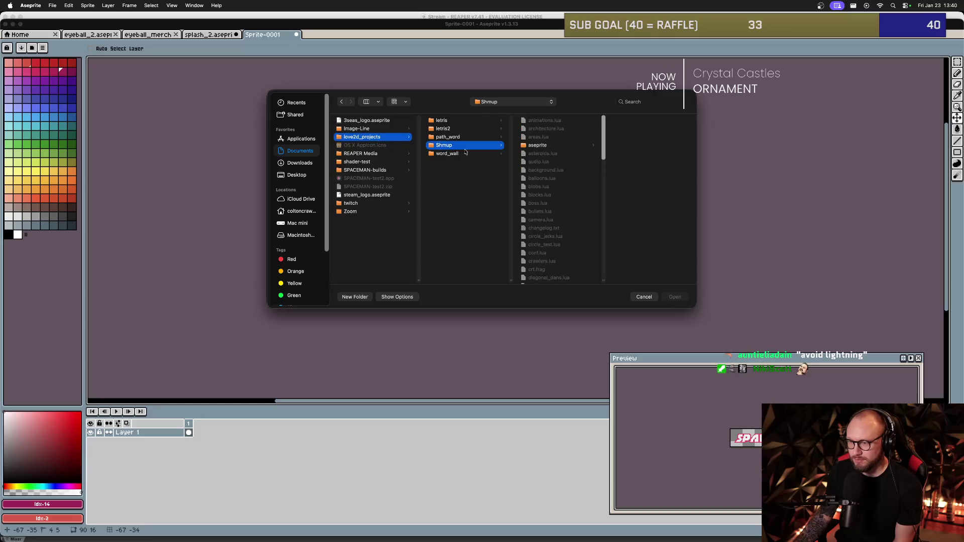
left_click(538, 145)
scroll(632, 151, "down", 5)
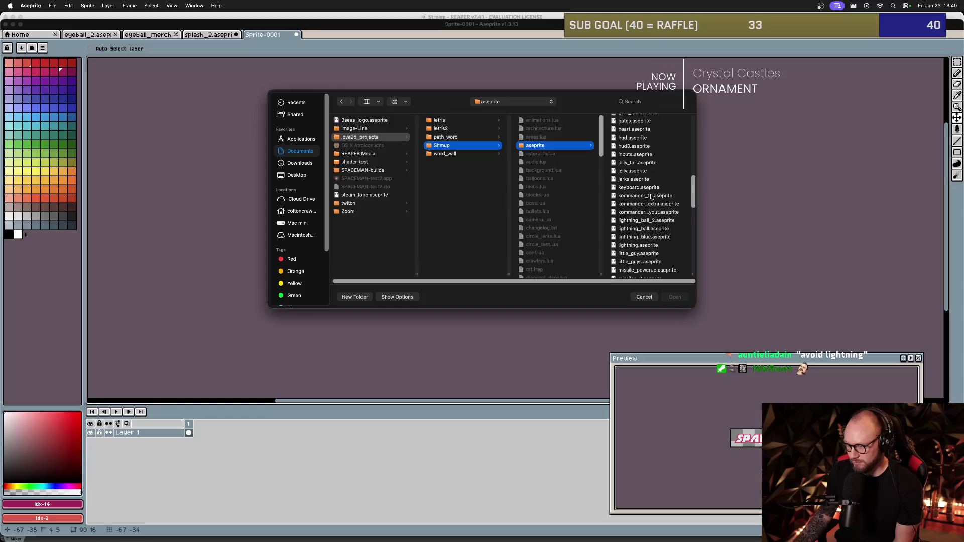
double_click(648, 196)
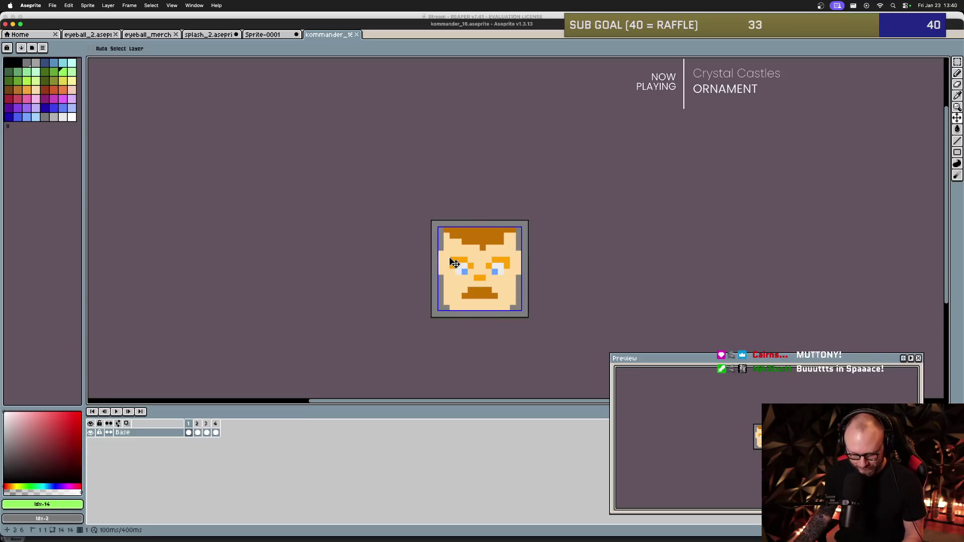
key("ctrl+d")
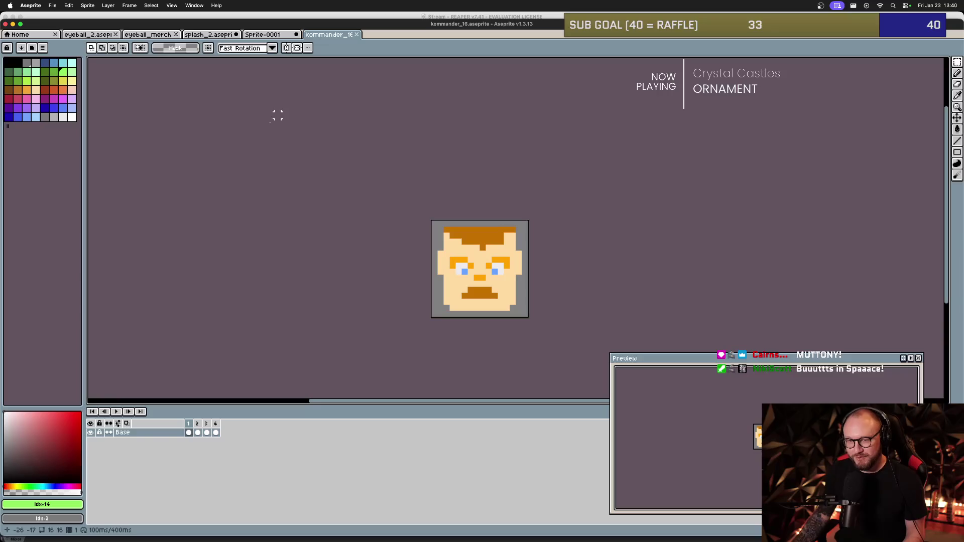
Export the face sprite at 1000% to the Desktop as kommander_merch.png.
left_click(29, 7)
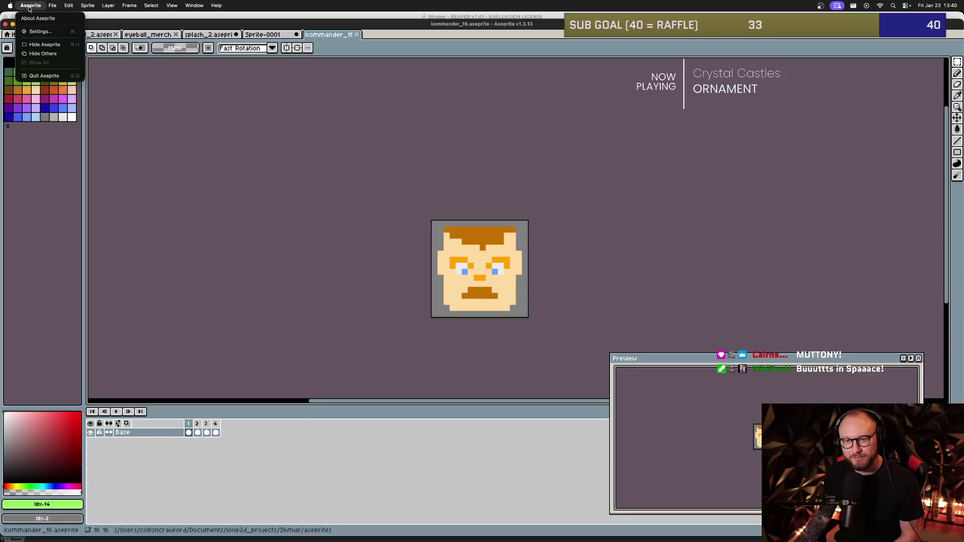
mouse_move(52, 6)
mouse_move(75, 90)
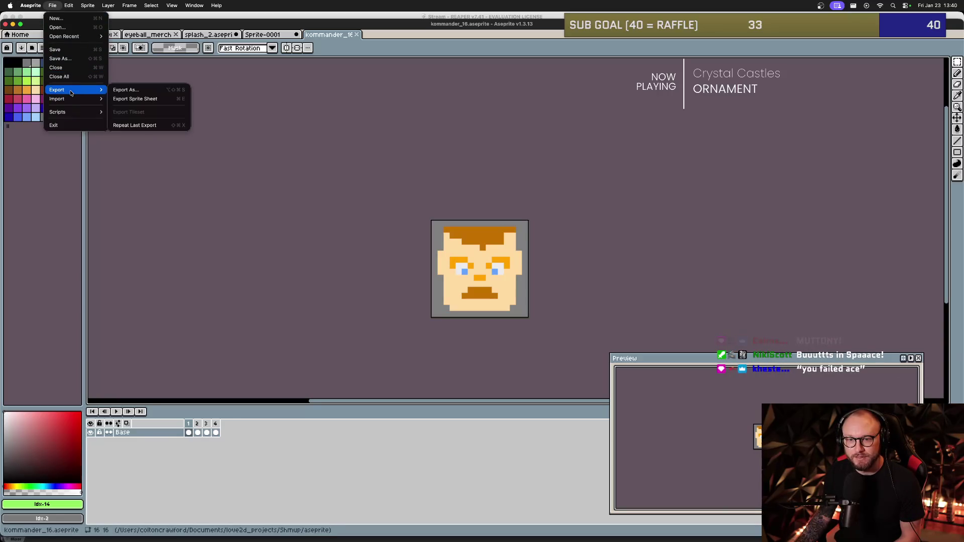
left_click(148, 94)
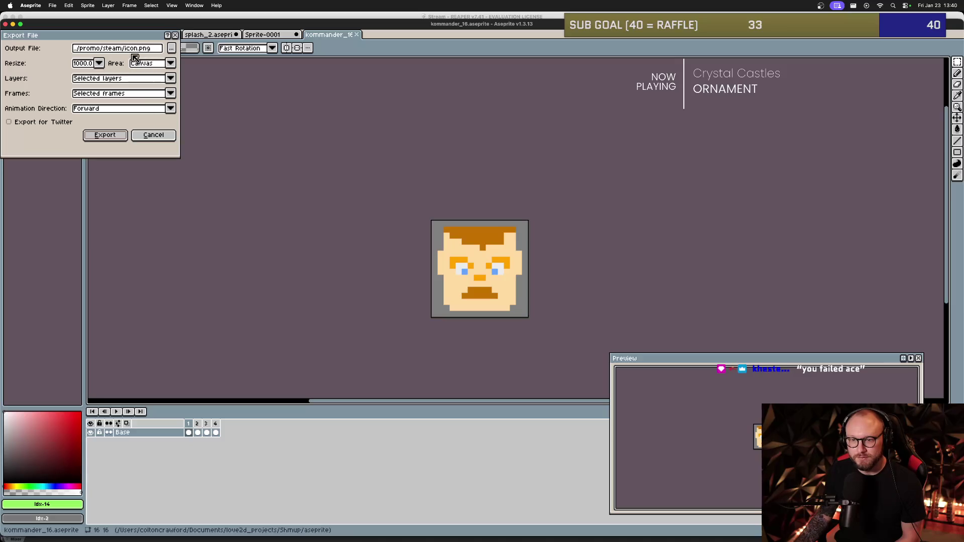
left_click(172, 50)
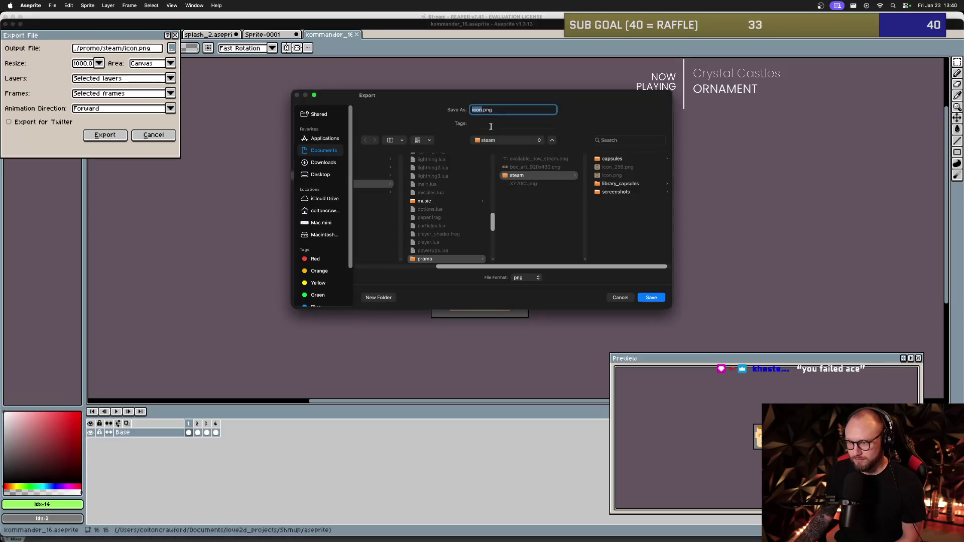
left_click(326, 174)
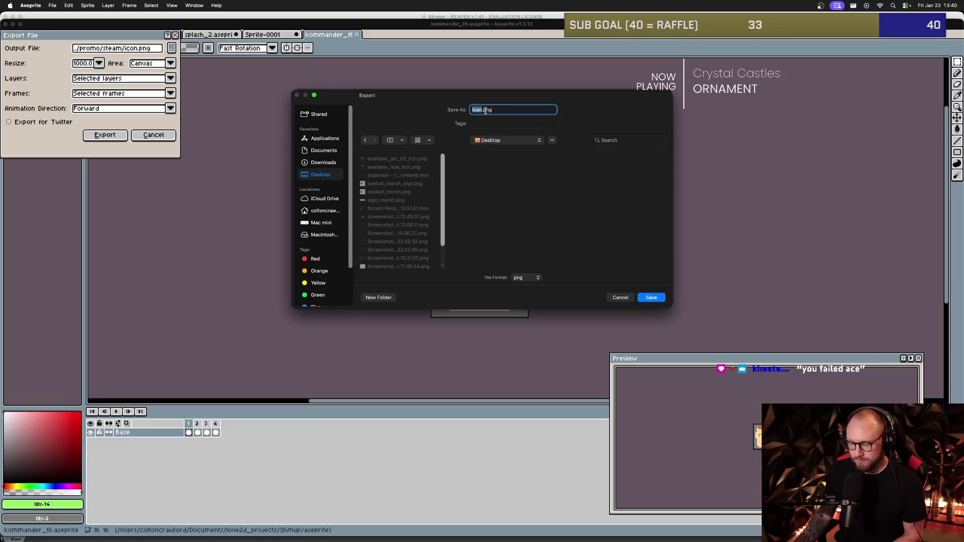
type("kommander_mech")
left_click(651, 297)
left_click(170, 93)
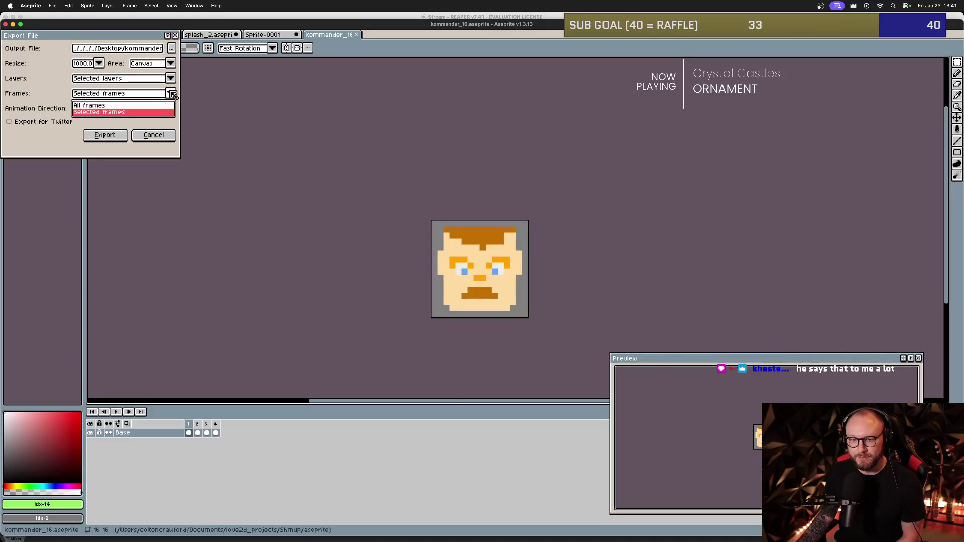
left_click(100, 103)
key("Return")
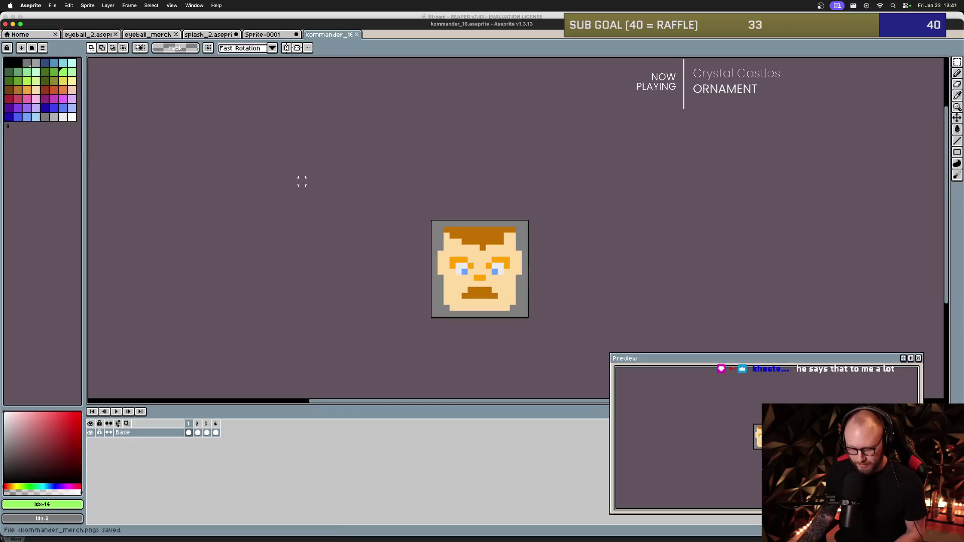
Open the exported kommander_merch.png, then switch back to the browser.
key("super+o")
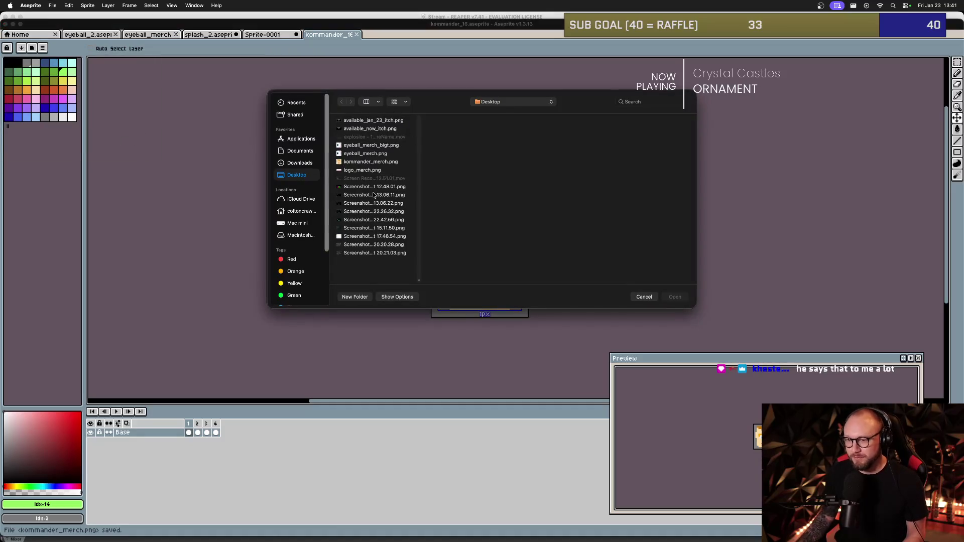
double_click(378, 163)
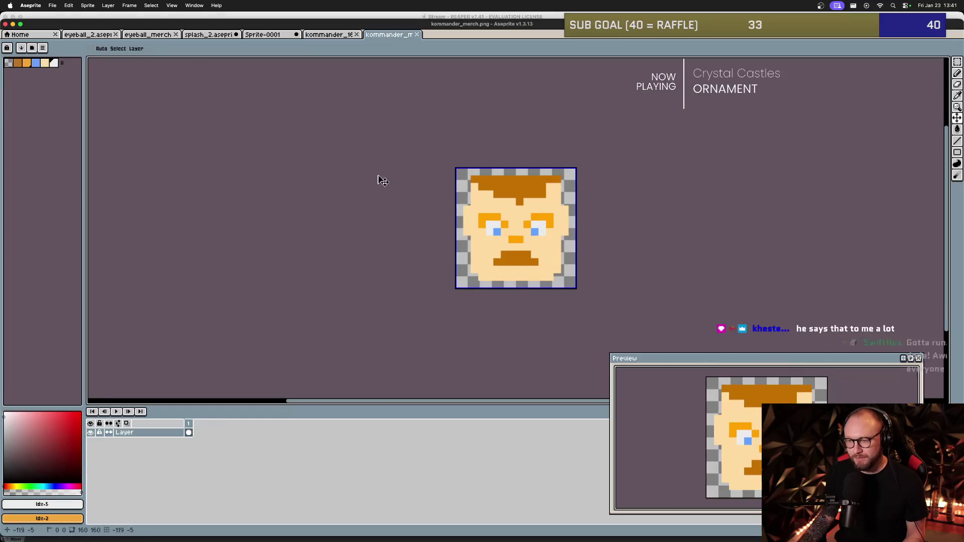
key("super+Tab")
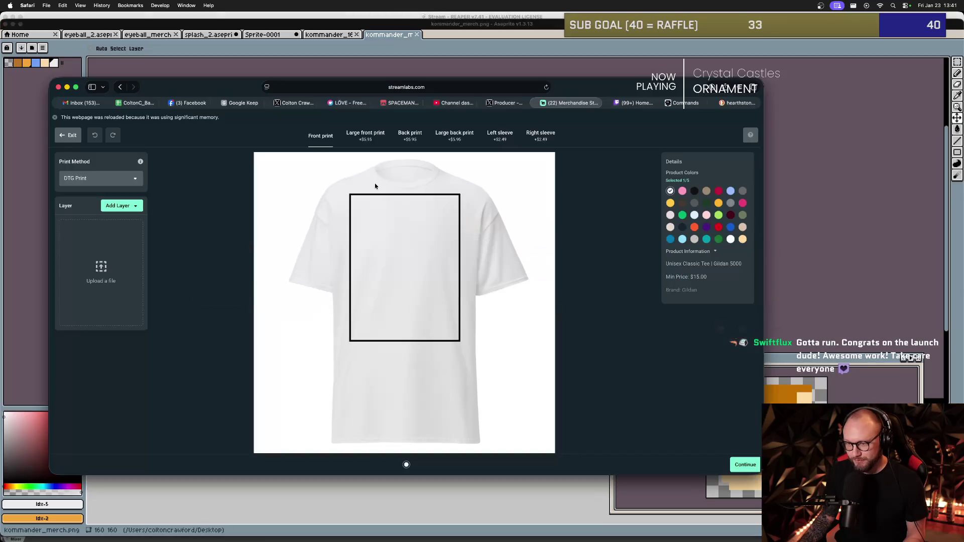
Open kommander_merch.png in Preview and check its size in the Inspector: 160 × 160 pixels.
key("super+Tab")
key("super+Tab")
key("super+Tab")
key("super+Tab")
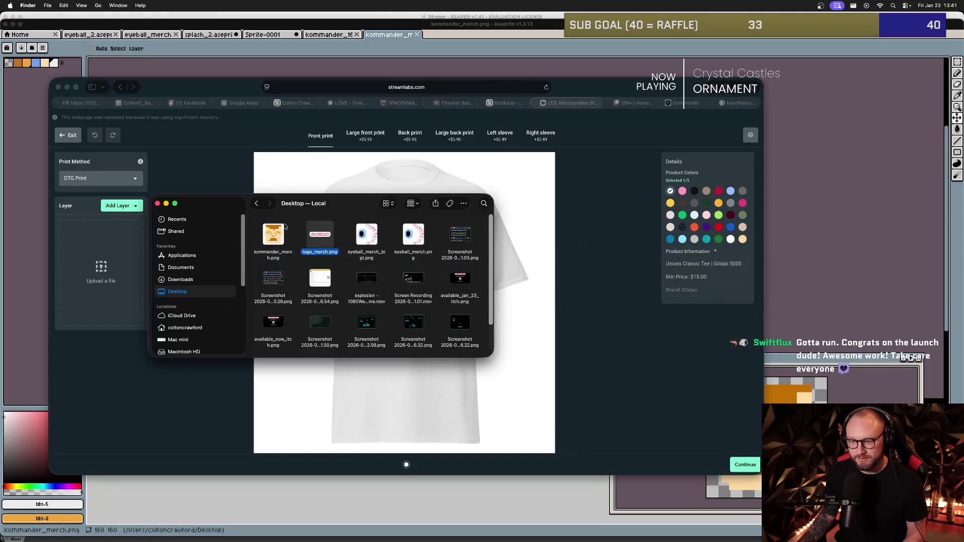
left_click(277, 244)
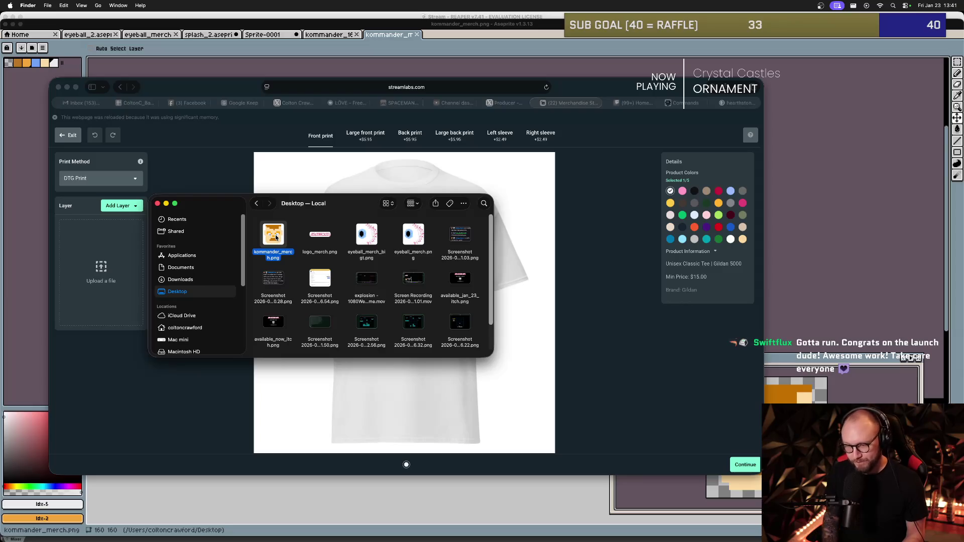
double_click(276, 237)
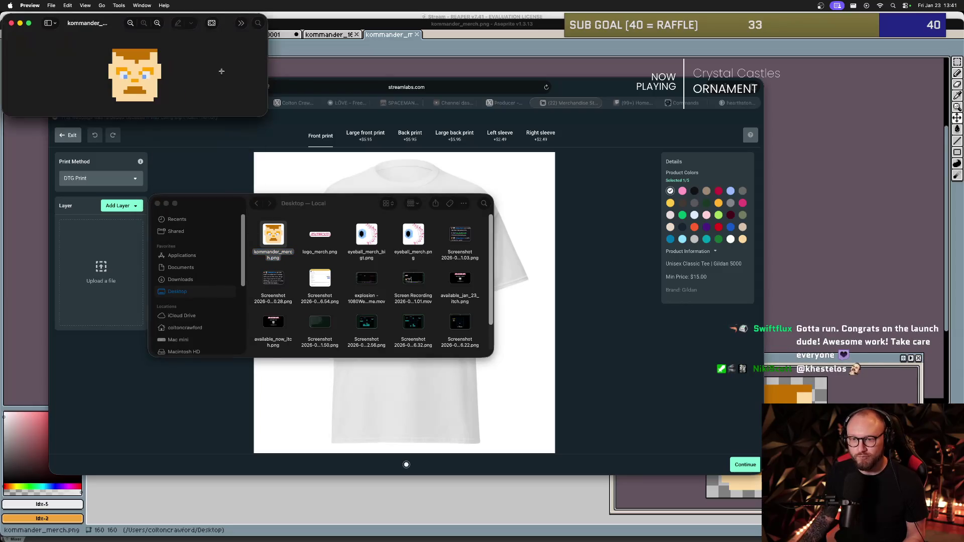
left_click(118, 5)
left_click(146, 16)
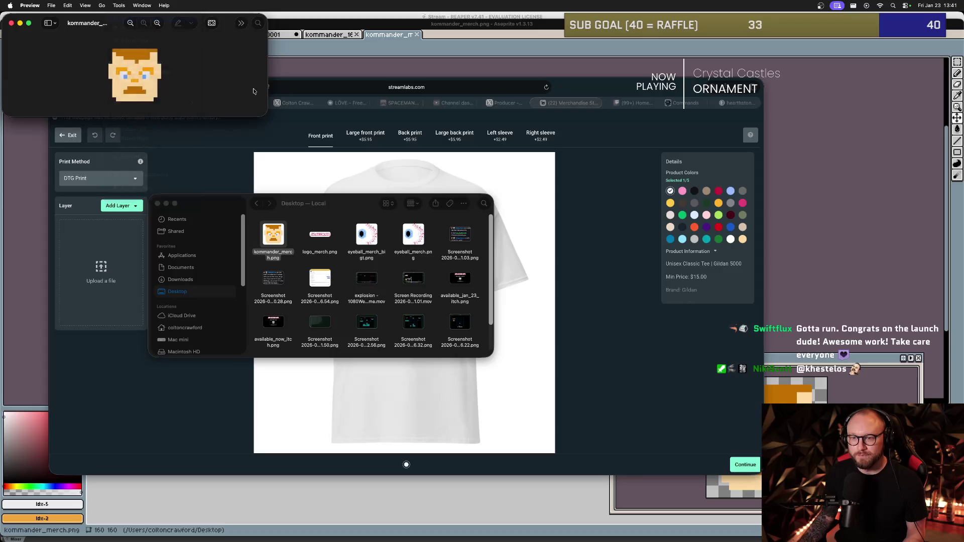
Minimize Preview, close the Finder window and return to Aseprite.
left_click(20, 24)
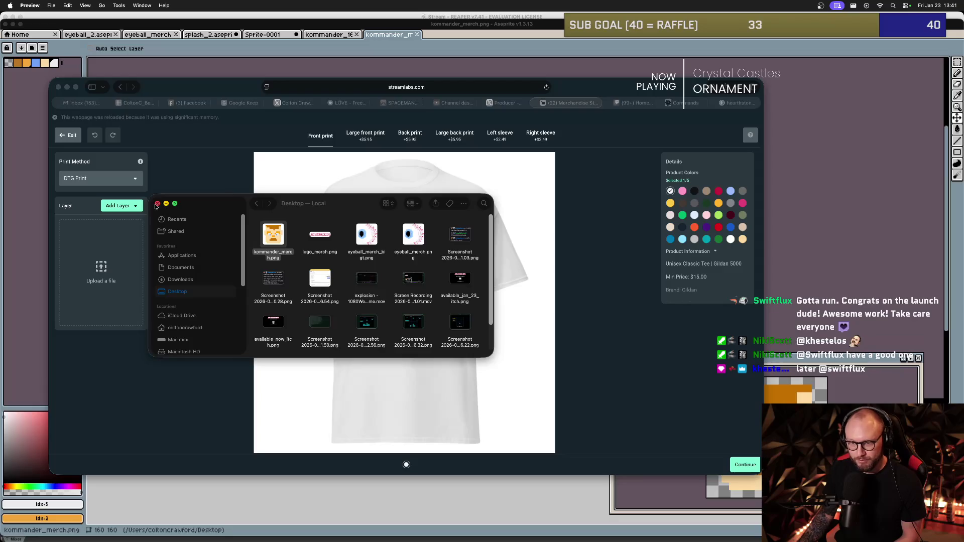
left_click(156, 204)
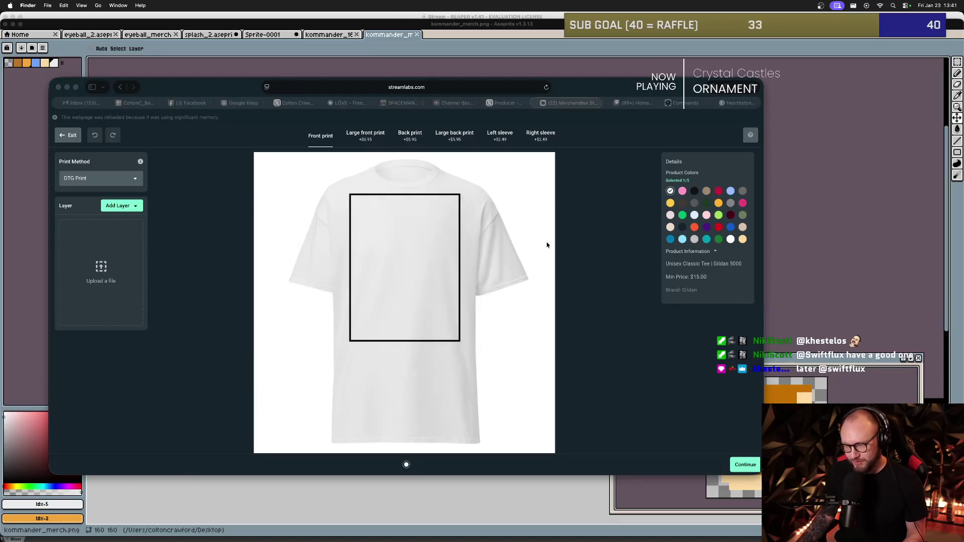
left_click(800, 264)
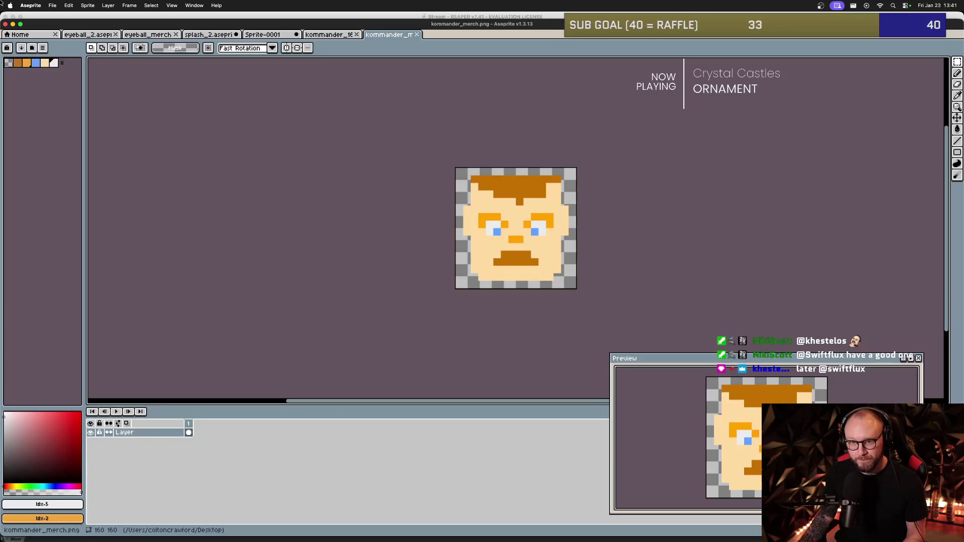
Export the face enlarged to 500% as kommander_merch-export.png.
left_click(53, 6)
mouse_move(81, 92)
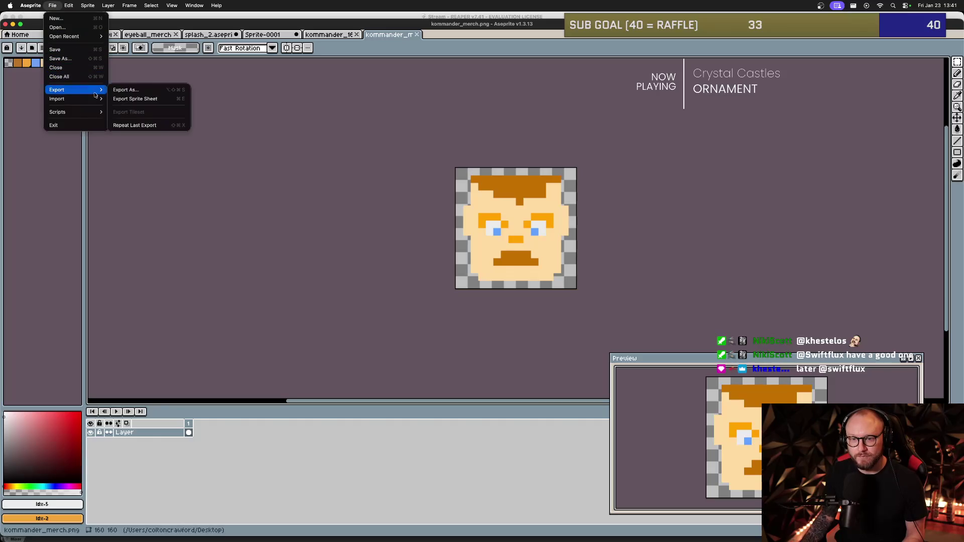
left_click(149, 93)
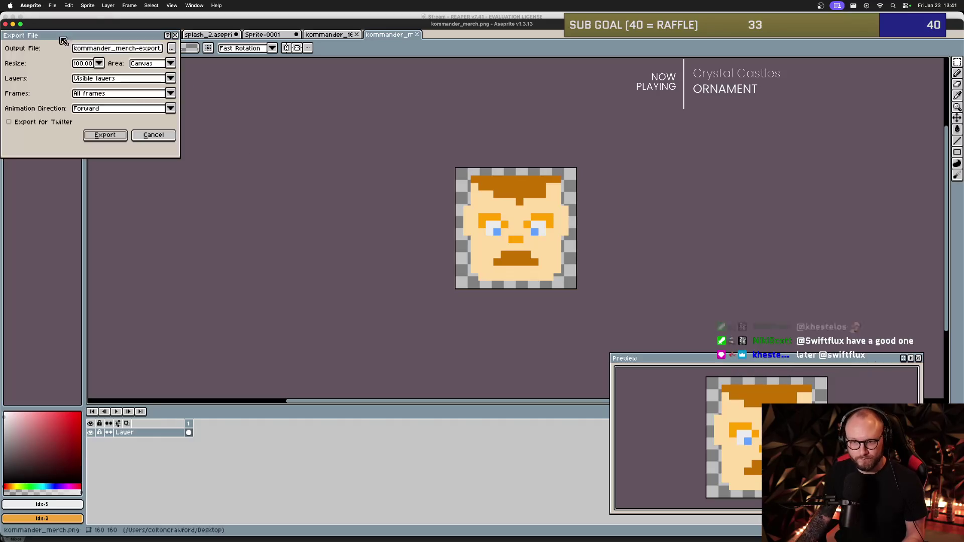
left_click(99, 62)
left_click(84, 116)
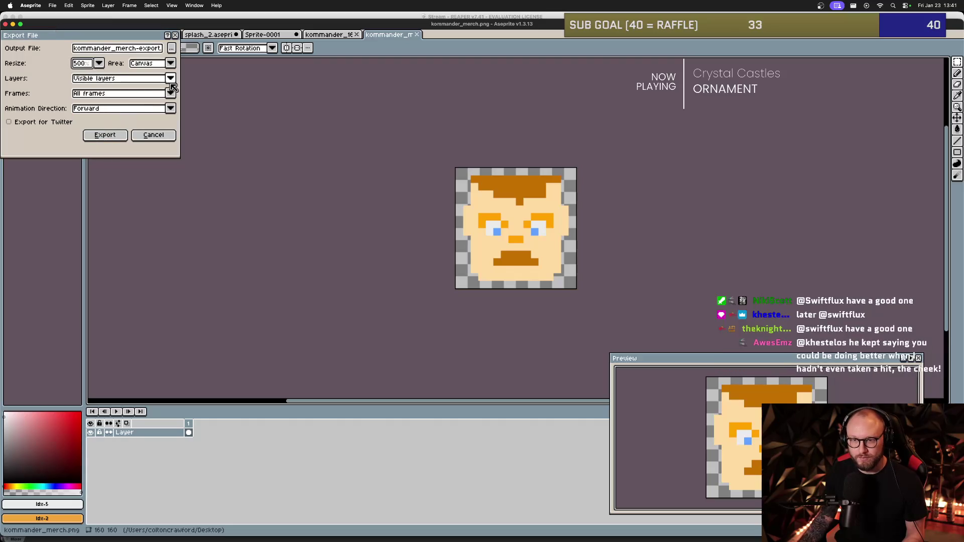
left_click(118, 136)
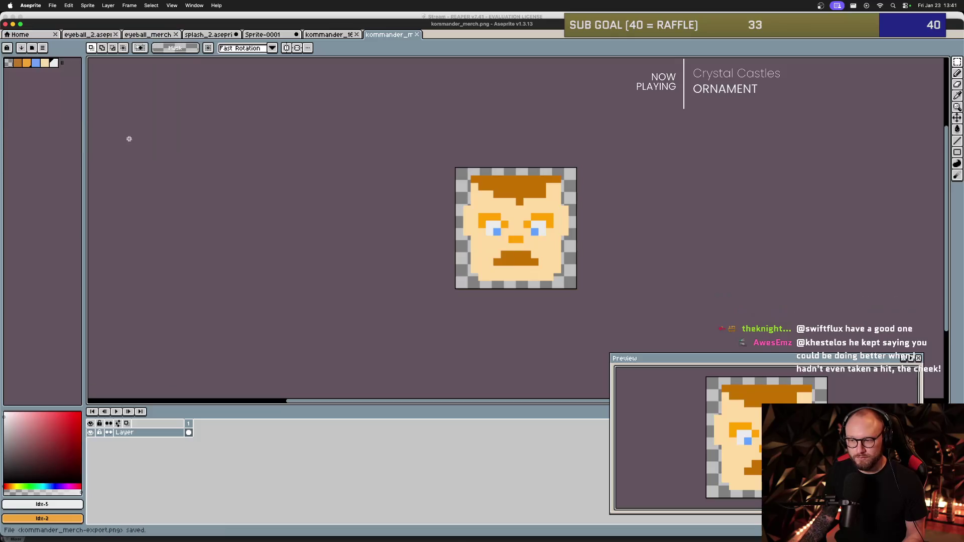
Export the face again under the name kommander_merch_big.png.
left_click(52, 5)
mouse_move(75, 89)
left_click(127, 91)
left_click(173, 48)
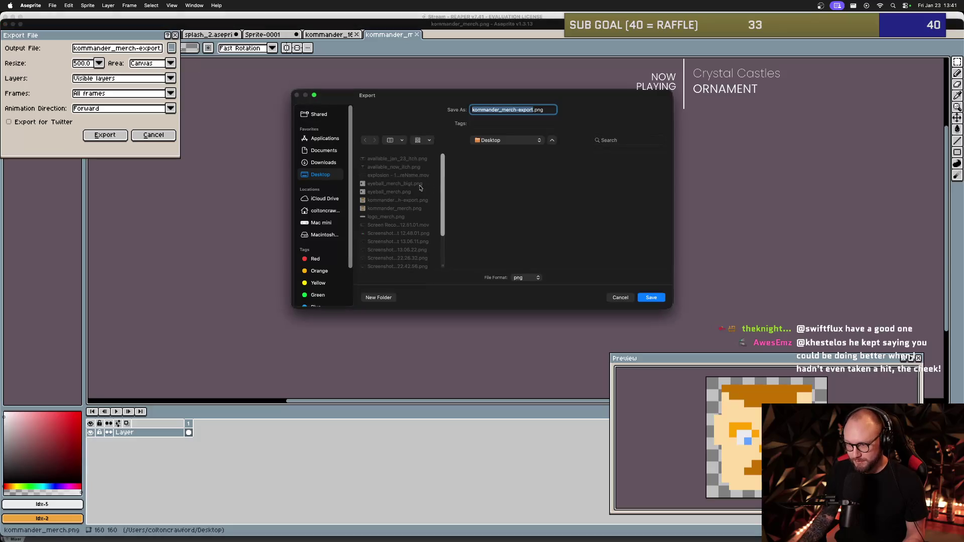
left_click(533, 110)
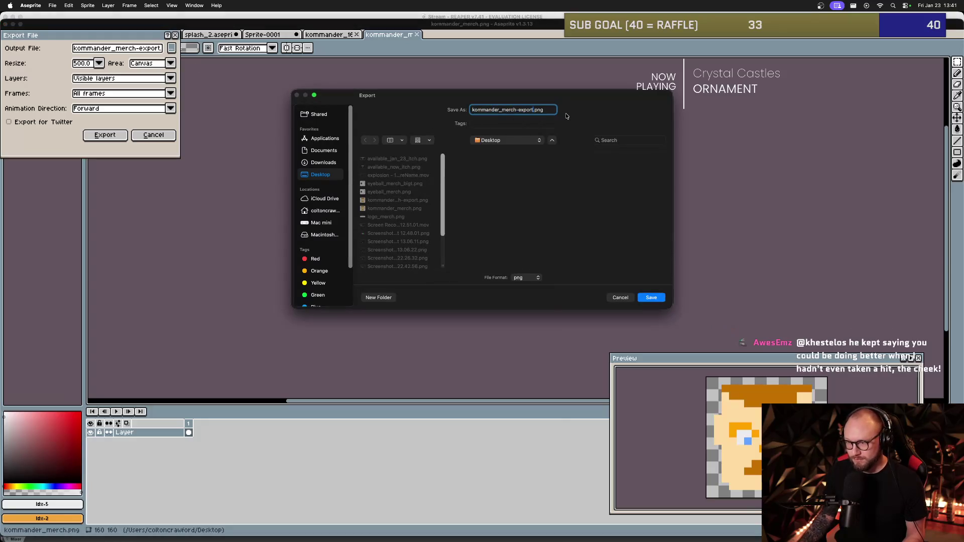
key("BackSpace")
key("BackSpace")
key("BackSpace")
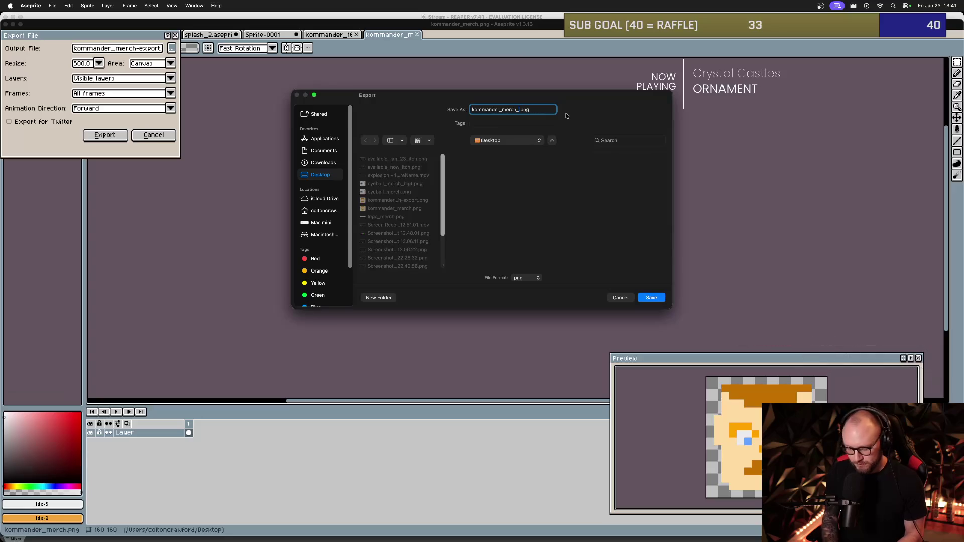
left_click(657, 299)
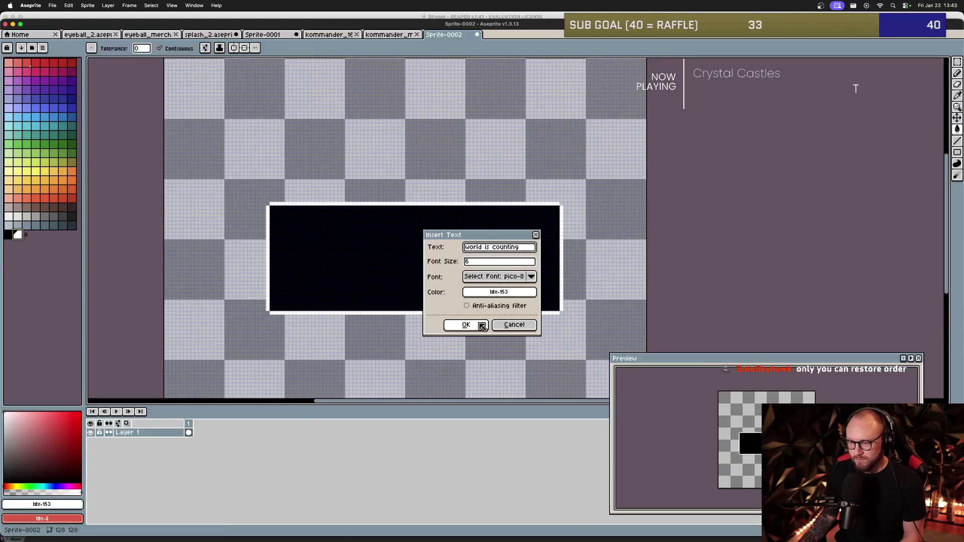
Place the slogan text on the black banner, undo it for overflowing, and select the box's left end.
left_click(466, 325)
left_click_drag(442, 239, 444, 251)
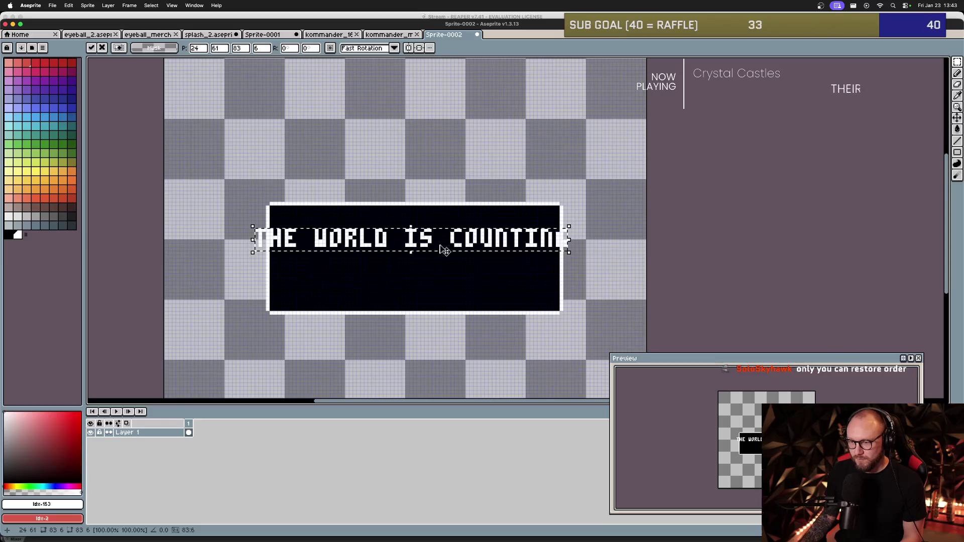
key("Left")
key("Return")
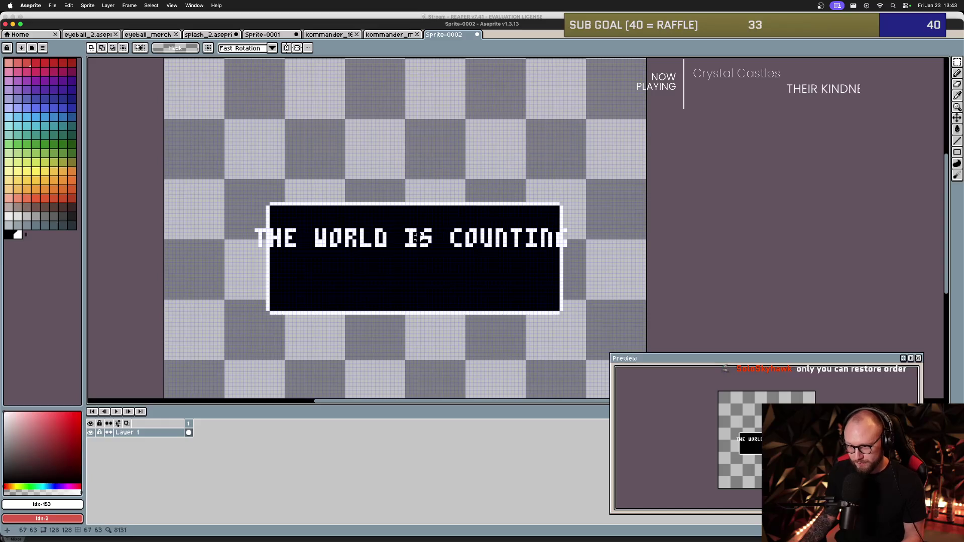
key("ctrl+z")
key("ctrl+z")
left_click_drag(249, 188, 300, 330)
Shift the black box's left and right ends outward to lengthen the banner.
key("Left")
key("Left")
key("Left")
key("Left")
key("Left")
key("Left")
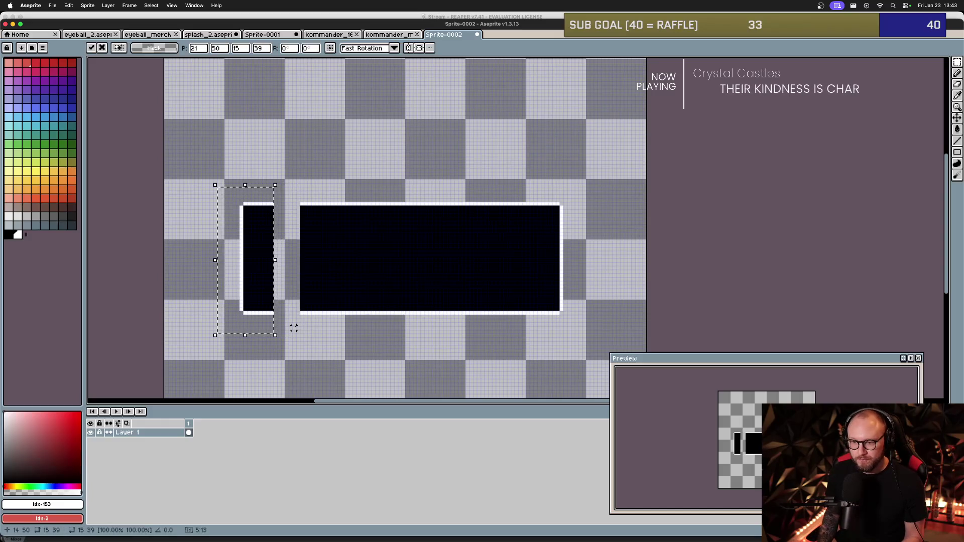
left_click(302, 305)
mouse_move(517, 193)
left_mouse_down()
mouse_move(564, 307)
mouse_move(586, 327)
left_mouse_up()
key("Right")
key("Right")
key("Right")
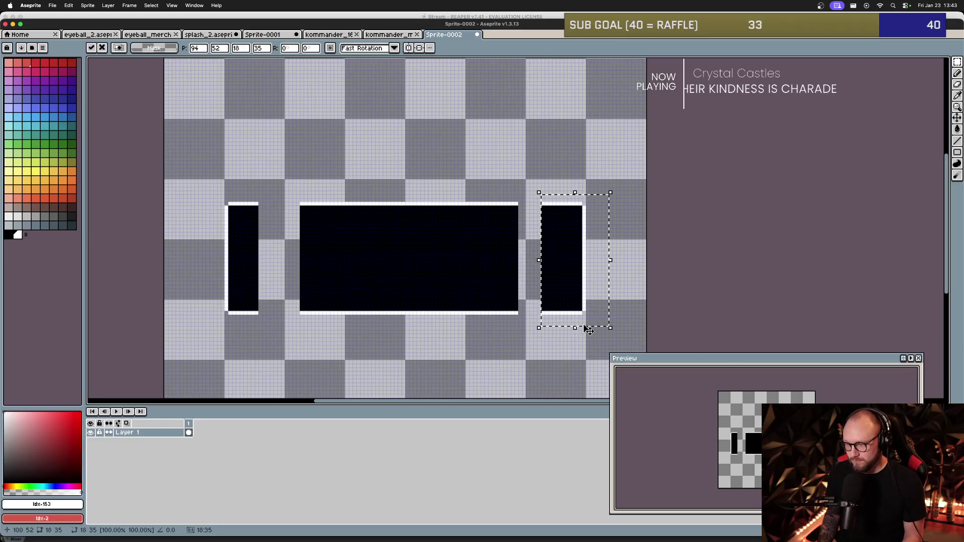
left_click(583, 325)
Paint white over the gaps in the banner's top and bottom border.
key("i")
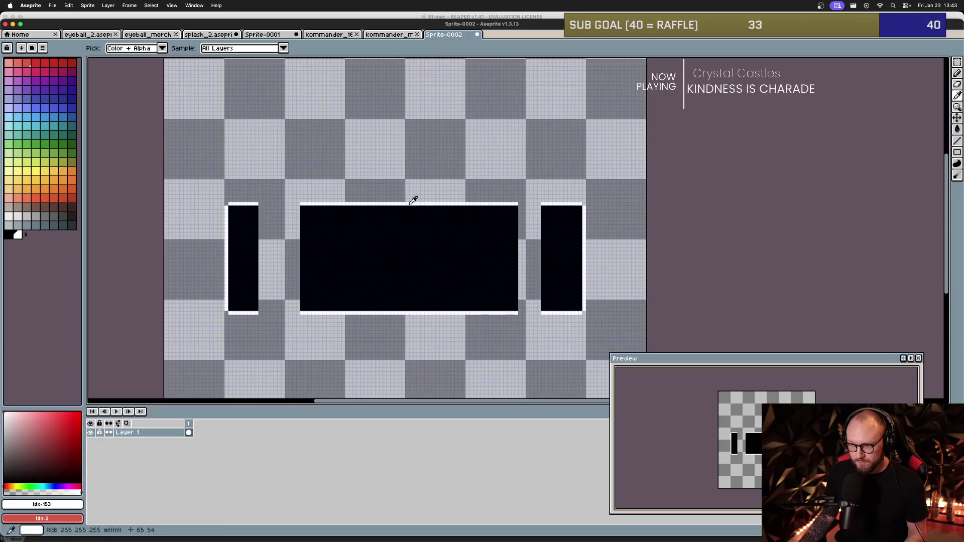
key("m")
key("w")
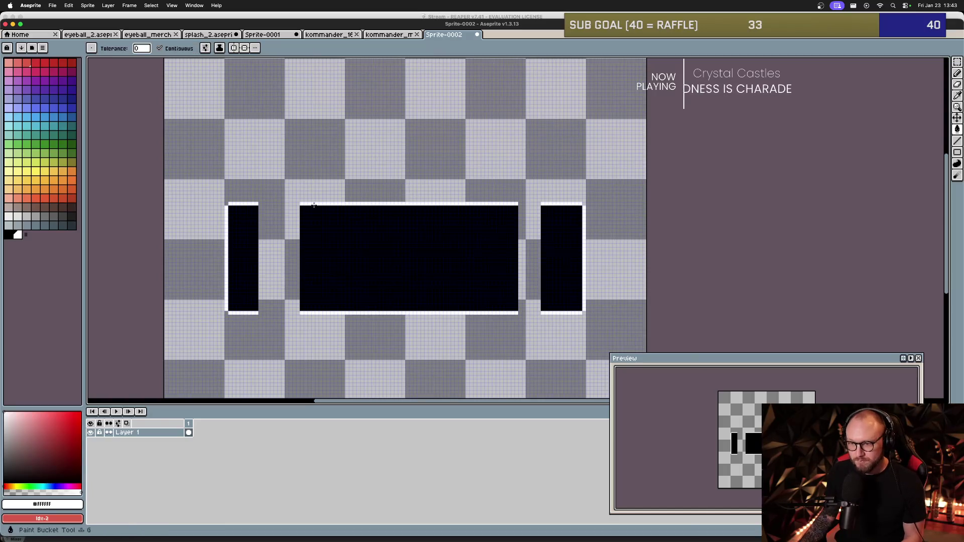
scroll(299, 199, "up", 1)
left_click_drag(294, 201, 231, 201)
left_click_drag(648, 200, 685, 201)
scroll(531, 271, "down", 2)
left_click_drag(237, 316, 303, 316)
left_click_drag(657, 316, 688, 316)
Fill the left and right gaps inside the banner with black.
key("x")
key("g")
left_click(296, 217)
left_click(663, 243)
scroll(469, 201, "down", 1)
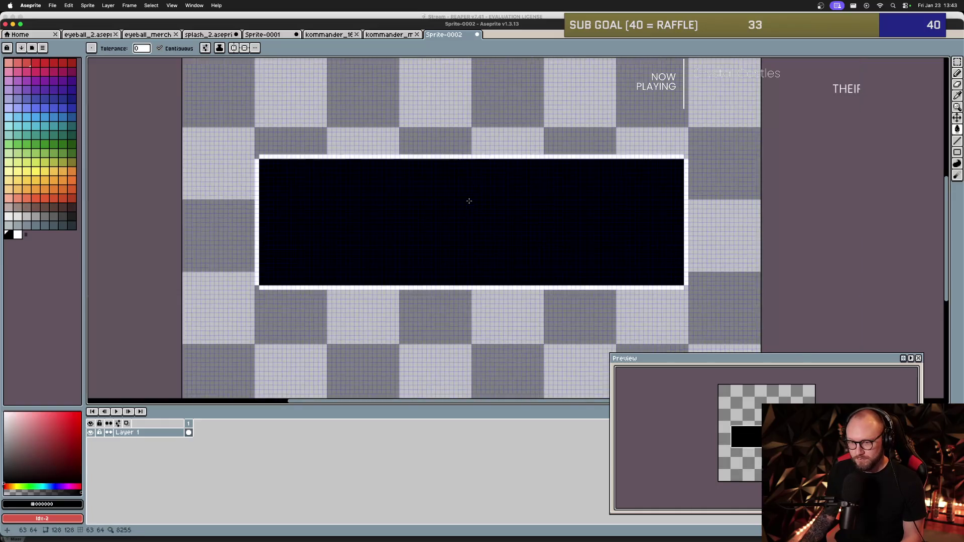
key("super+t")
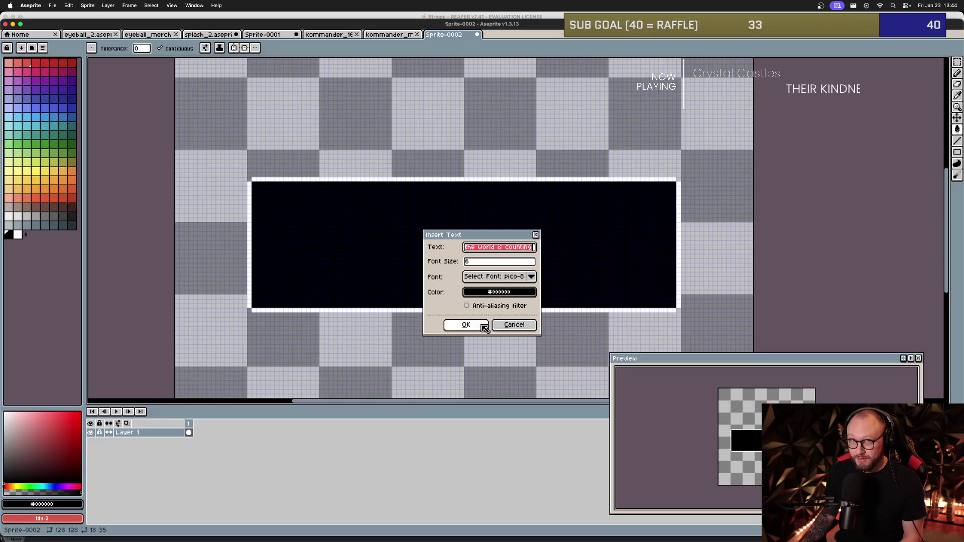
Switch the drawing colour to white and retry the text, cancelling the overlong line.
left_click(466, 325)
left_click(466, 260)
left_click(18, 235)
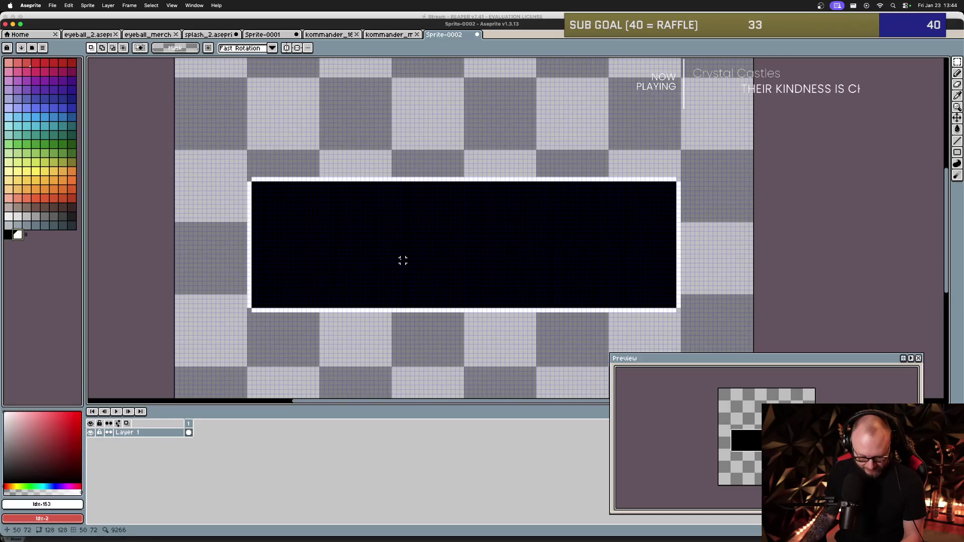
key("super+t")
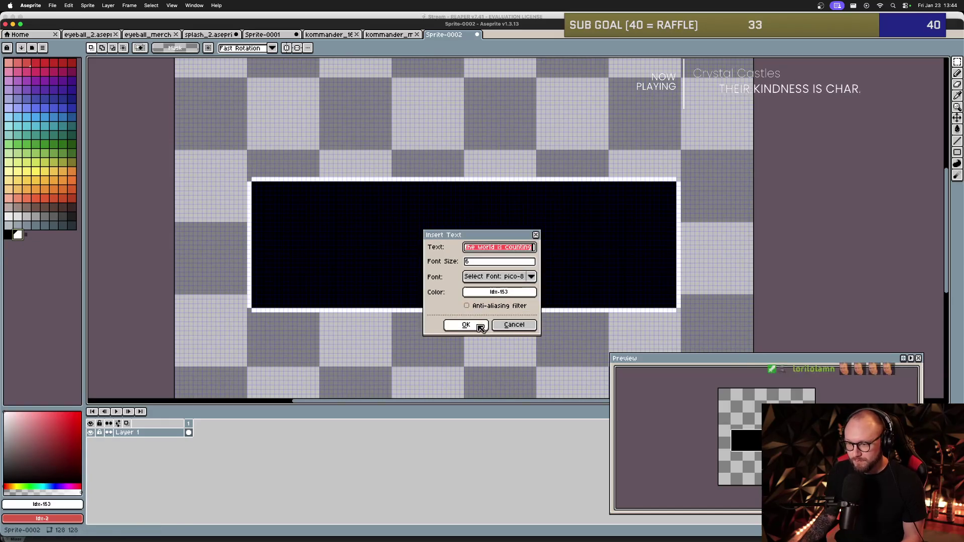
left_click(477, 322)
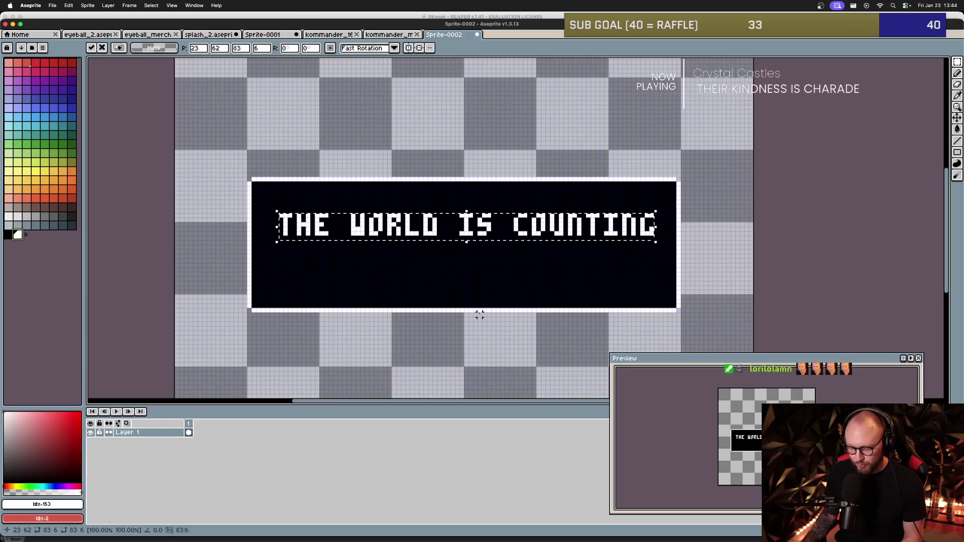
key("Escape")
Insert 'the world is' in white onto the banner.
key("super+t")
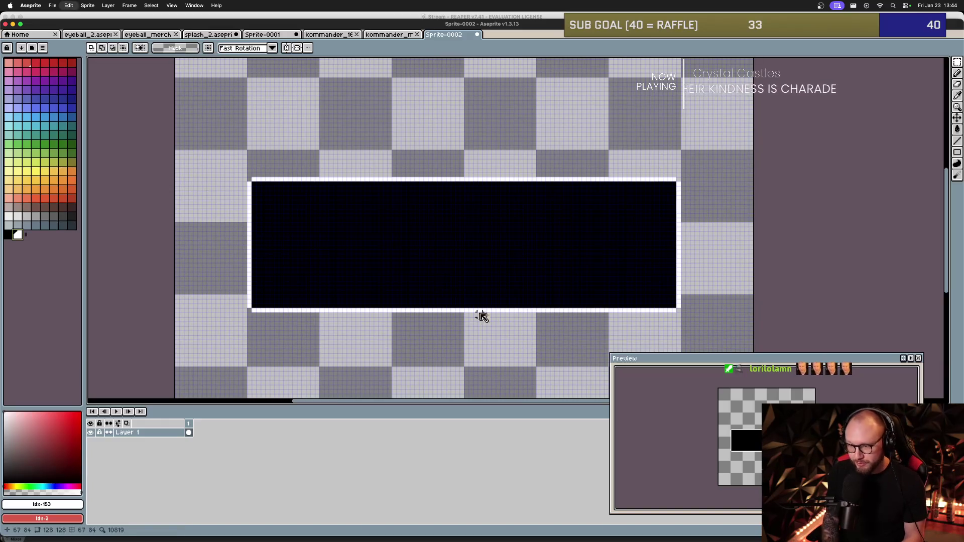
type("the world is")
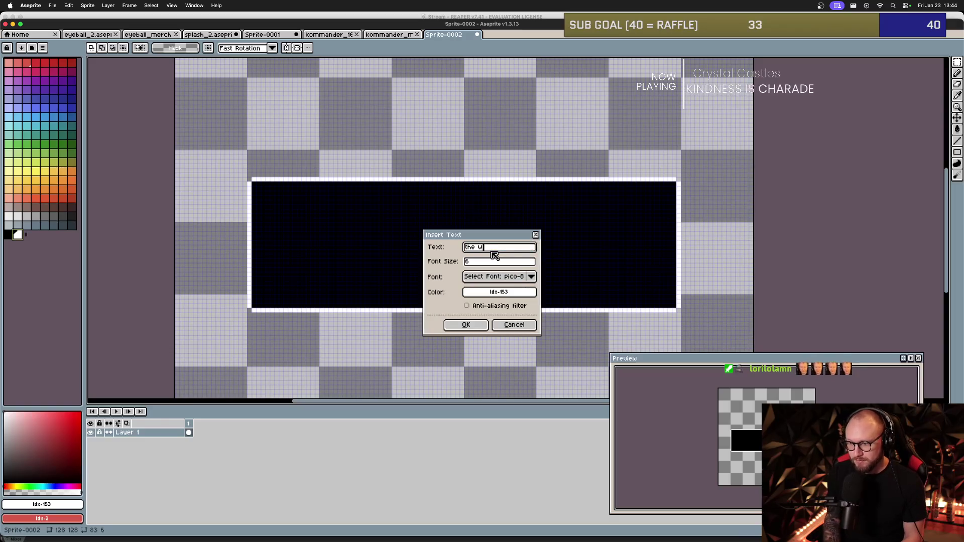
key("Return")
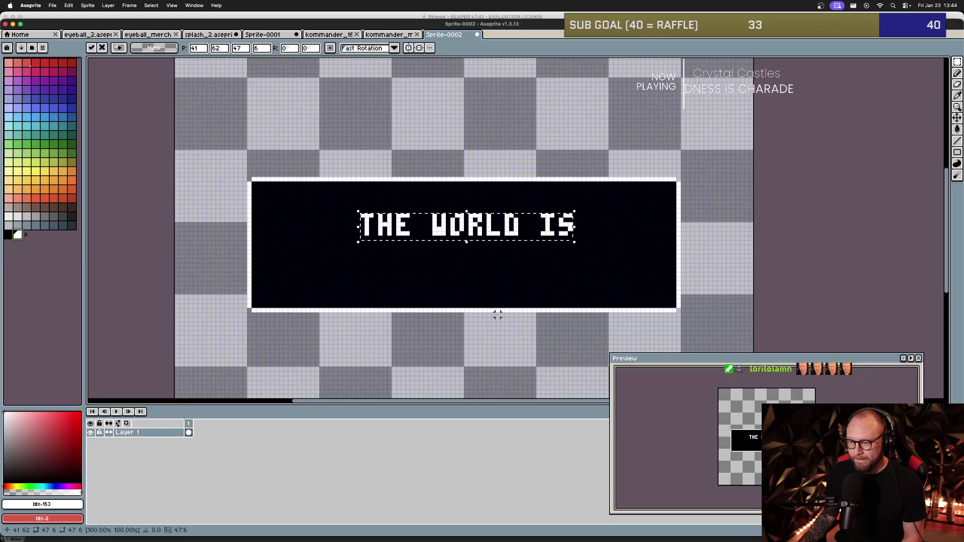
left_click(451, 273)
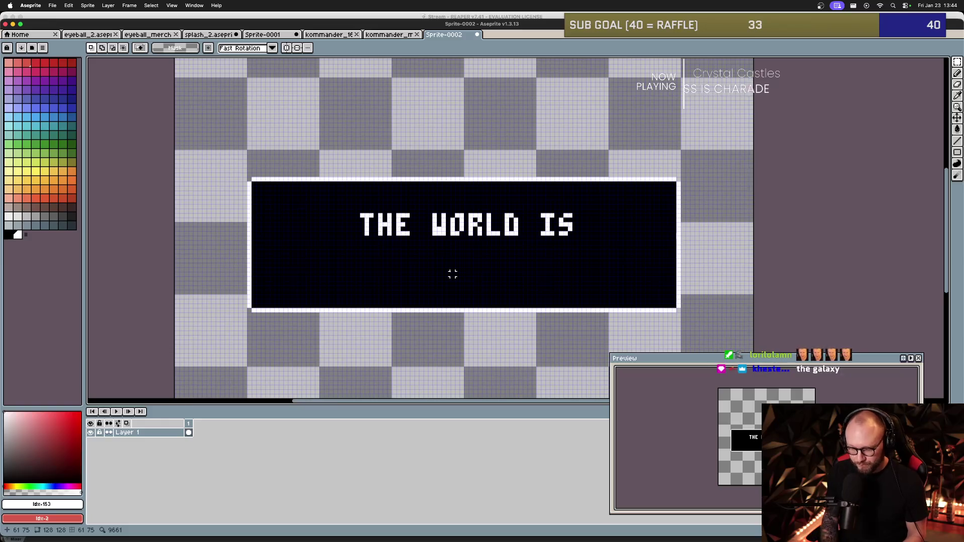
Add 'counting on you' below the first line and start pulling the banner's right edge inward.
key("super+t")
type("counting on you")
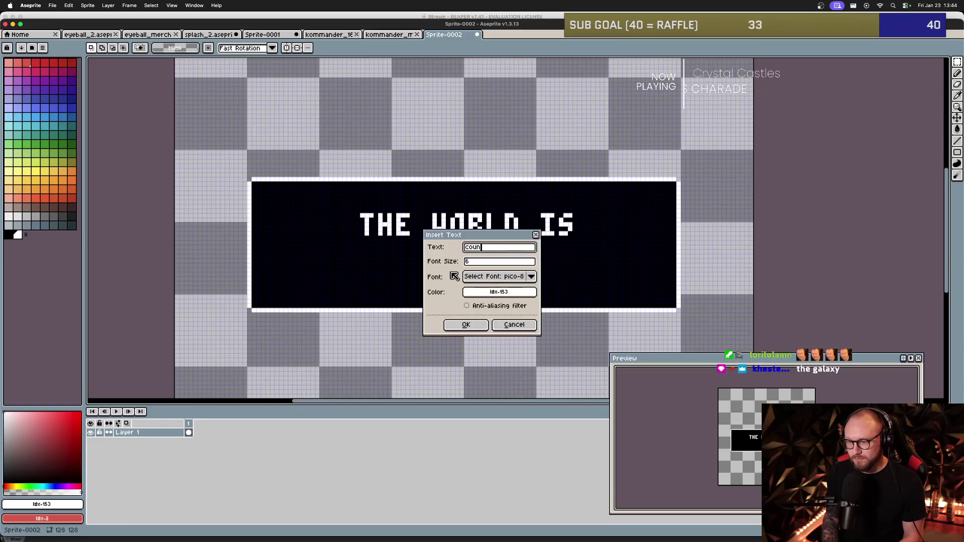
left_click(466, 325)
left_click_drag(485, 236, 487, 274)
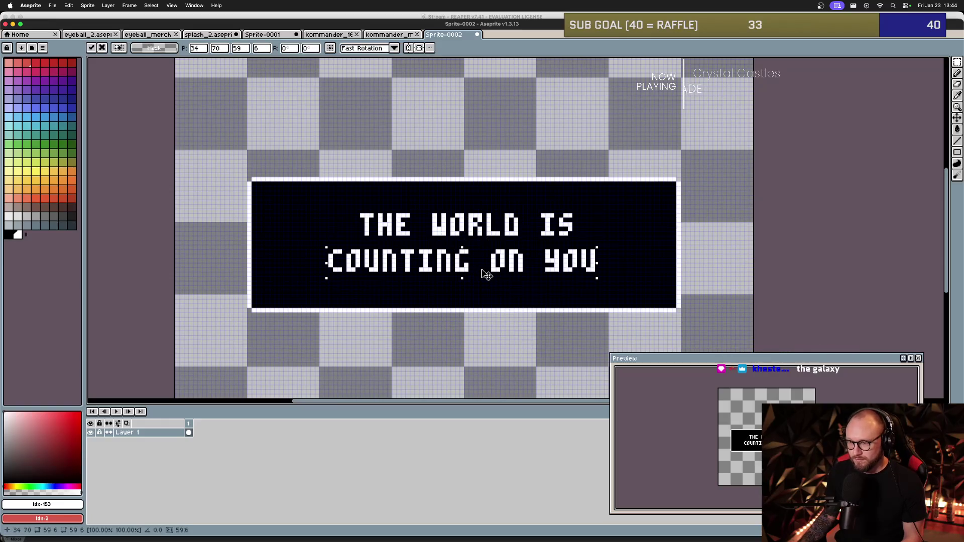
left_click(592, 211)
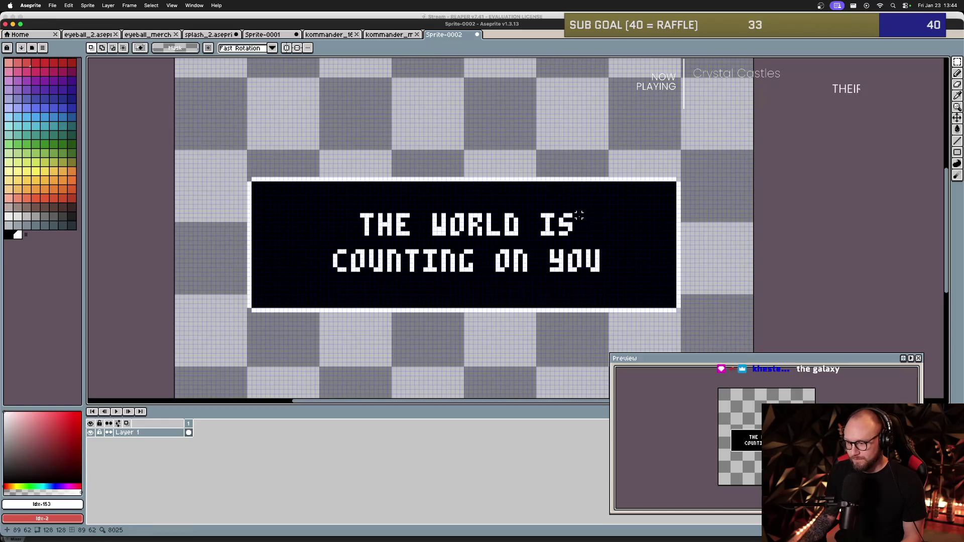
scroll(572, 206, "up", 3)
mouse_move(616, 97)
left_mouse_down()
mouse_move(650, 296)
mouse_move(673, 327)
left_mouse_up()
key("Left")
key("Left")
key("Left")
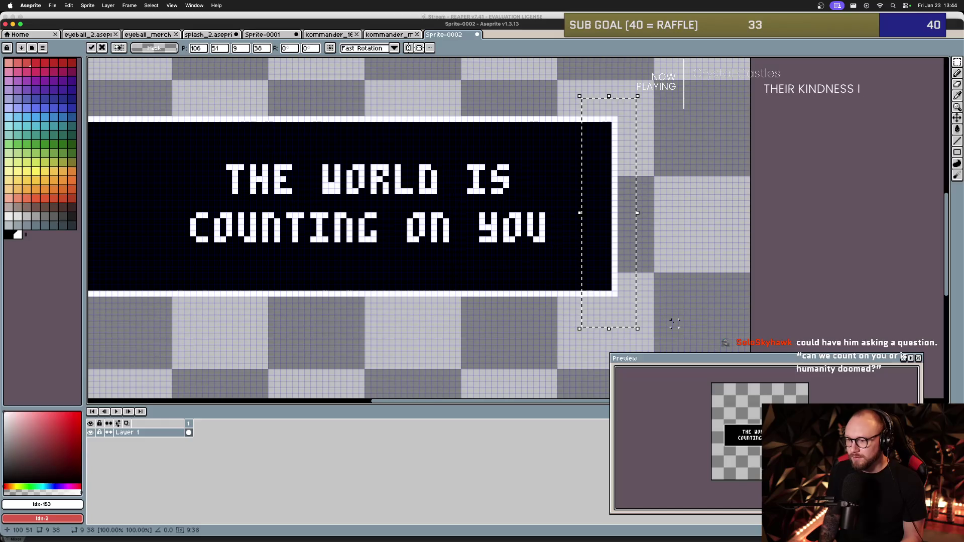
Finish moving the right edge inward and pencil out the stray column beside it.
key("Left")
key("ctrl+d")
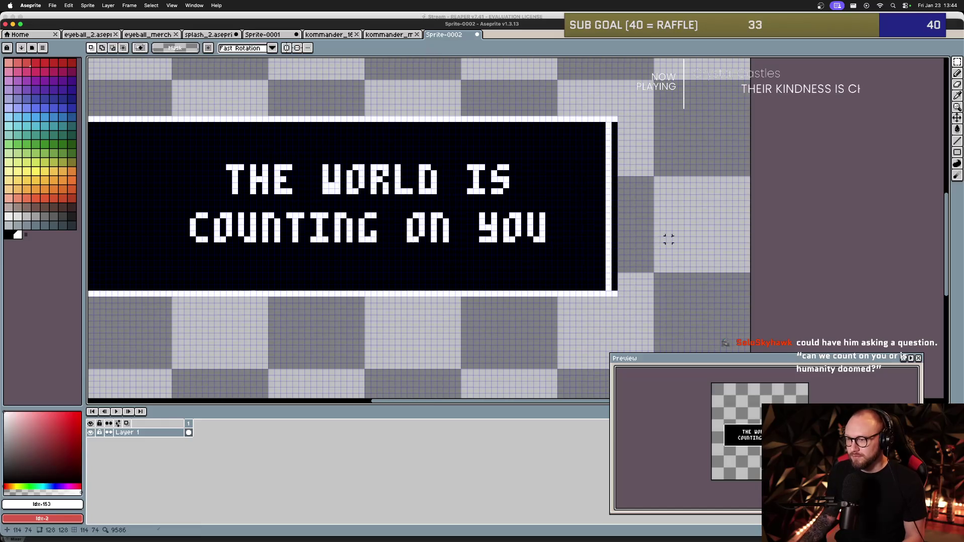
key("b")
left_click_drag(614, 124, 614, 300)
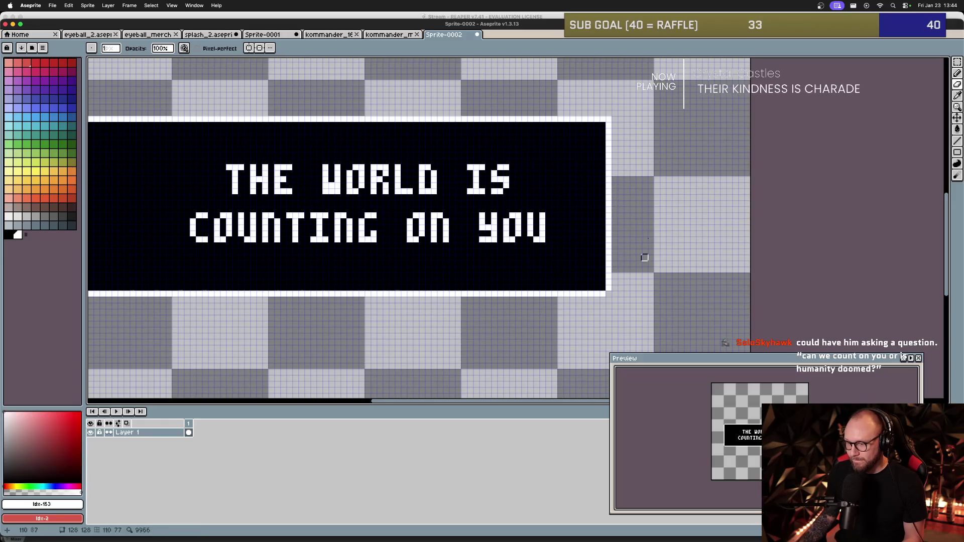
scroll(584, 155, "down", 2)
scroll(581, 207, "up", 4)
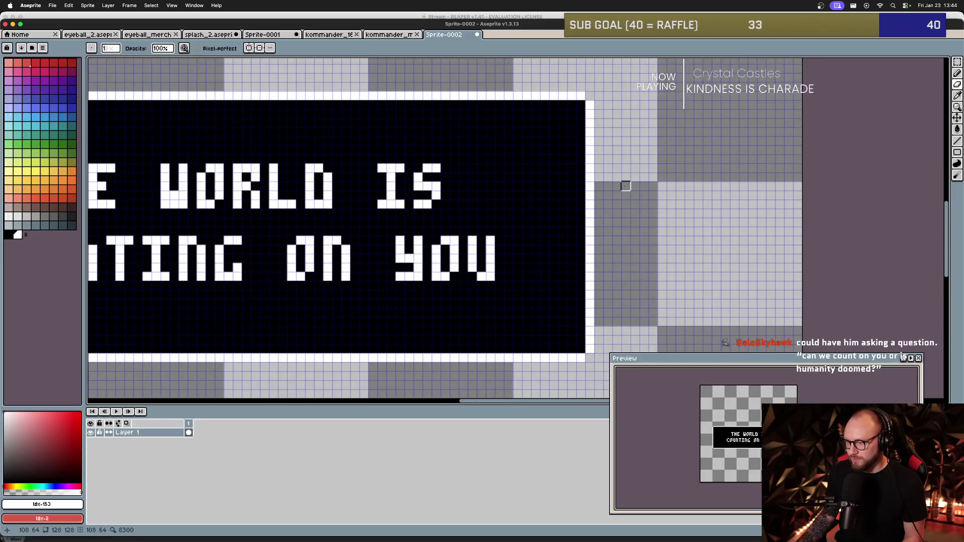
scroll(599, 187, "down", 2)
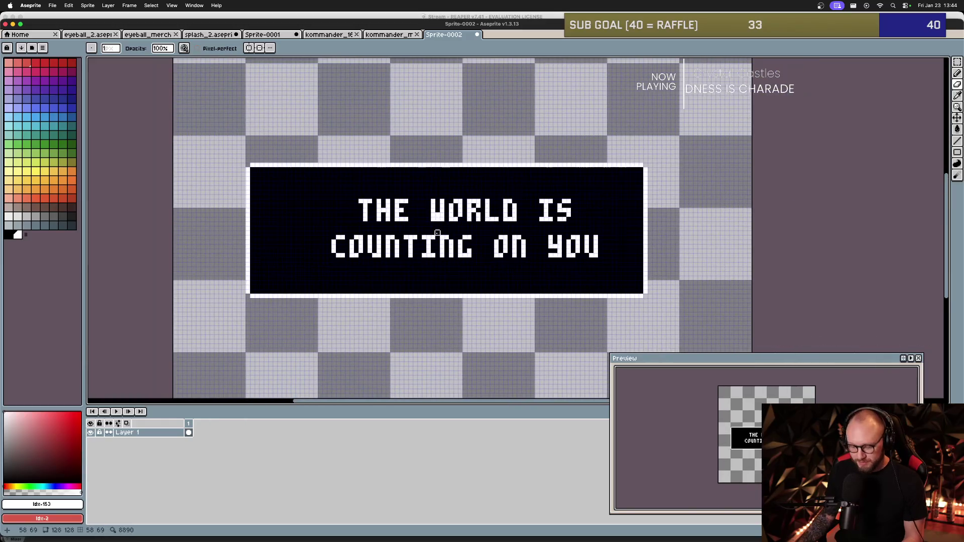
Shift the banner's left end inward toward the text.
key("m")
left_click_drag(238, 155, 284, 327)
key("Right")
key("Right")
key("Right")
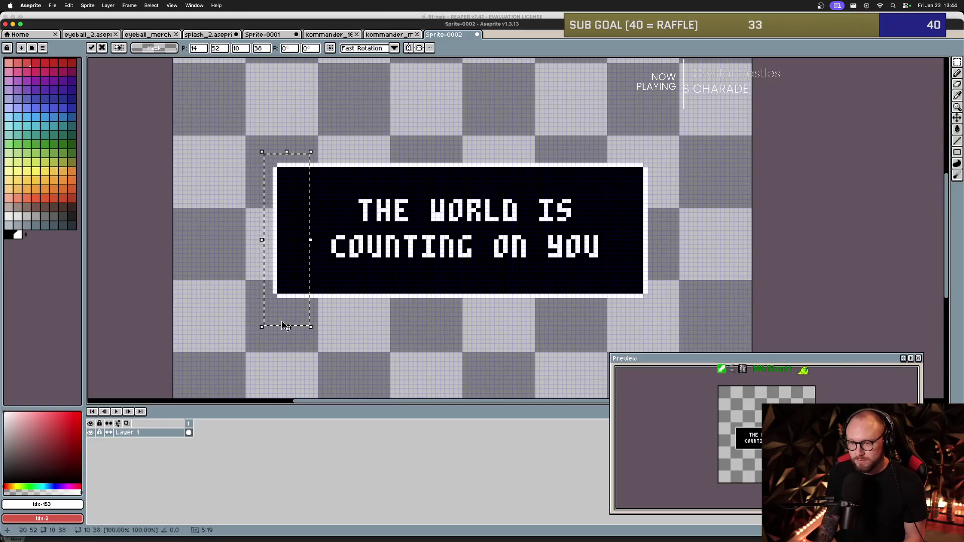
key("ctrl+d")
scroll(351, 241, "down", 1)
left_click_drag(389, 229, 388, 248)
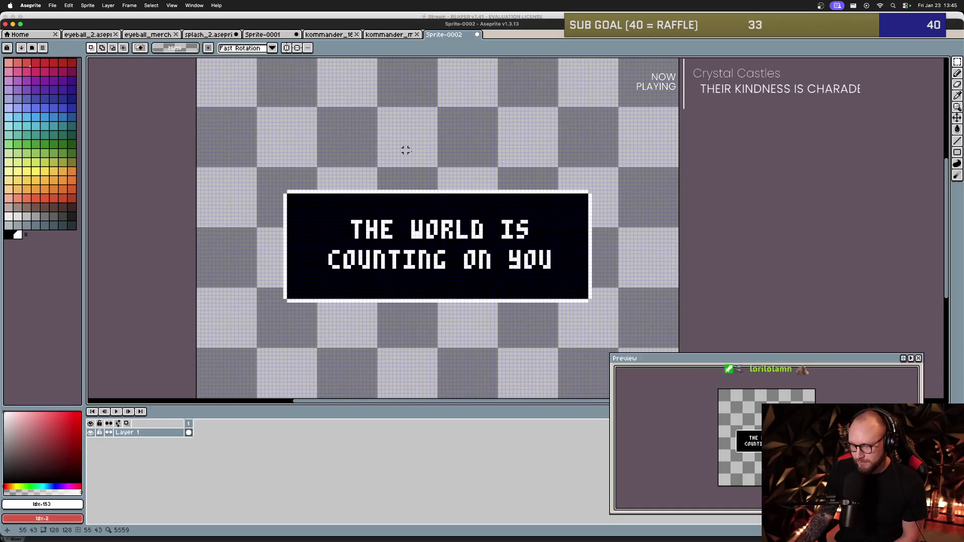
Nudge the banner's left part one pixel to the right.
scroll(386, 146, "down", 1)
scroll(395, 146, "up", 2)
scroll(420, 161, "down", 1)
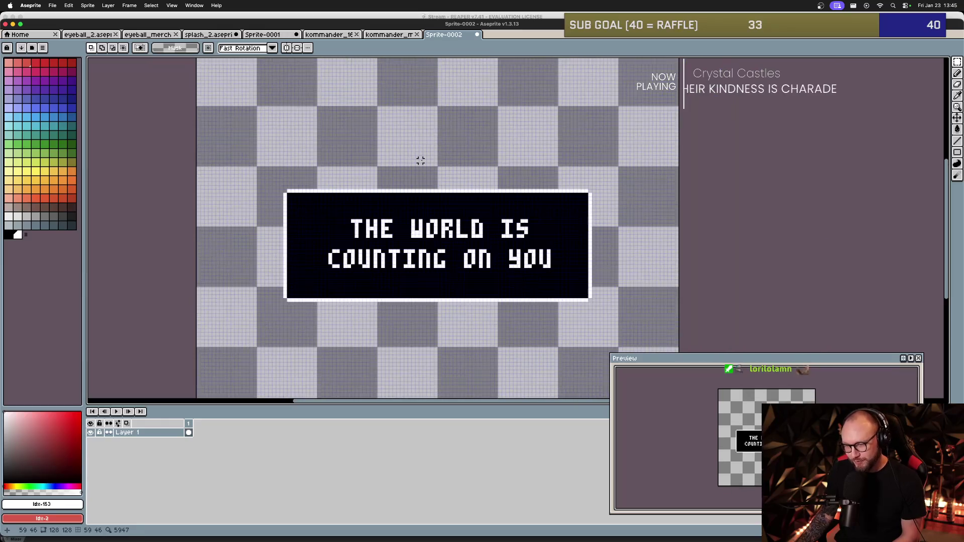
scroll(420, 160, "down", 1)
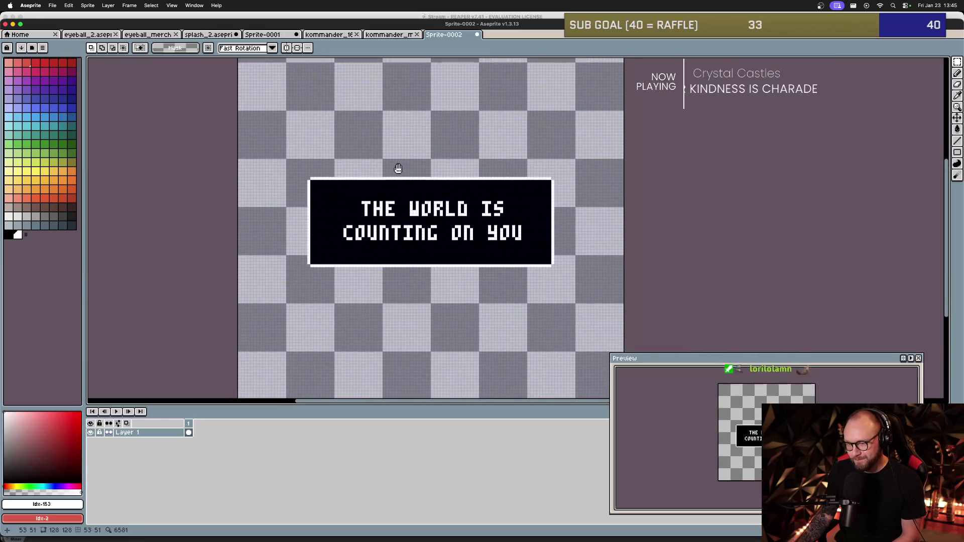
scroll(391, 165, "up", 1)
scroll(338, 217, "up", 1)
left_click_drag(250, 161, 313, 319)
key("Right")
key("Right")
key("Right")
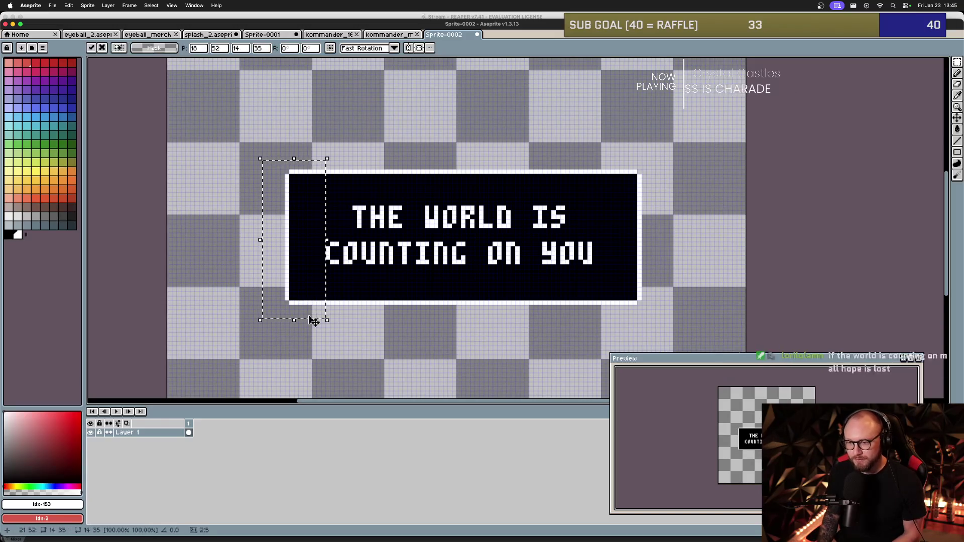
key("ctrl+d")
Move the banner's right edge one pixel inward.
mouse_move(610, 164)
left_mouse_down()
mouse_move(641, 288)
mouse_move(669, 329)
left_mouse_up()
key("Left")
key("Left")
key("ctrl+d")
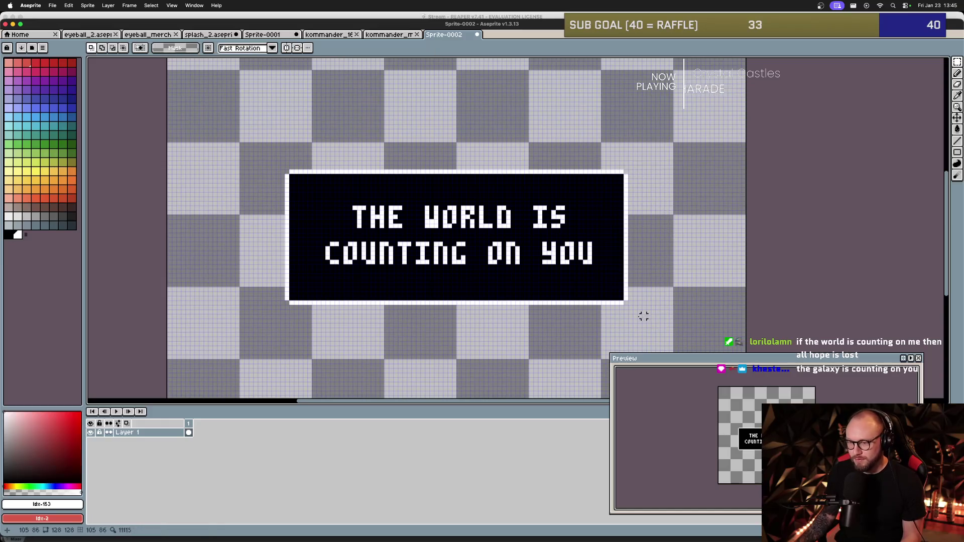
scroll(512, 253, "up", 1)
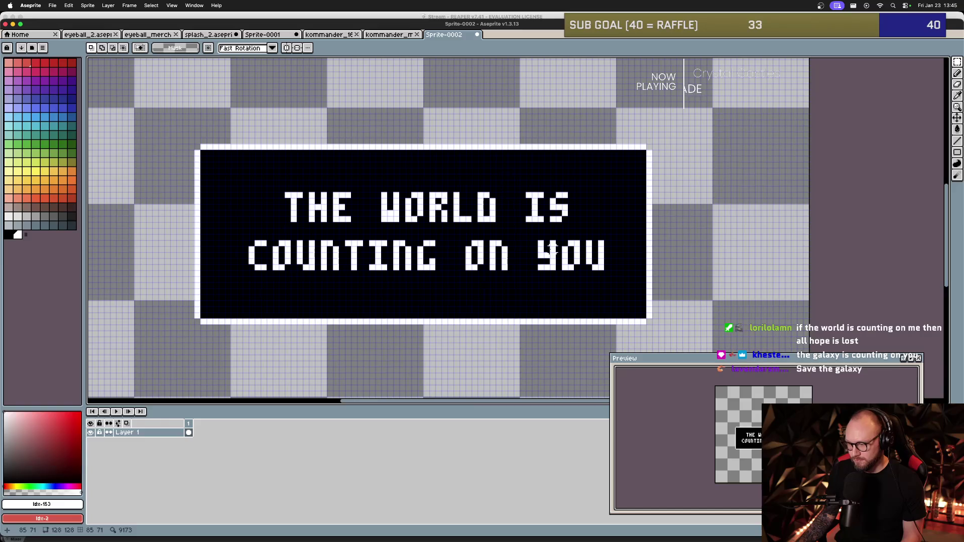
scroll(546, 244, "up", 1)
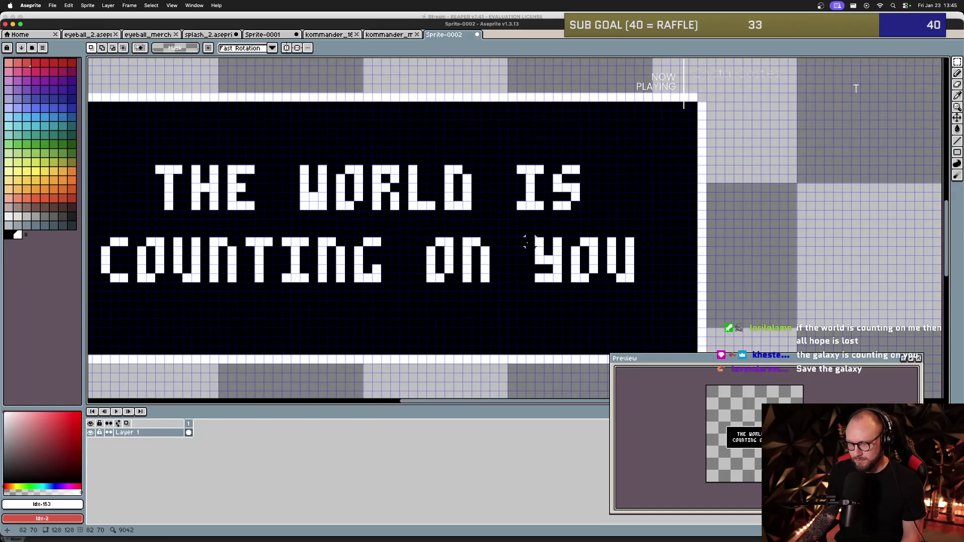
scroll(557, 244, "up", 2)
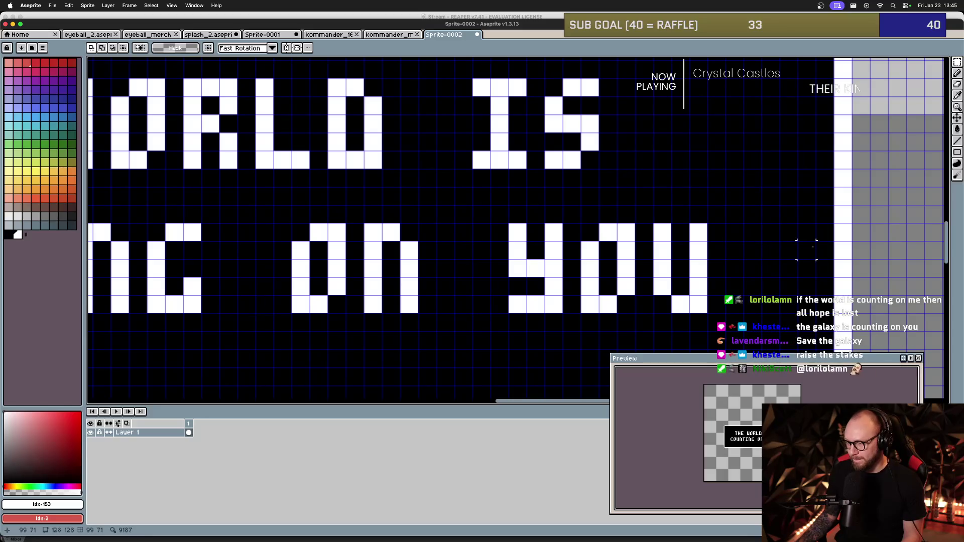
scroll(644, 250, "left", 10)
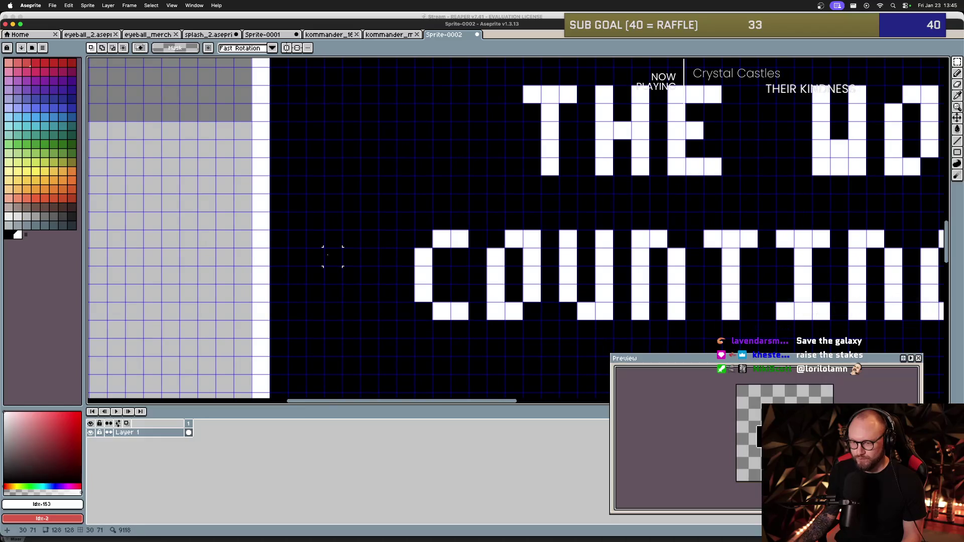
scroll(278, 256, "down", 4)
Delete the stray pixel column left of the text box.
mouse_move(264, 127)
left_mouse_down()
mouse_move(289, 174)
mouse_move(309, 339)
left_mouse_up()
key("Delete")
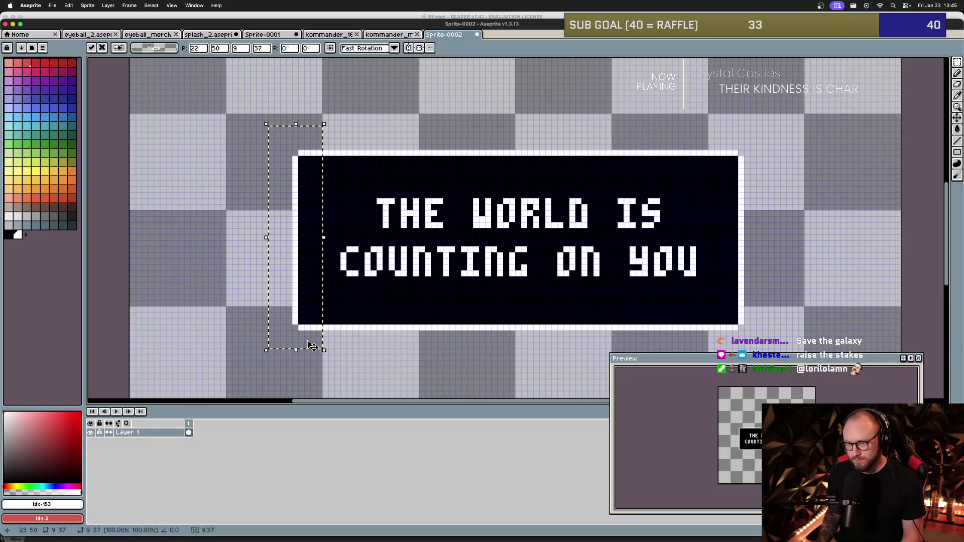
key("ctrl+d")
left_click_drag(481, 210, 443, 225)
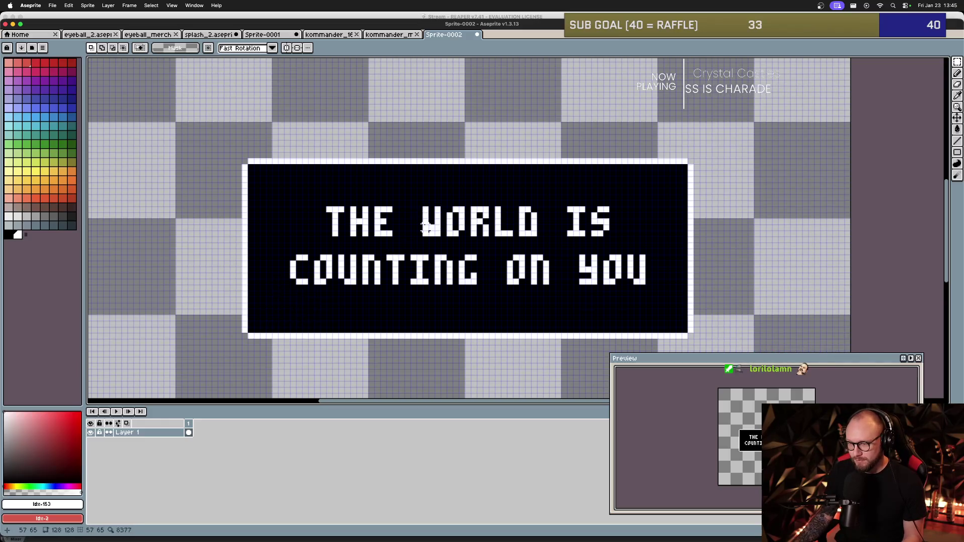
Select the whole text box including its white border.
scroll(441, 220, "down", 3)
scroll(462, 215, "up", 3)
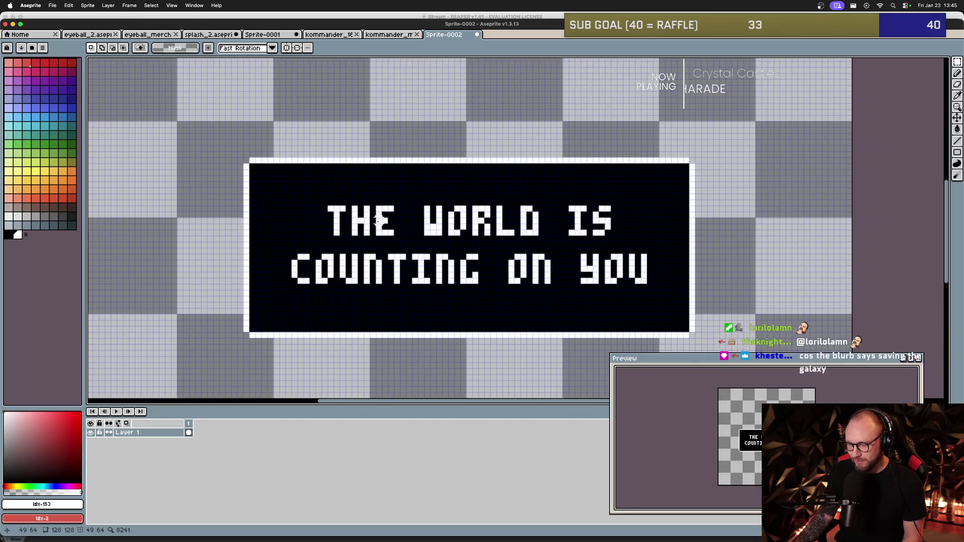
scroll(379, 221, "down", 2)
scroll(379, 221, "up", 1)
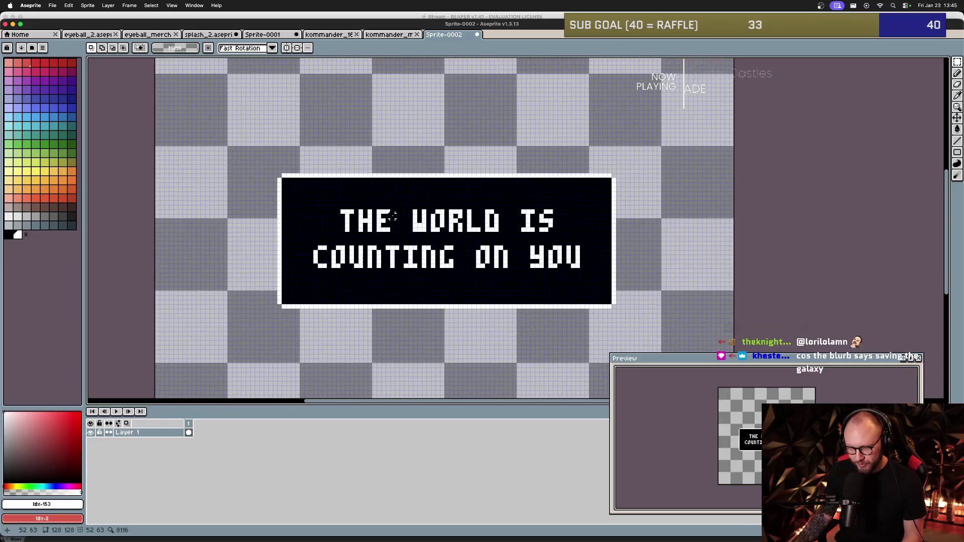
scroll(379, 219, "down", 2)
scroll(388, 217, "up", 1)
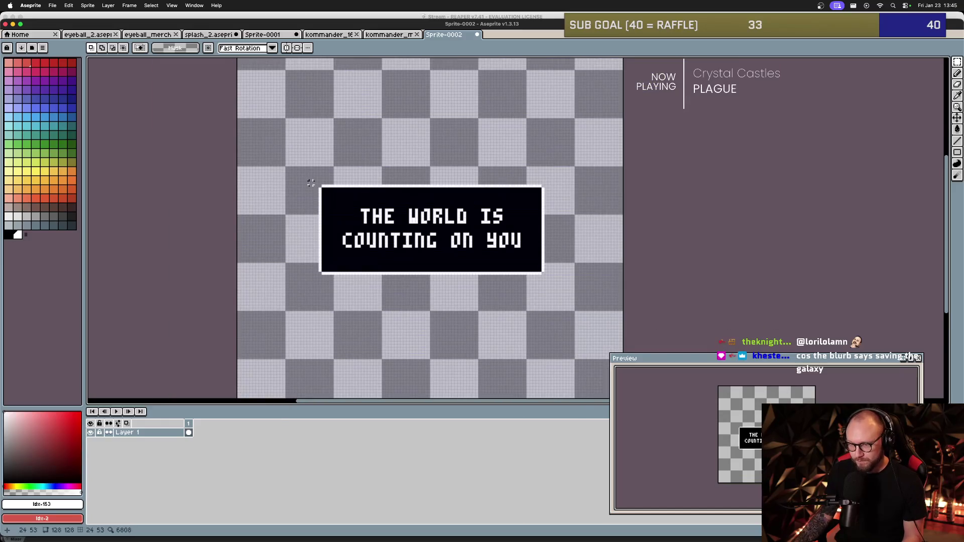
mouse_move(310, 176)
left_mouse_down()
mouse_move(423, 254)
mouse_move(555, 282)
left_mouse_up()
scroll(479, 254, "up", 1)
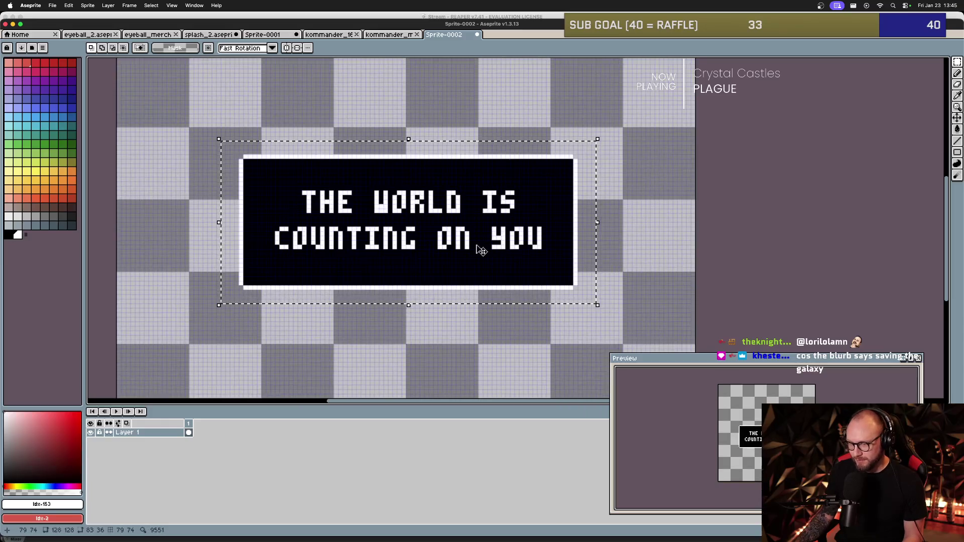
scroll(474, 249, "up", 1)
scroll(440, 241, "down", 1)
scroll(437, 251, "up", 1)
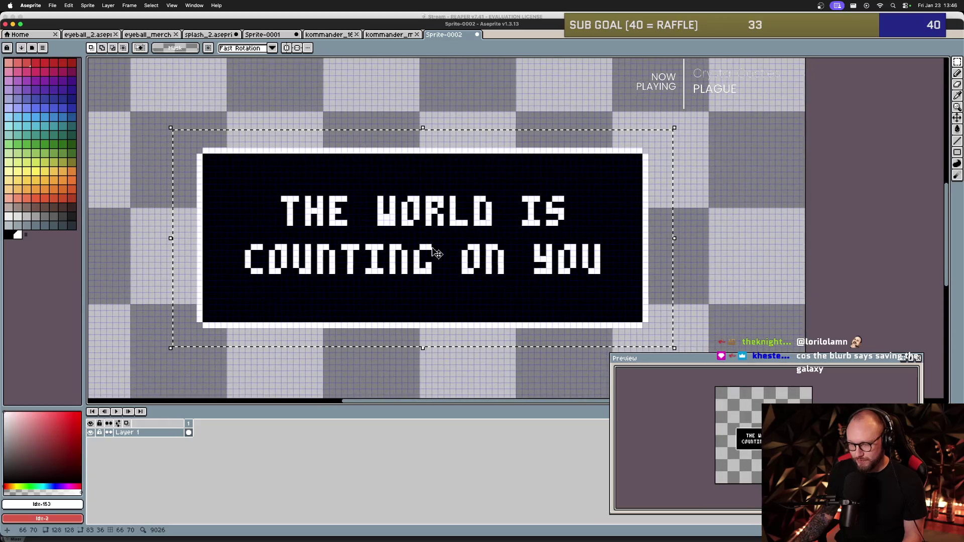
Copy the text box and paste it into a new 83×36 sprite.
left_click(310, 183)
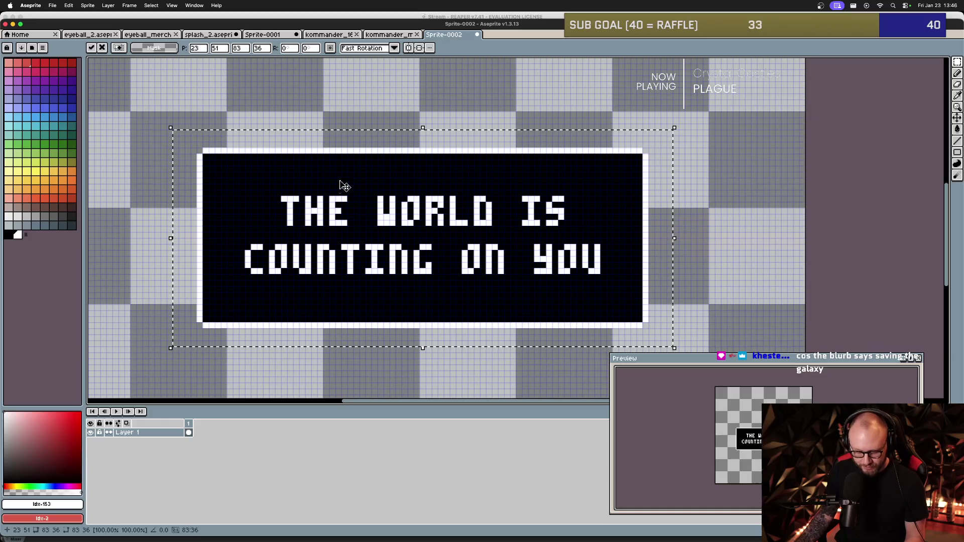
key("super+c")
key("super+n")
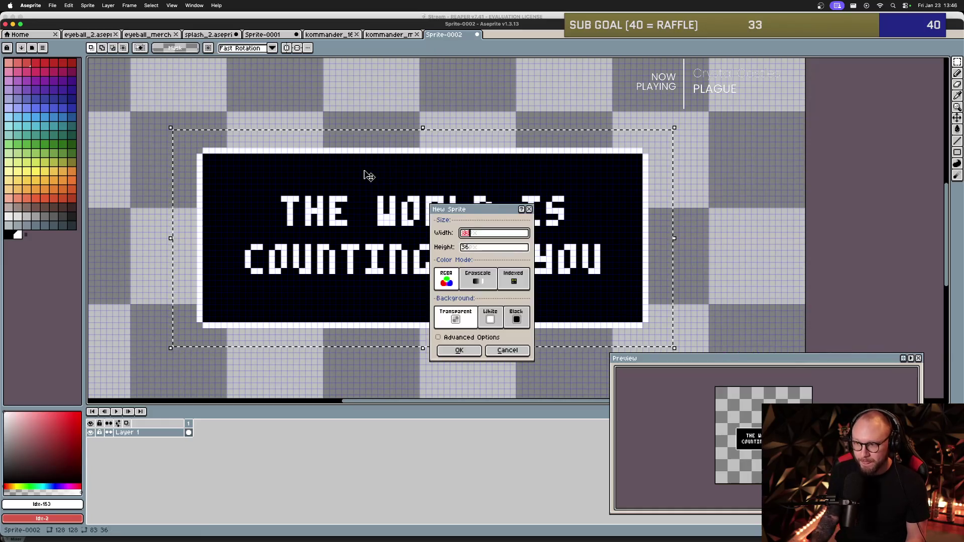
left_click(459, 350)
key("super+v")
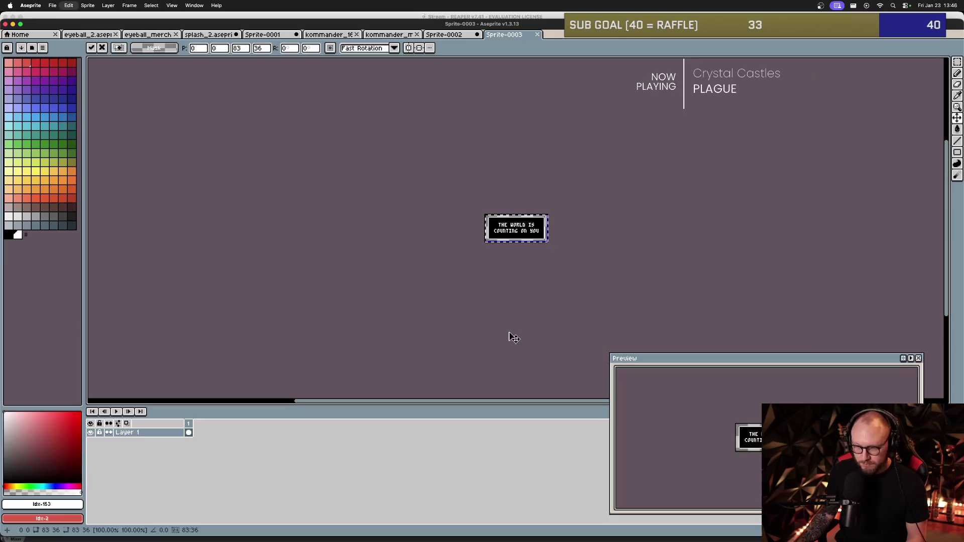
scroll(524, 257, "up", 1)
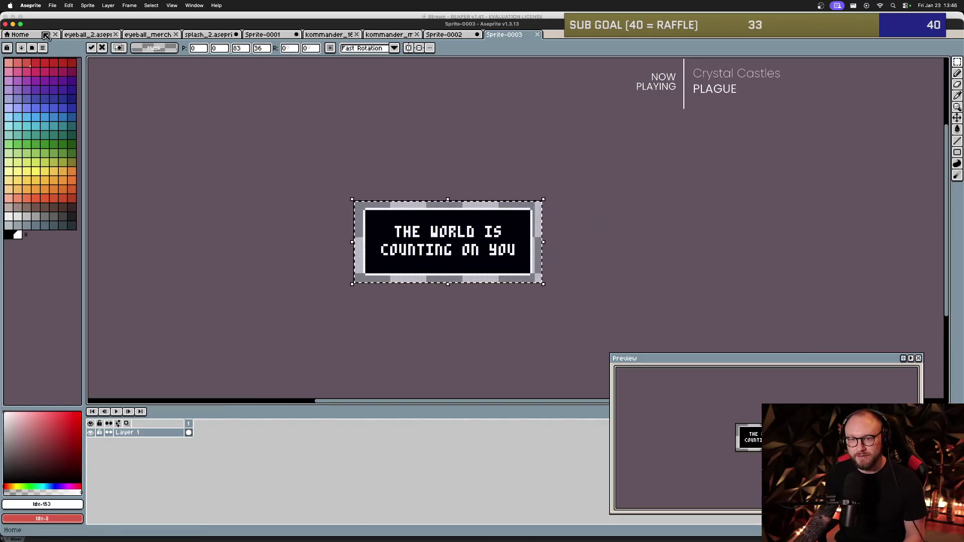
Export the new sprite to the Desktop as dialog_merch.png at 1000%.
left_click(52, 5)
mouse_move(76, 90)
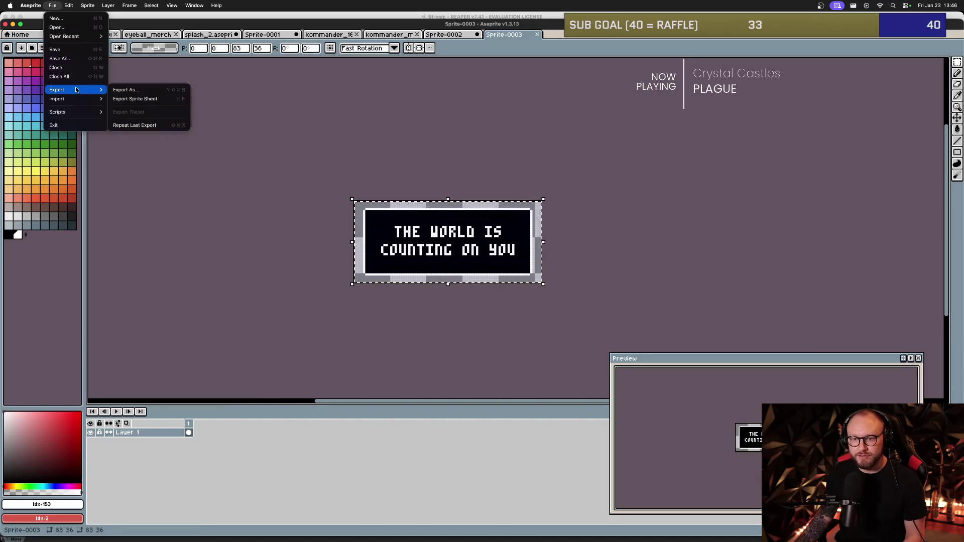
left_click(149, 93)
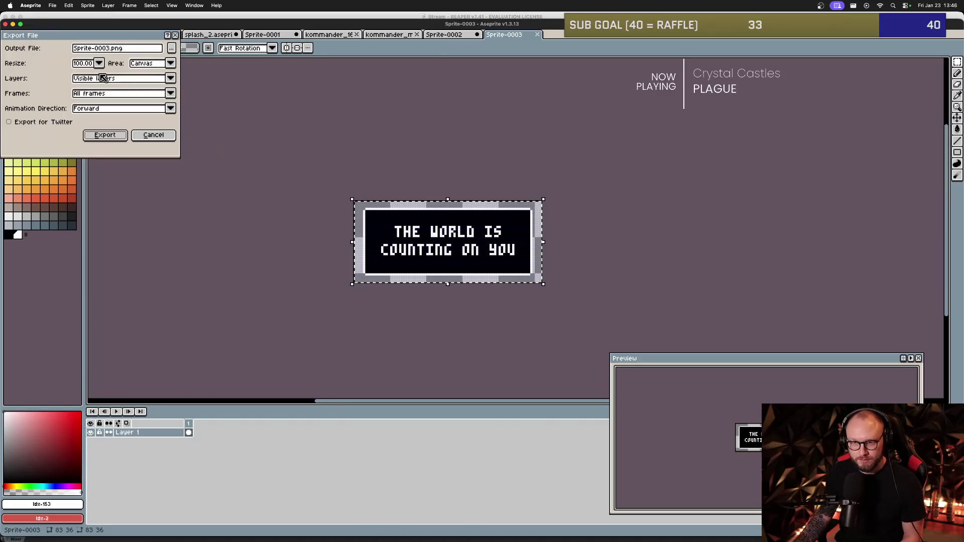
left_click_drag(110, 49, 73, 49)
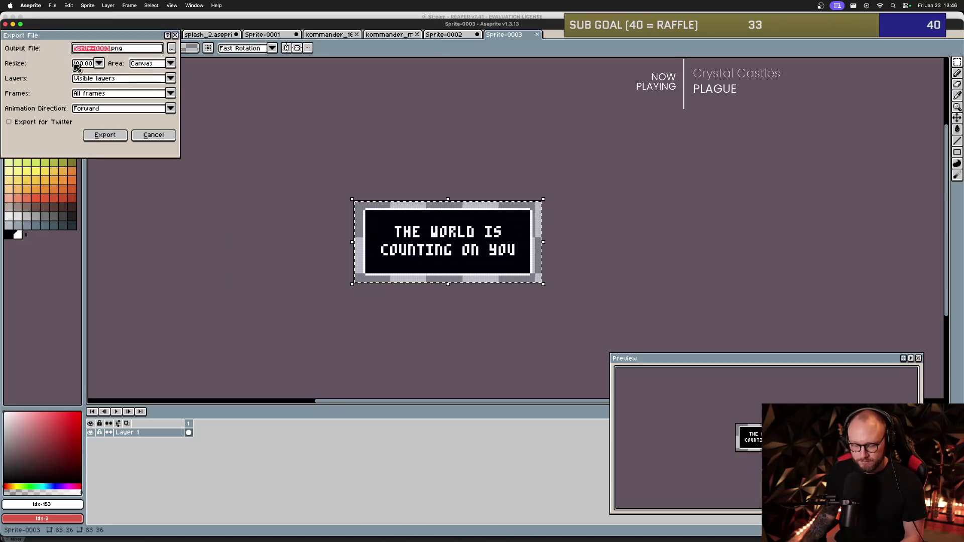
type("dialog_merch")
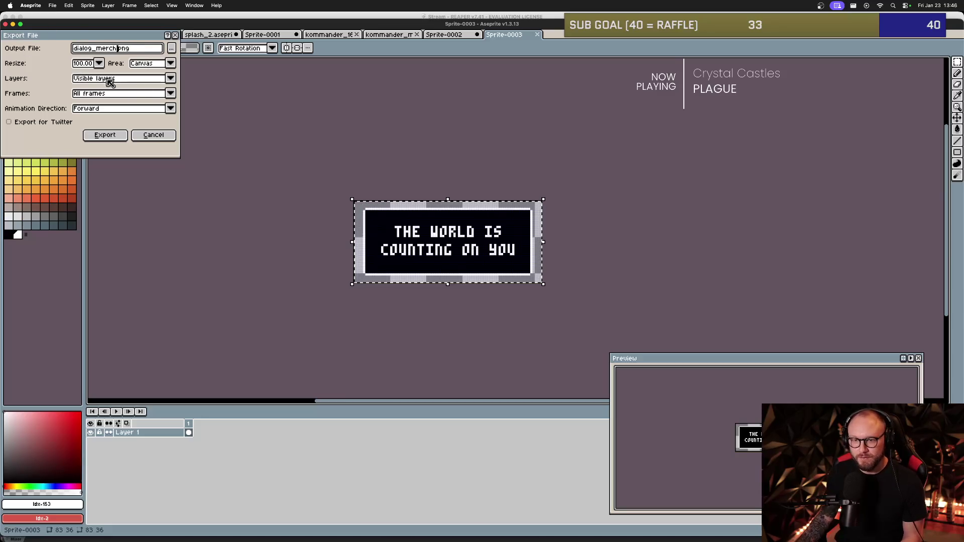
left_click(103, 64)
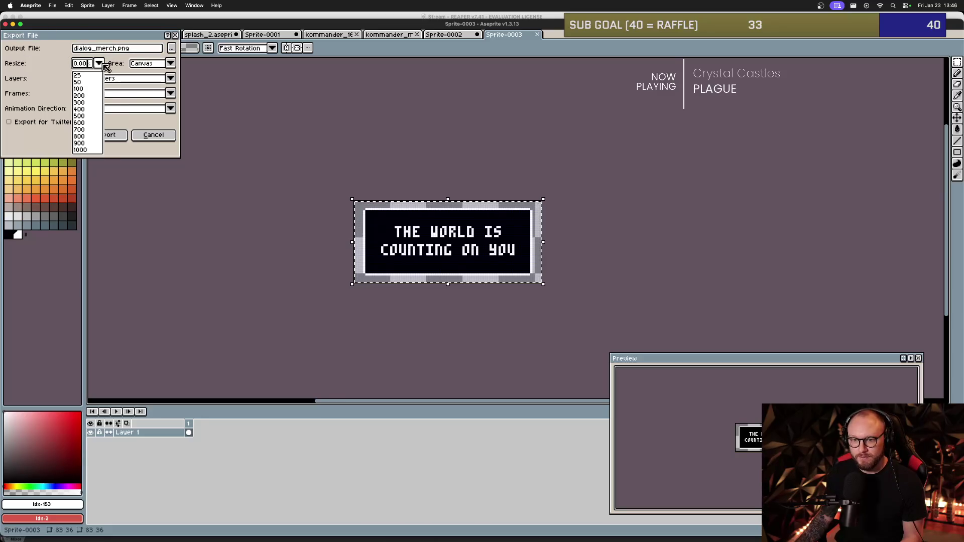
left_click(93, 151)
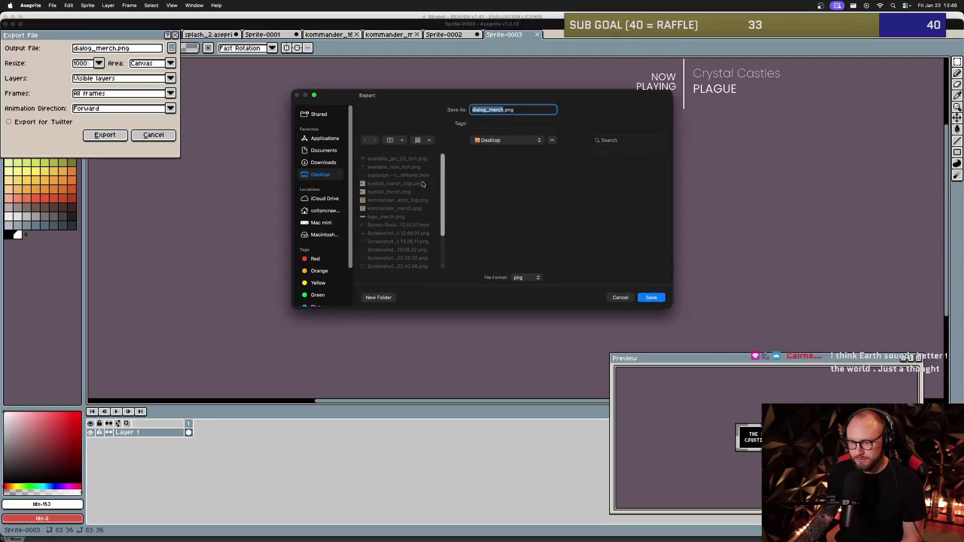
left_click(650, 298)
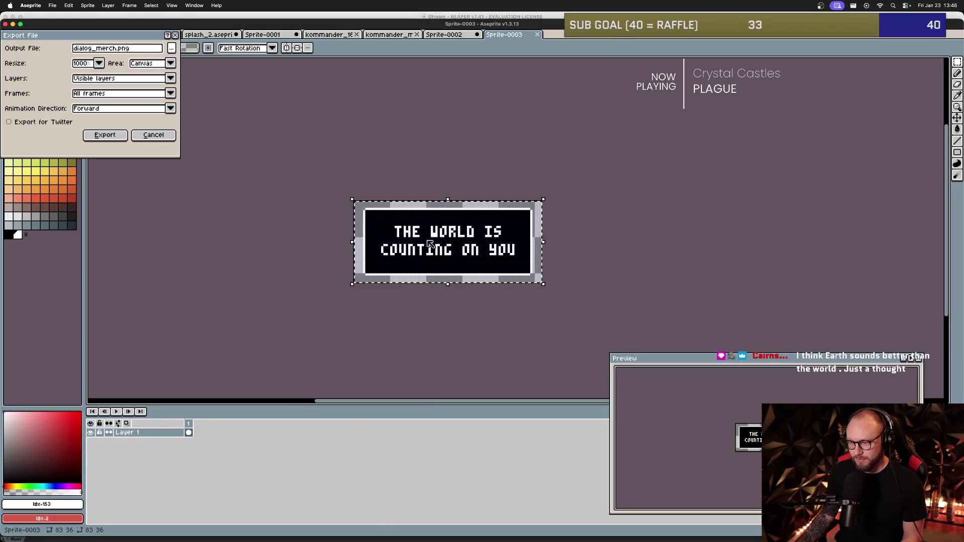
key("Return")
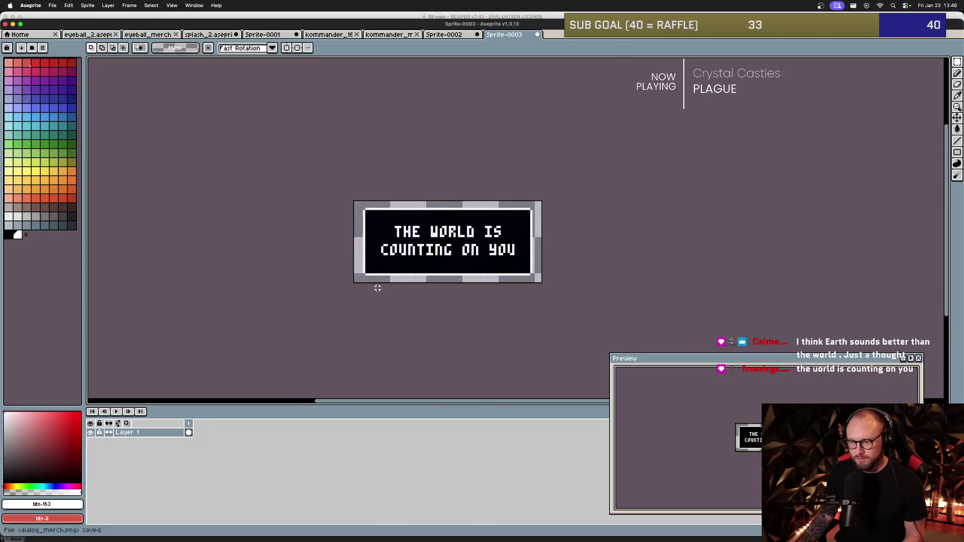
key("super+Tab")
key("super+Tab")
key("super+Tab")
key("super+Tab")
key("super+Tab")
key("super+Tab")
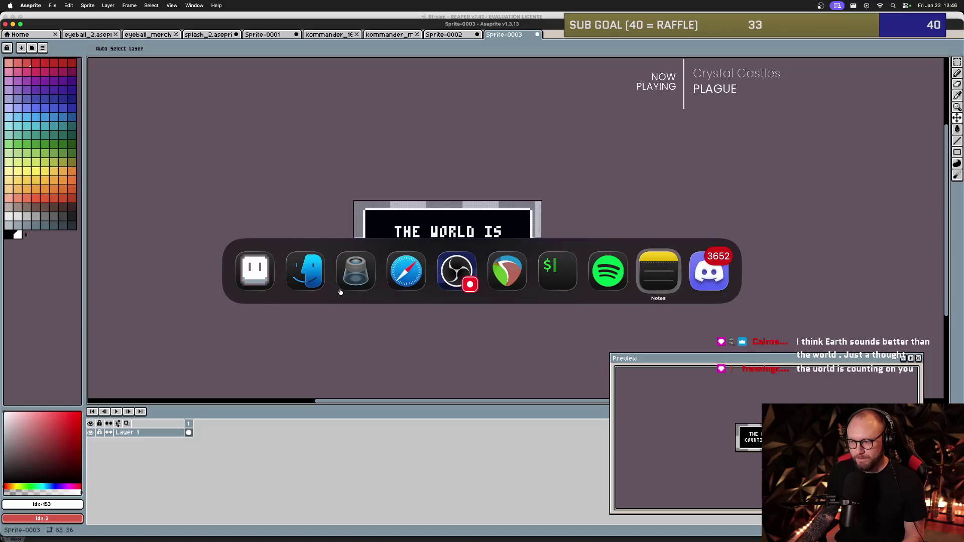
Open dialog_merch.png in Preview and confirm in the Inspector that it is 830×360 pixels.
double_click(281, 238)
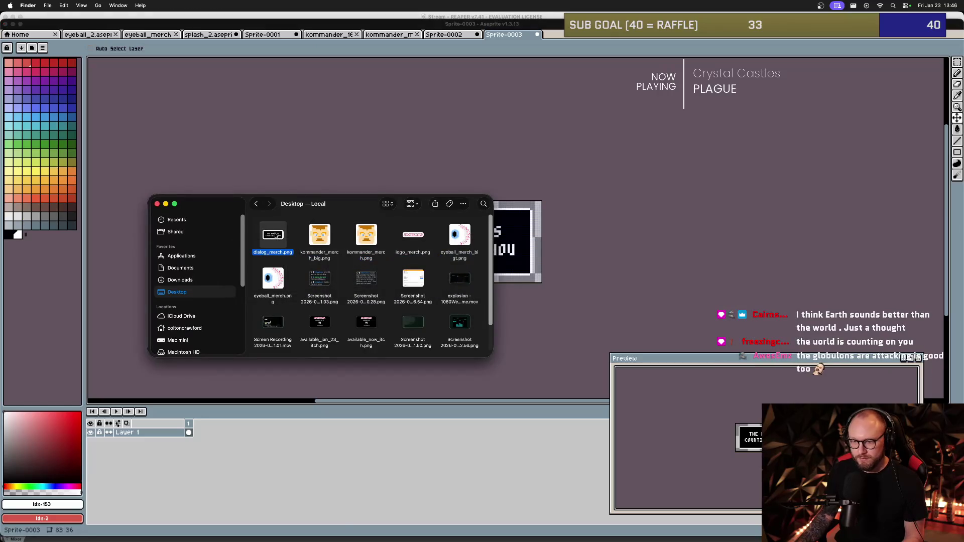
left_click(117, 6)
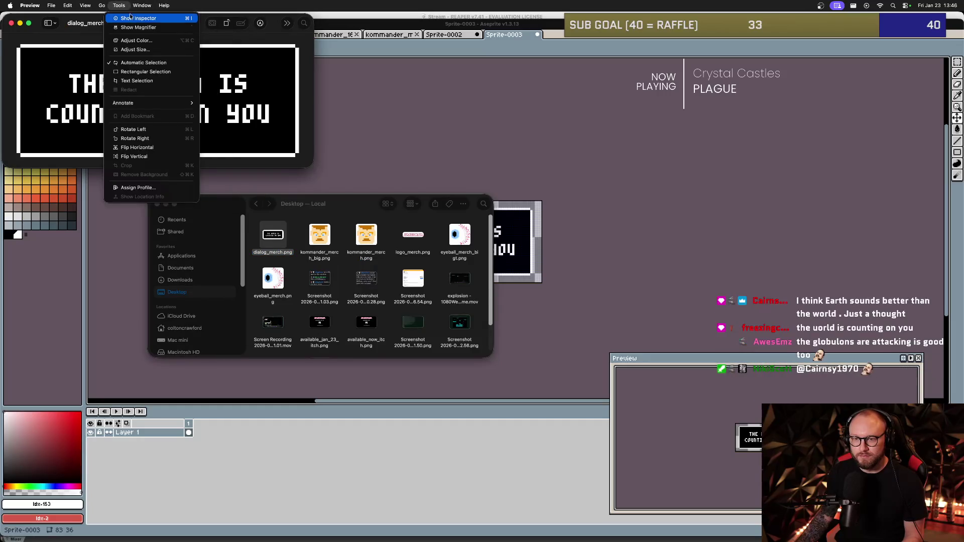
left_click(138, 18)
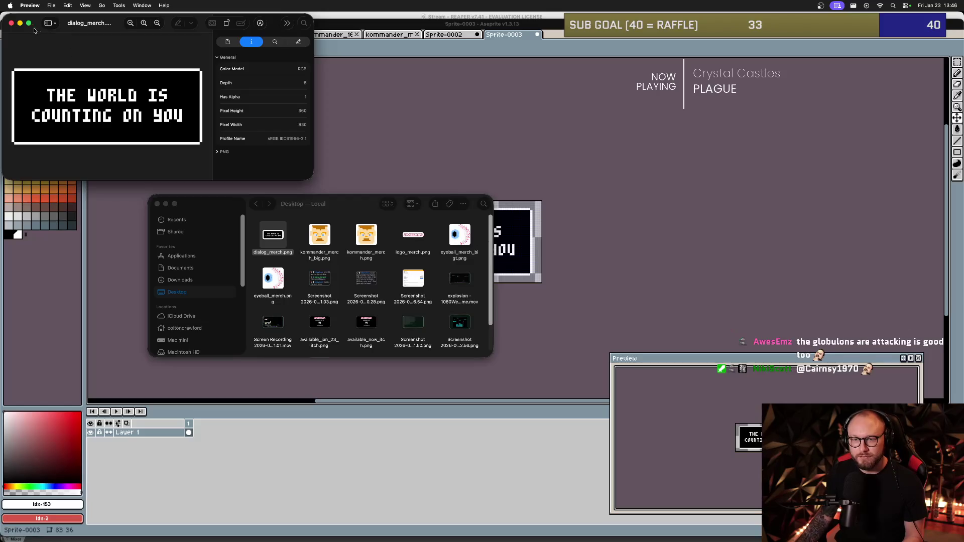
left_click(11, 24)
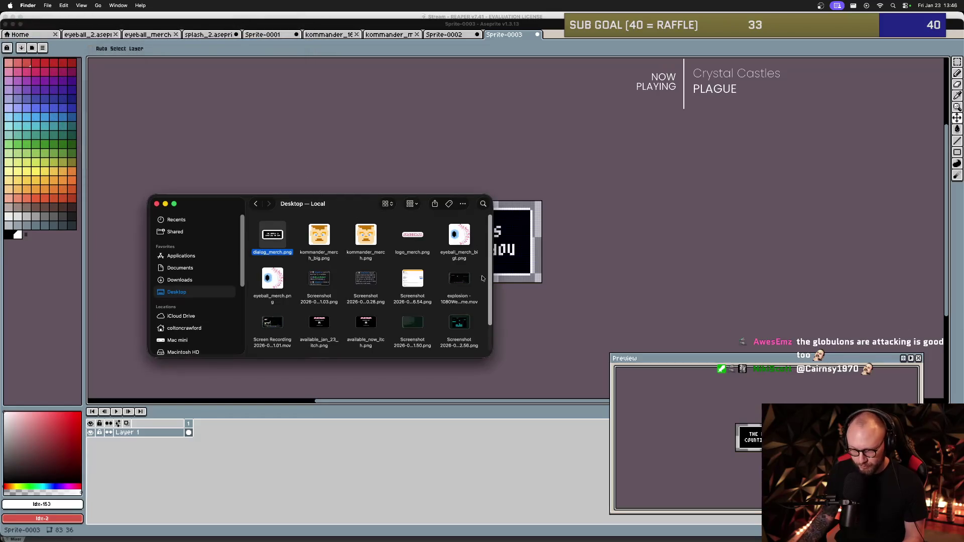
left_click(484, 293)
Cancel the sprite sheet export and abandon a first Export As attempt on the text artwork.
key("super+e")
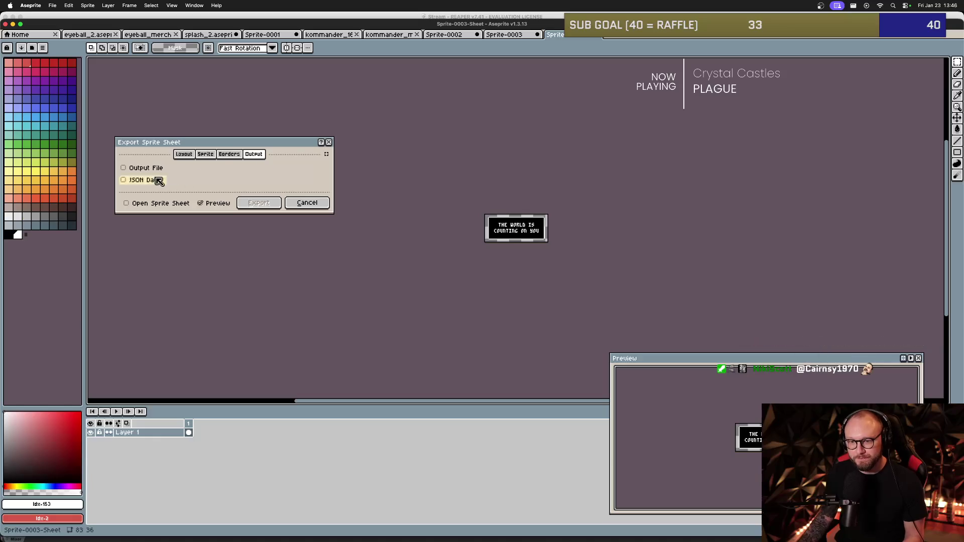
left_click(307, 203)
left_click(52, 6)
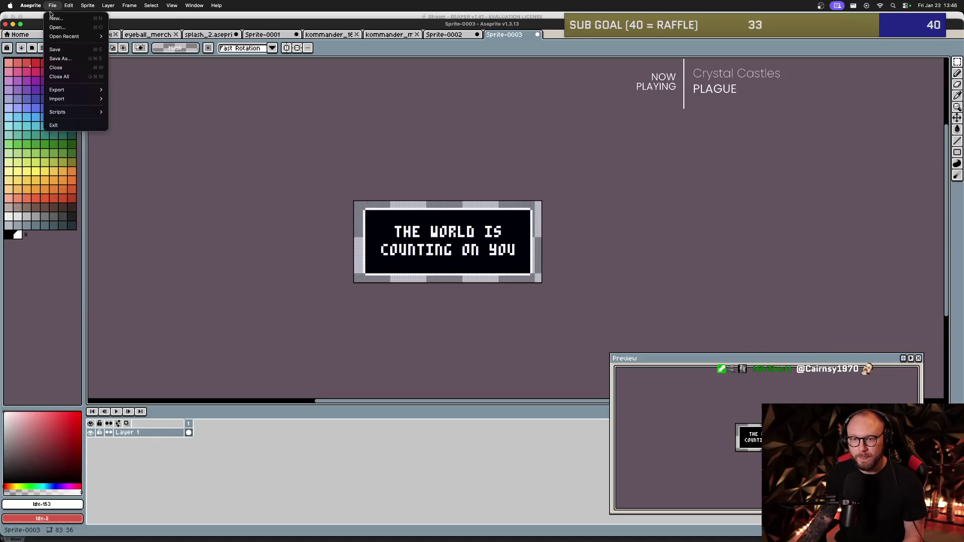
mouse_move(76, 90)
left_click(125, 90)
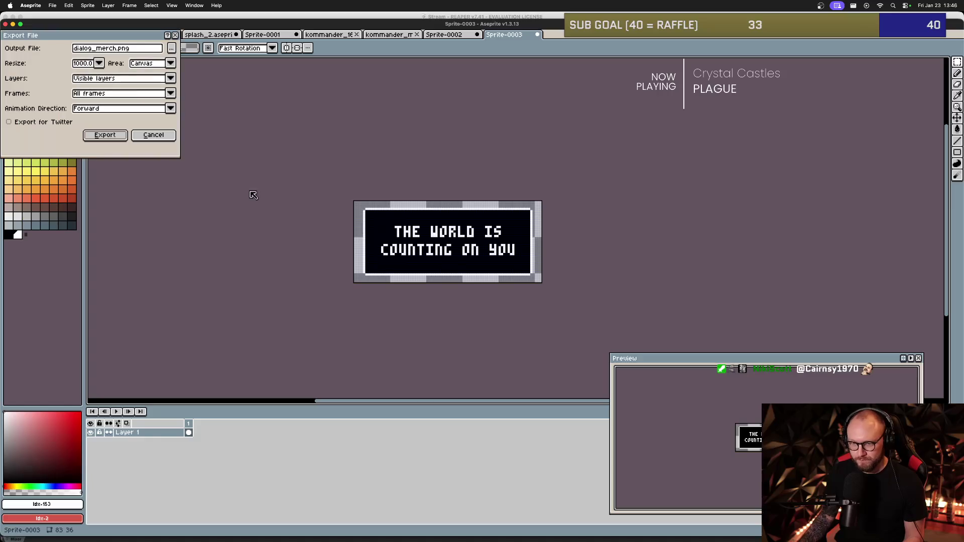
left_click(118, 49)
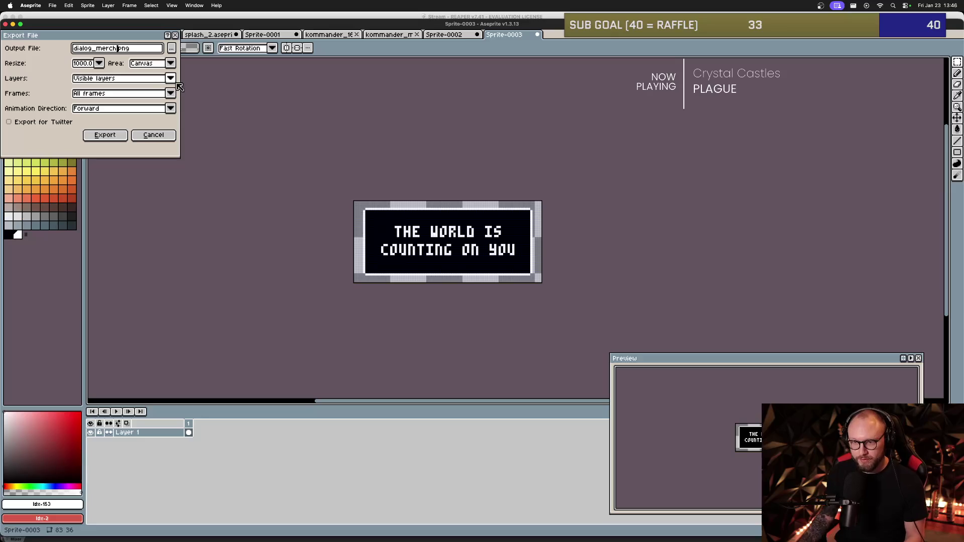
left_click(149, 135)
Open dialog_merch.png and export it resized to 500% as dialog_merch_big.png.
key("super+o")
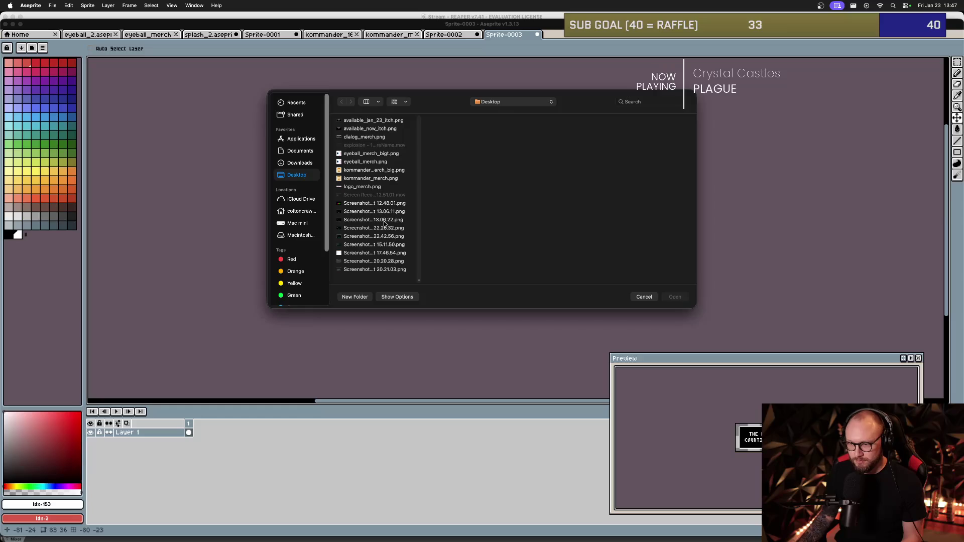
double_click(367, 139)
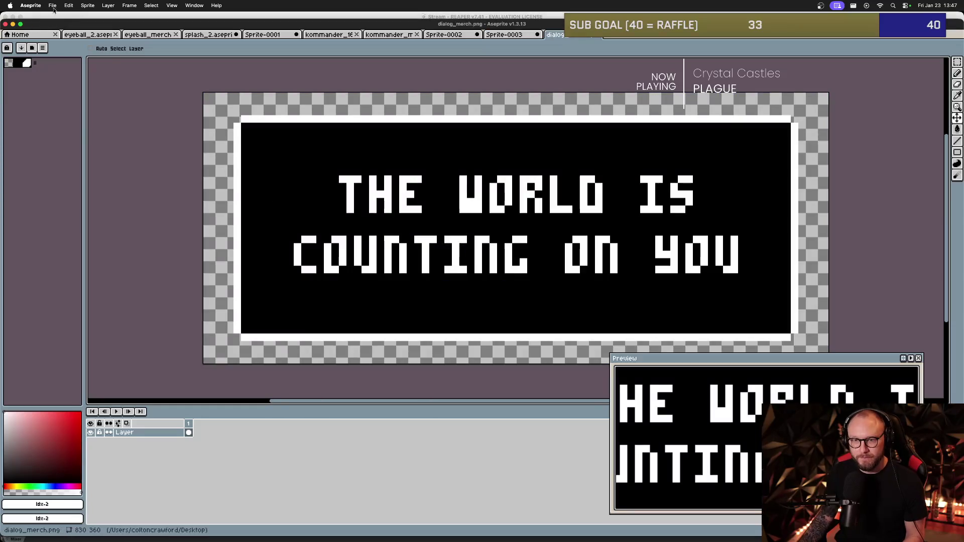
left_click(52, 6)
mouse_move(79, 91)
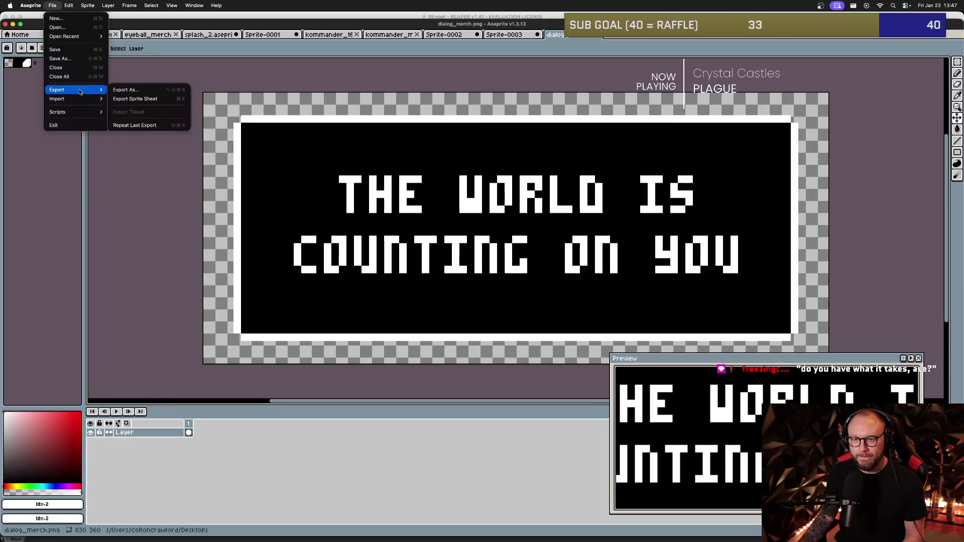
left_click(132, 90)
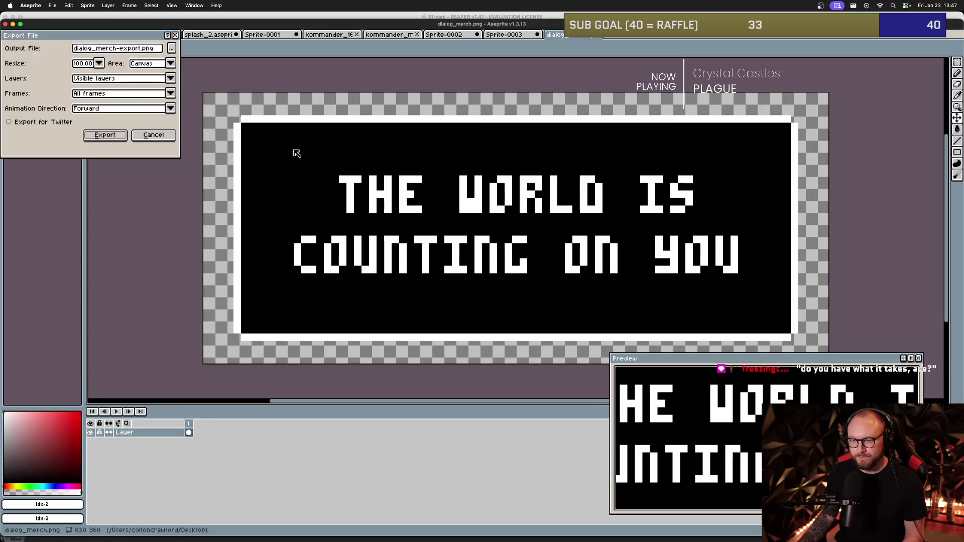
left_click(100, 63)
left_click(86, 116)
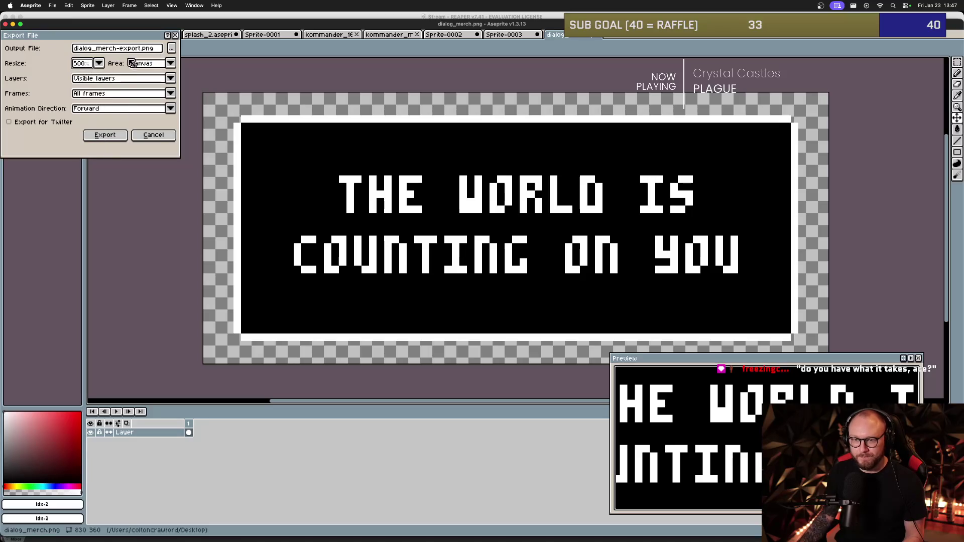
left_click(140, 49)
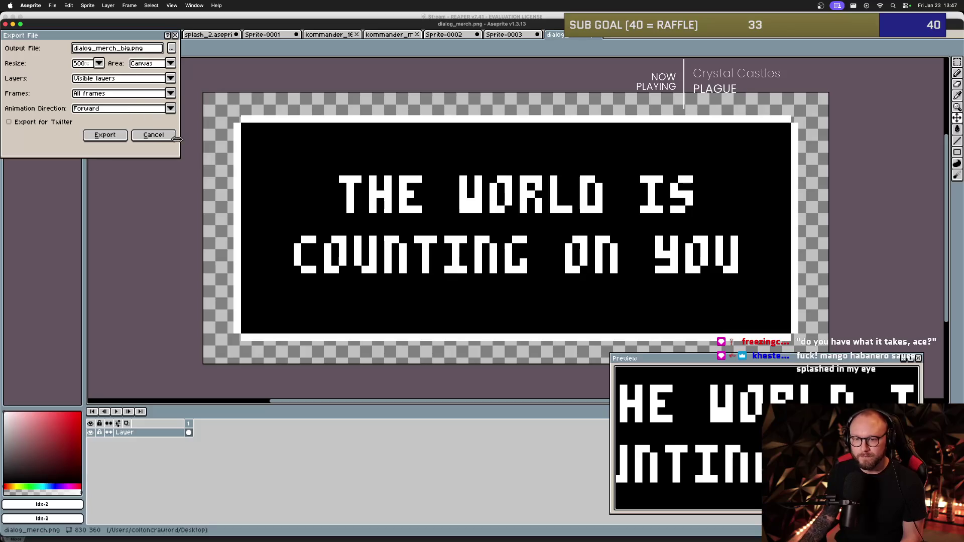
left_click(118, 135)
key("super+Tab")
key("super+Tab")
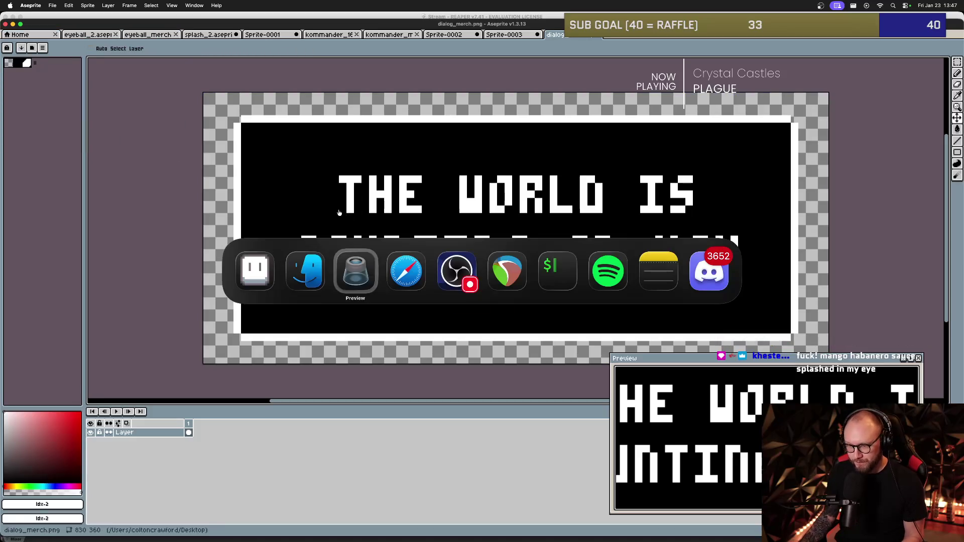
Glance at the shirt editor, zoom and pan the text banner in Aseprite, then return to the shirt editor.
key("super+Tab")
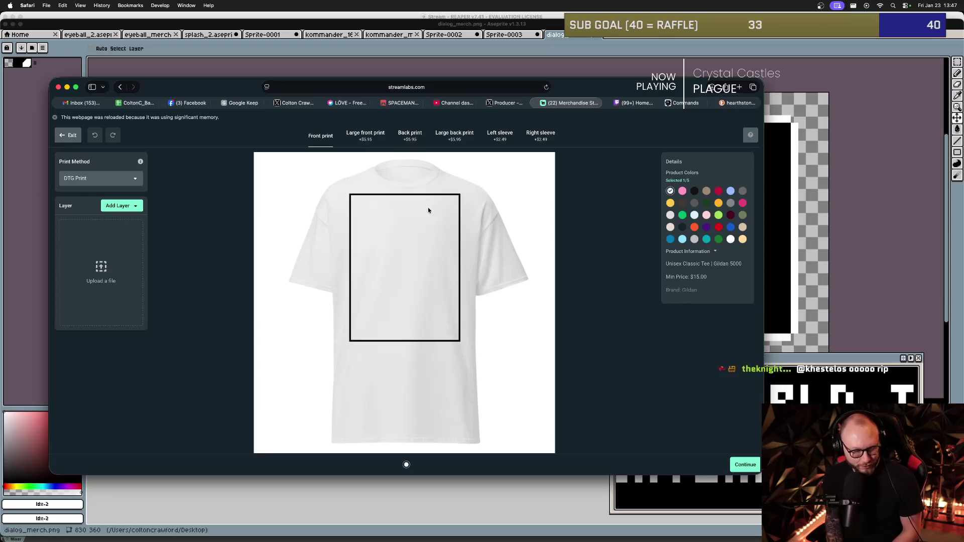
key("super+Tab")
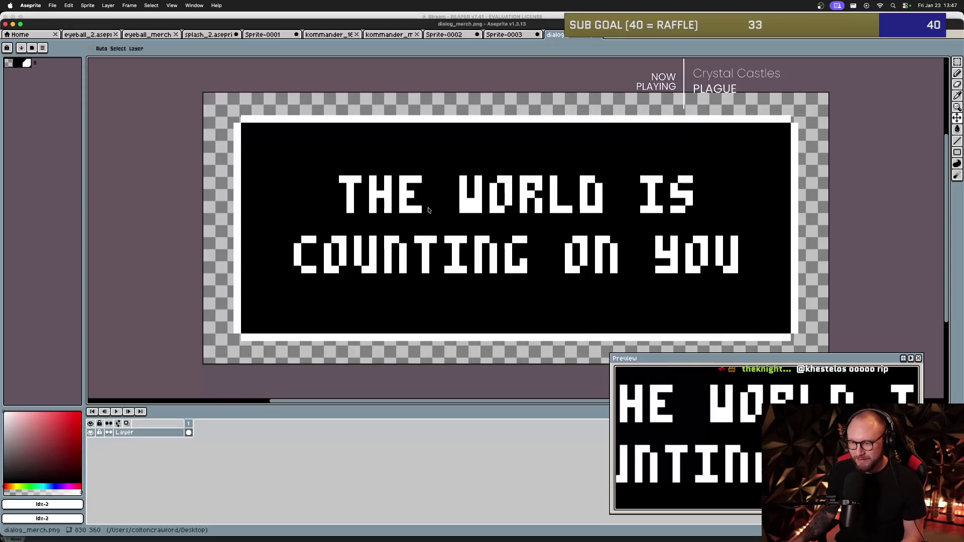
scroll(494, 180, "up", 5)
scroll(494, 181, "down", 4)
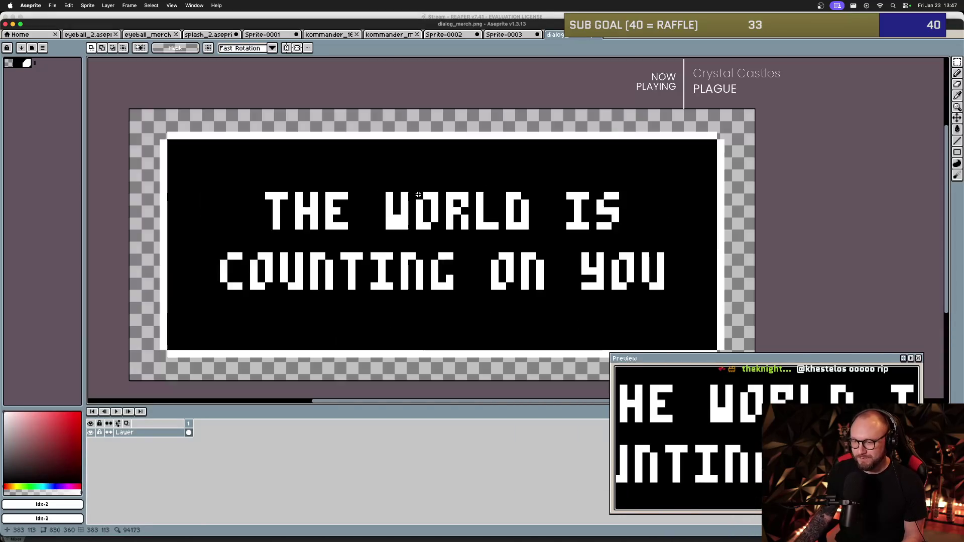
scroll(398, 210, "up", 2)
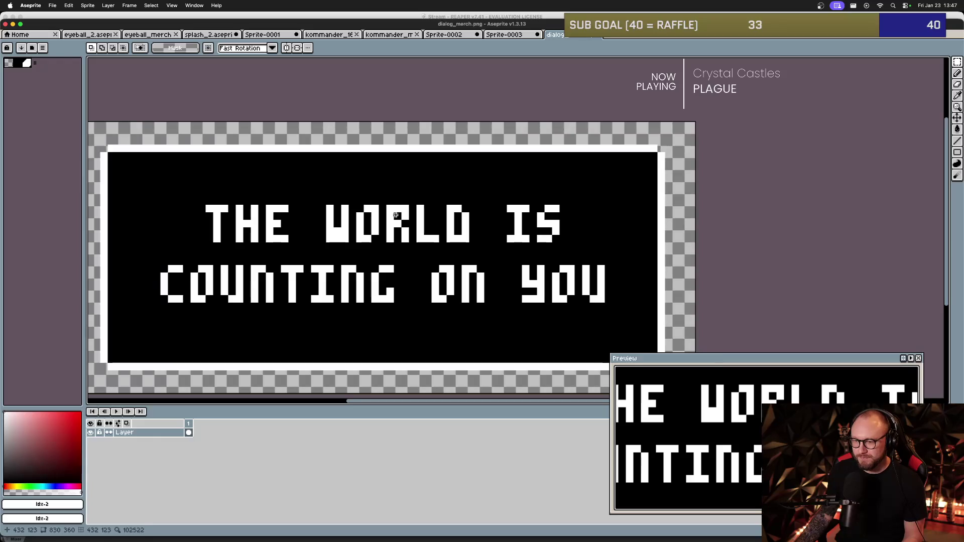
scroll(402, 211, "left", 5)
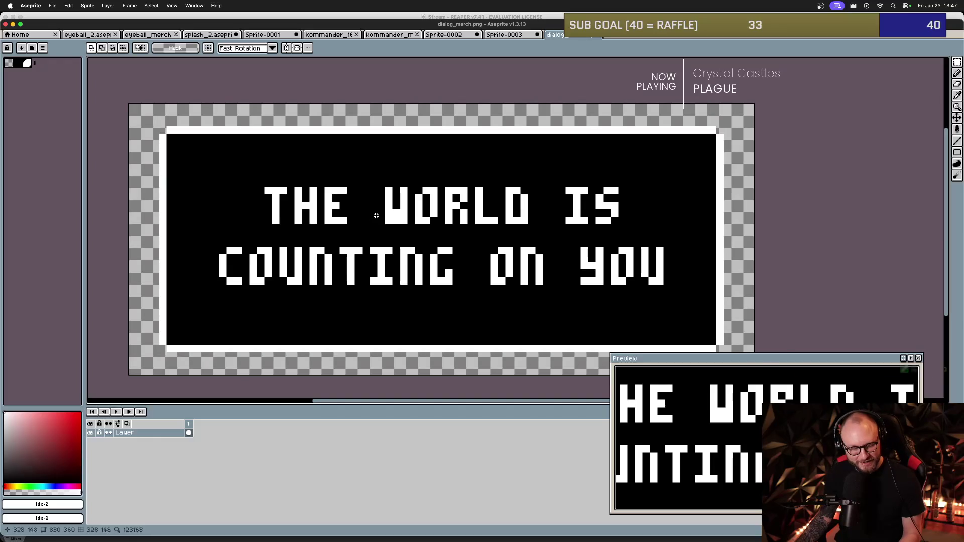
scroll(396, 213, "up", 1)
scroll(407, 217, "down", 1)
scroll(407, 219, "down", 2)
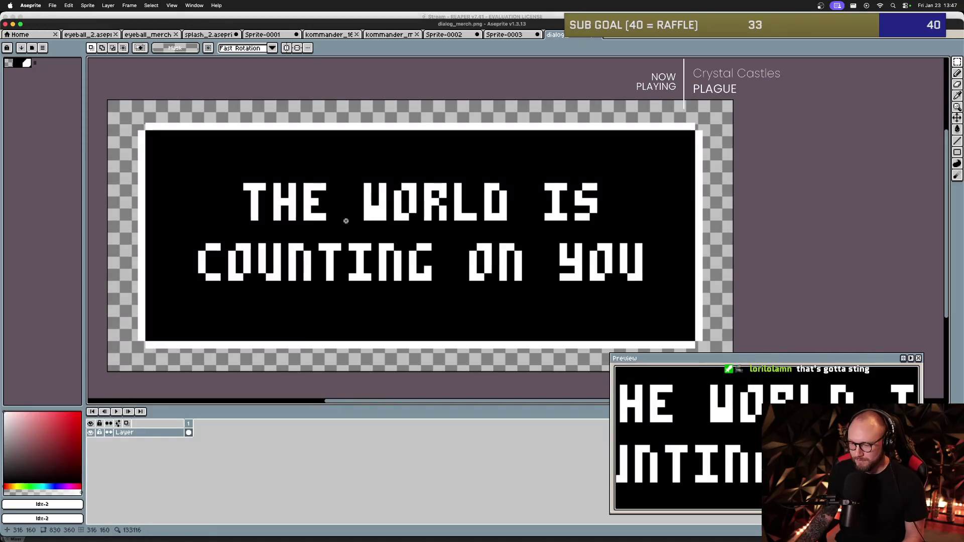
left_click_drag(348, 218, 385, 224)
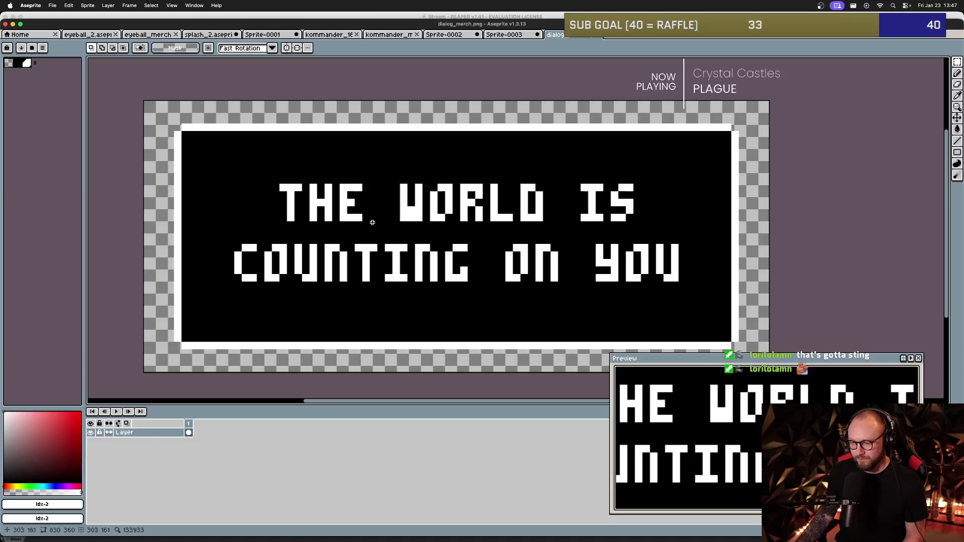
key("super+Tab")
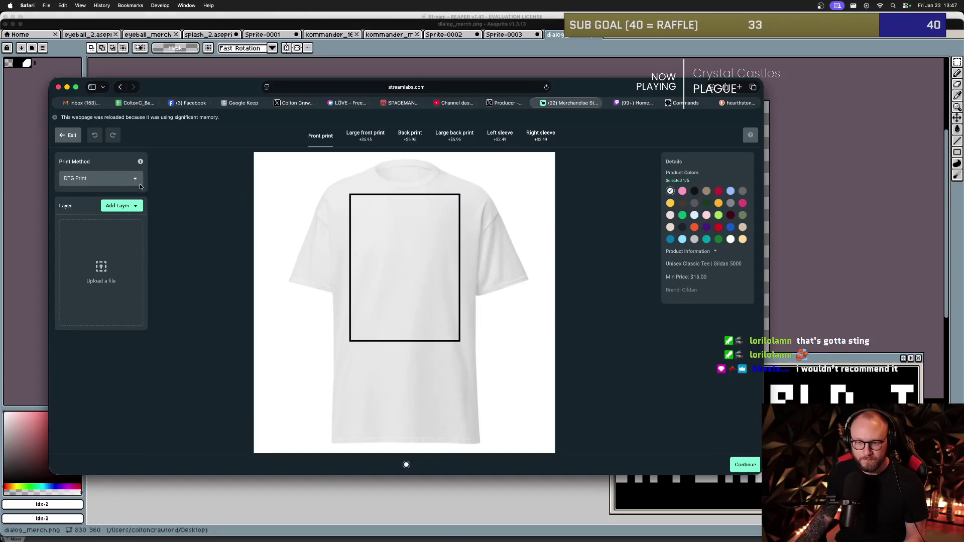
Upload kommander_merch_big.png and dialog_merch_big.png from the Desktop into the Media Gallery.
left_click(122, 206)
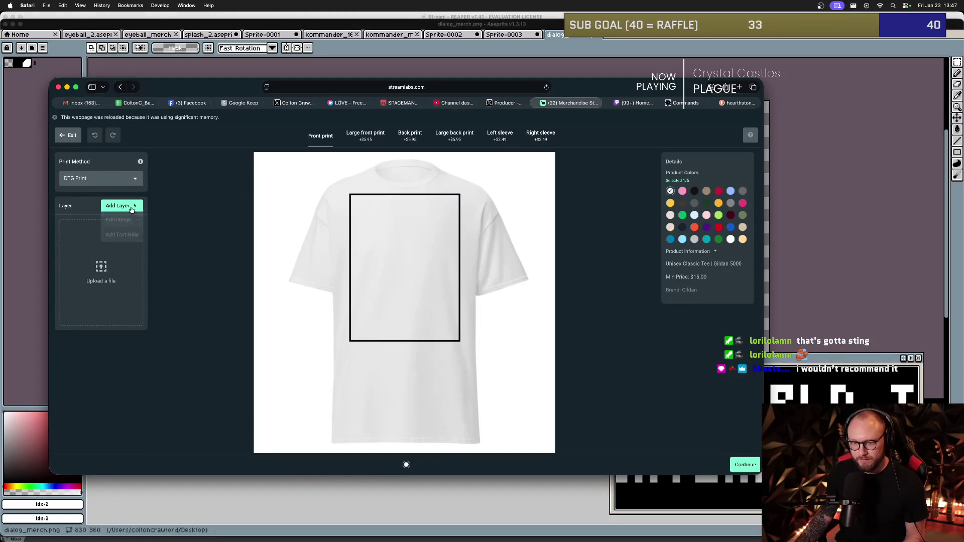
left_click(126, 215)
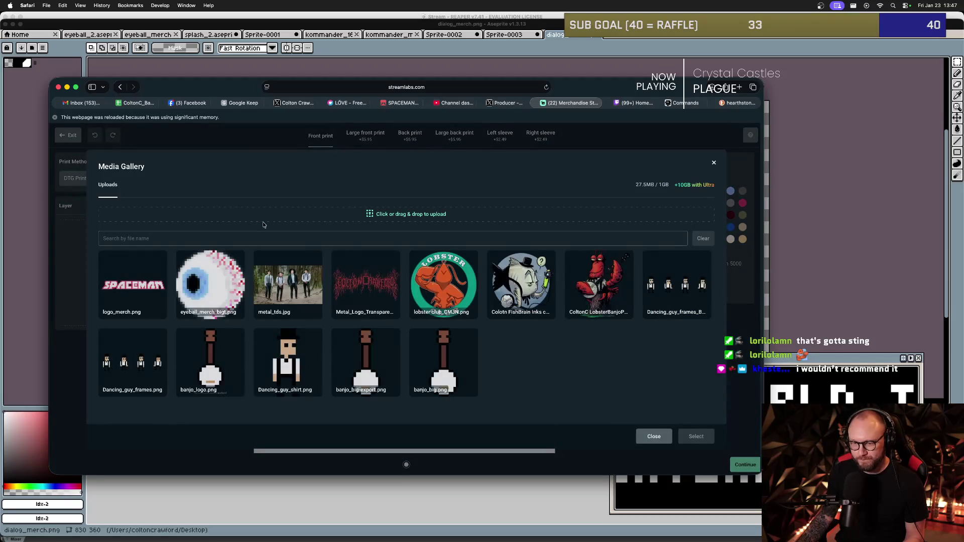
left_click(330, 220)
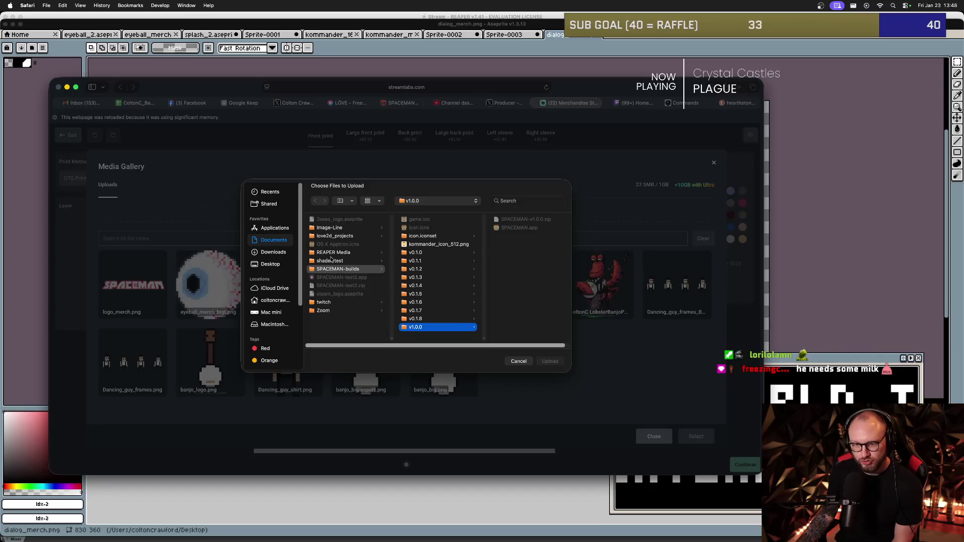
left_click(271, 264)
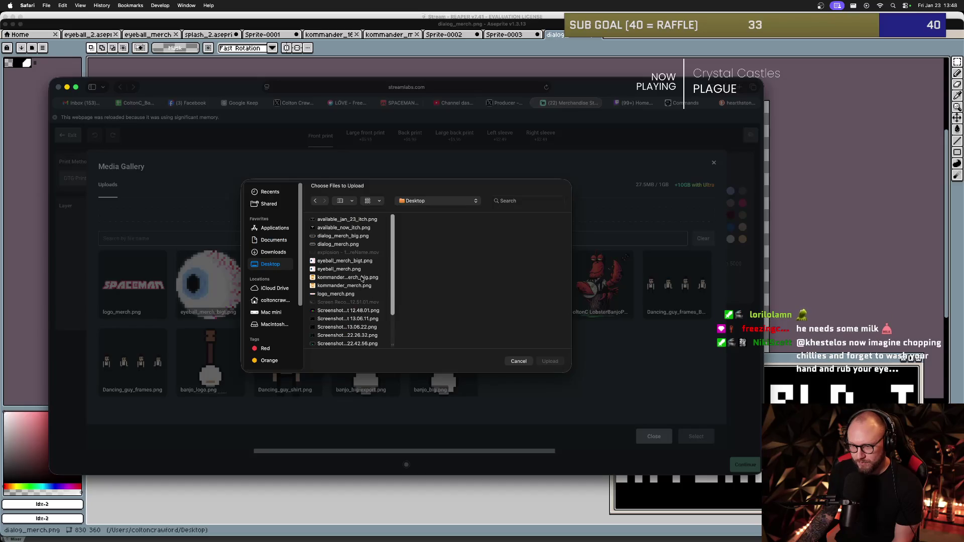
double_click(362, 279)
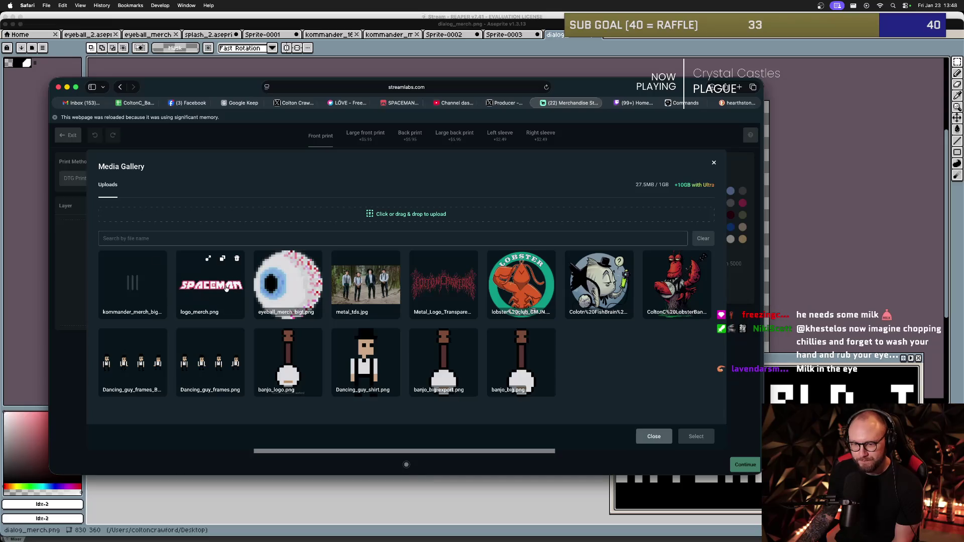
left_click(379, 220)
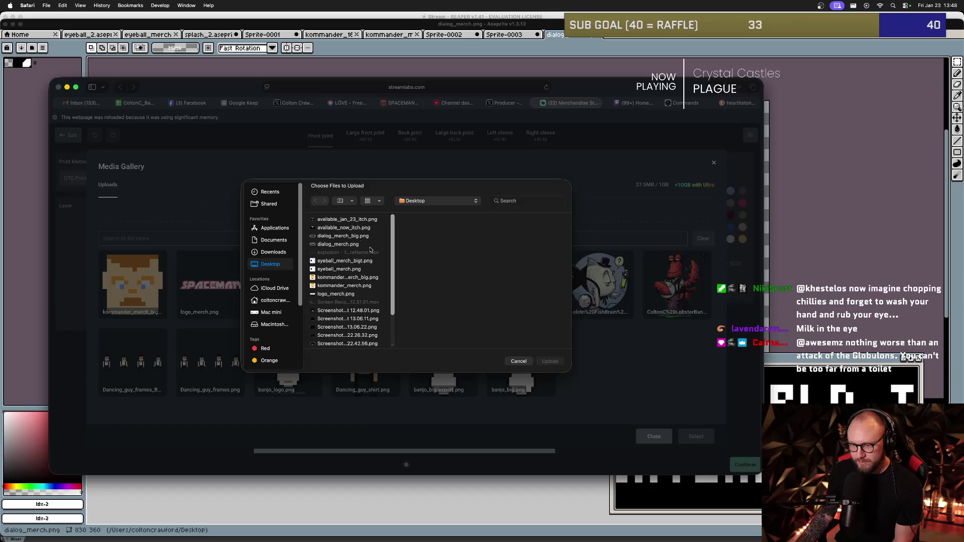
double_click(345, 237)
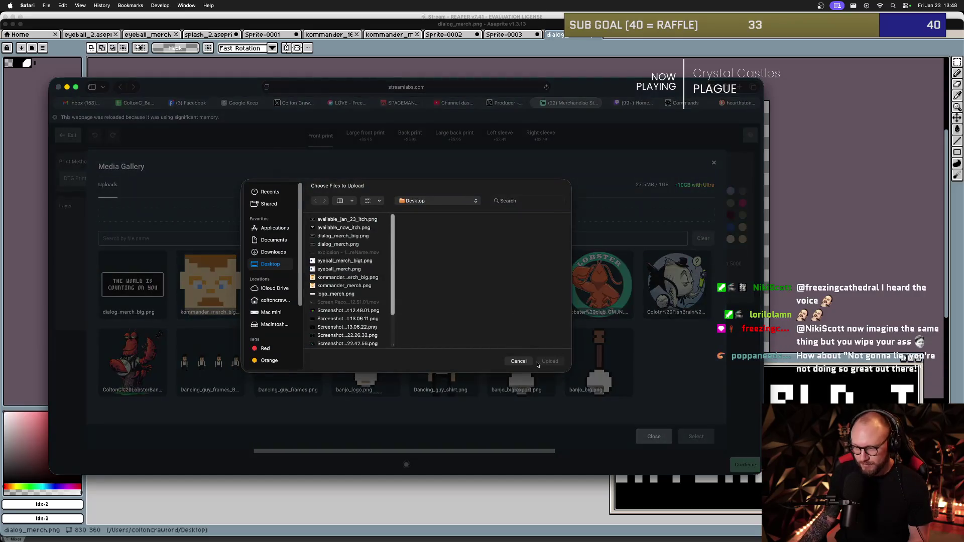
left_click(522, 360)
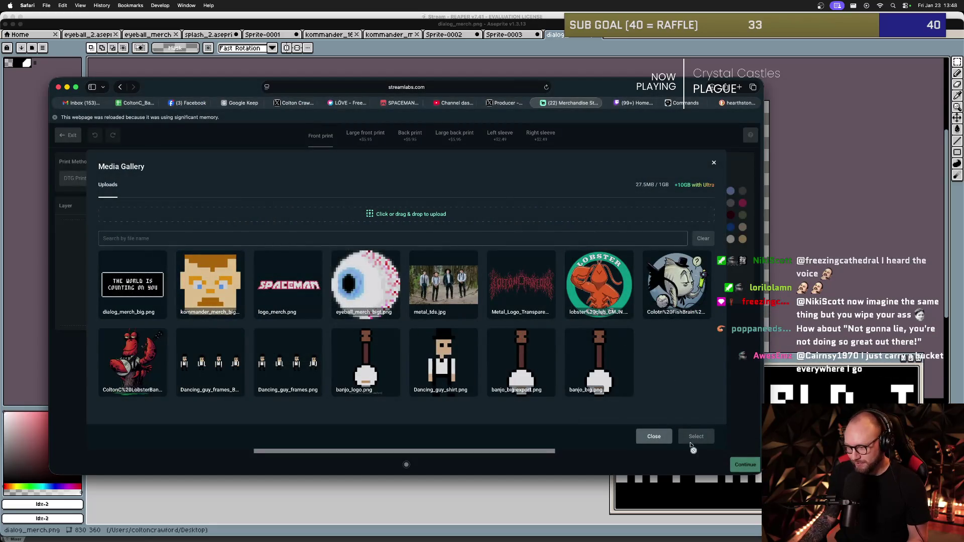
Place the kommander face image on the shirt, shrink it to 777 px and move it higher.
double_click(211, 282)
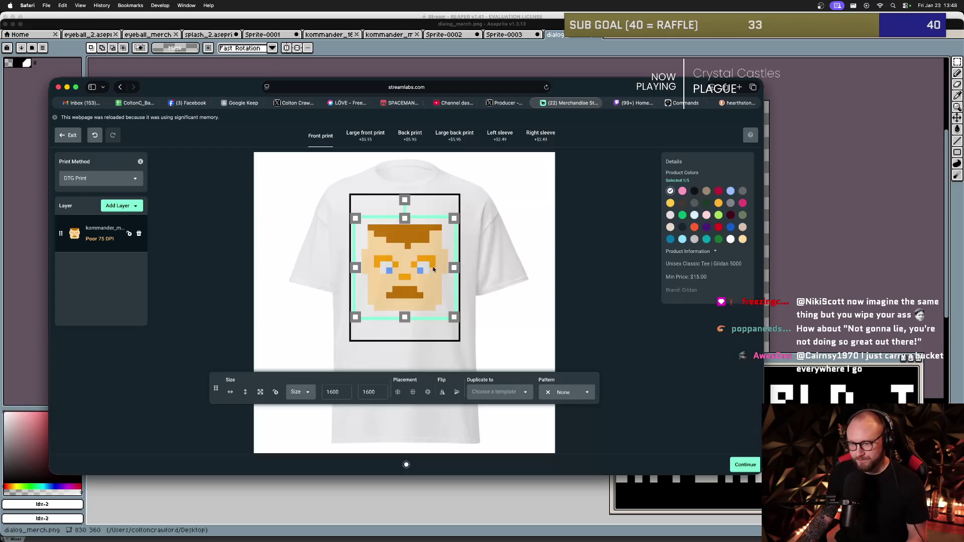
left_click_drag(458, 318, 401, 248)
left_click(429, 311)
left_click(425, 287)
left_click(416, 311)
key("super+Tab")
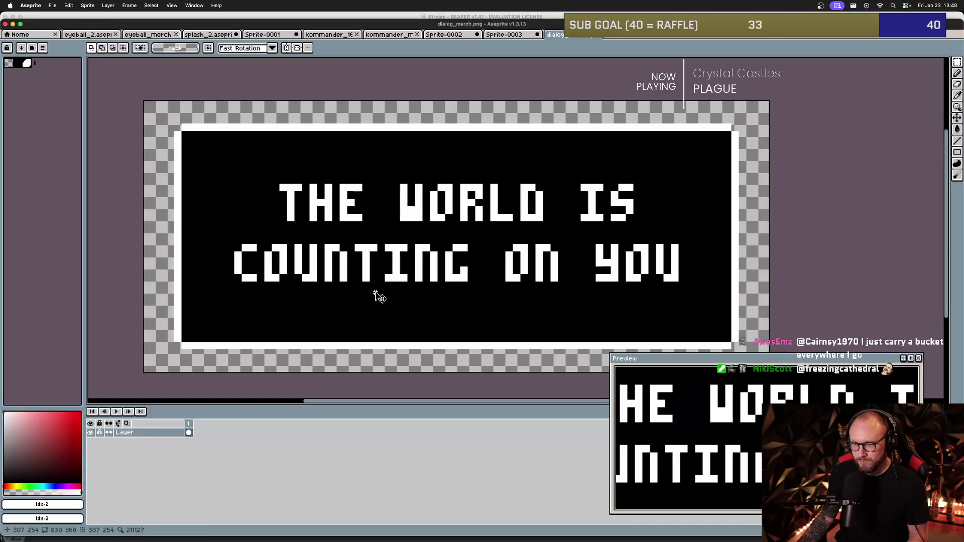
key("super+Tab")
Add dialog_merch_big.png as a new image layer and move it below the face.
left_click(120, 206)
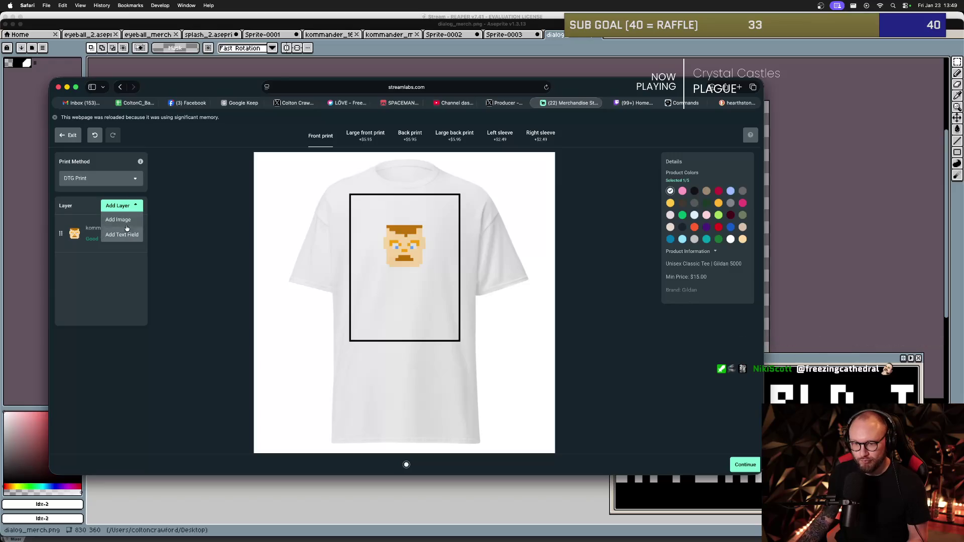
left_click(126, 230)
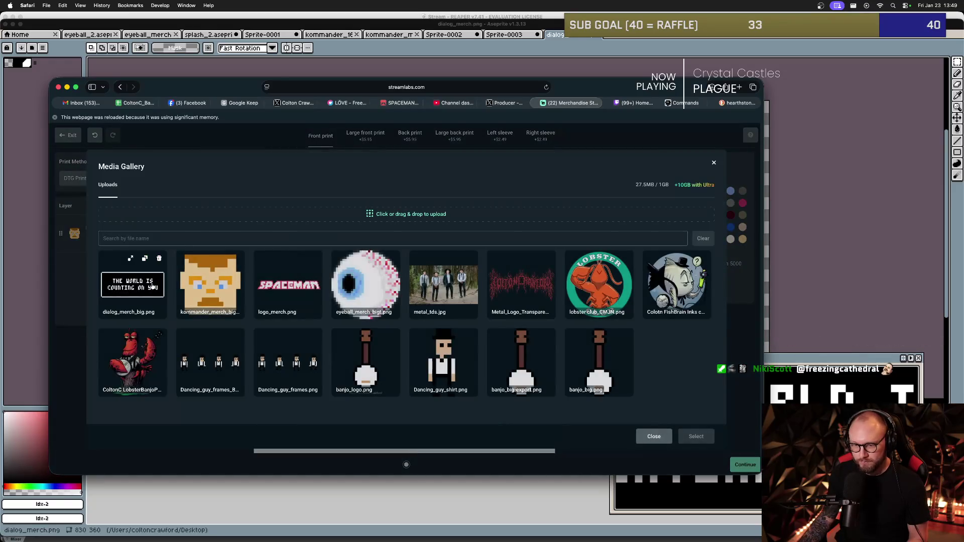
left_click(132, 285)
left_click(691, 436)
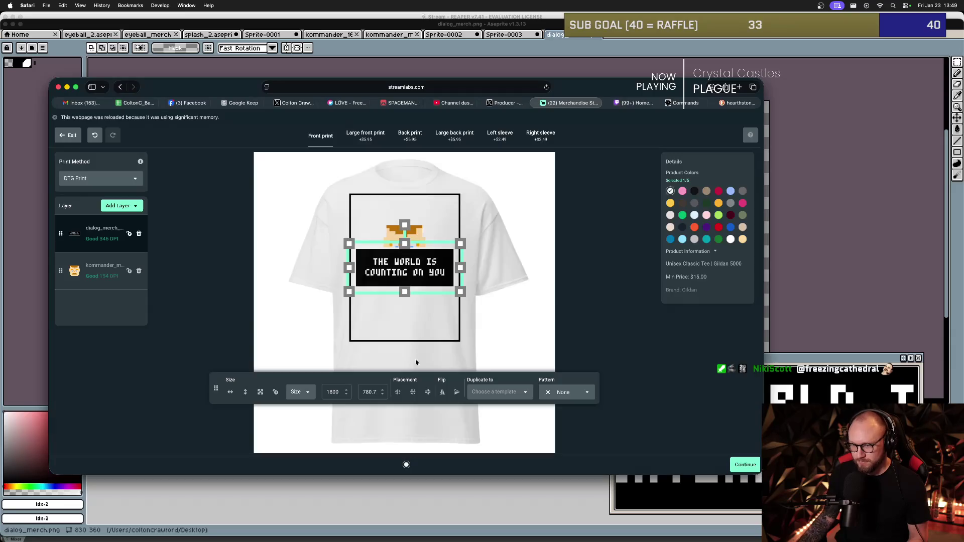
left_click_drag(405, 275, 406, 301)
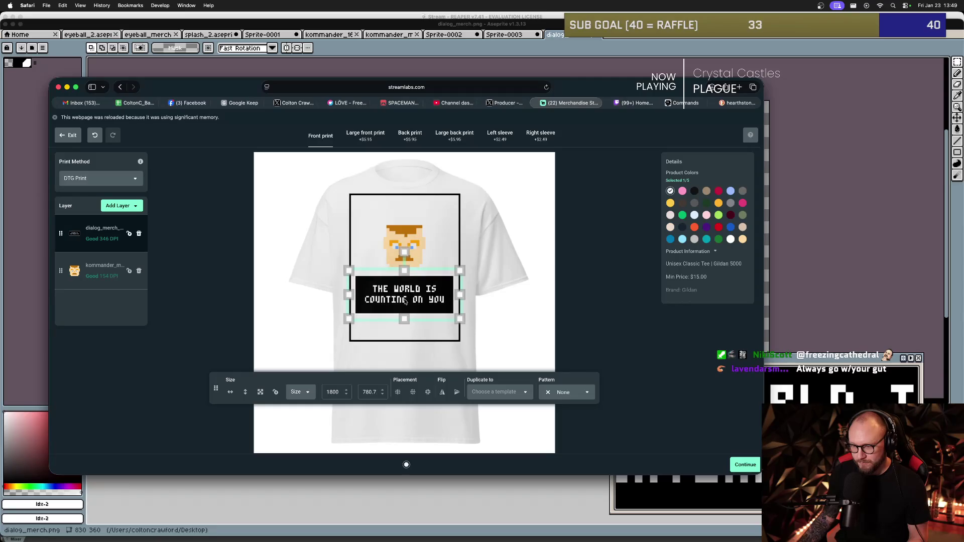
left_click(493, 300)
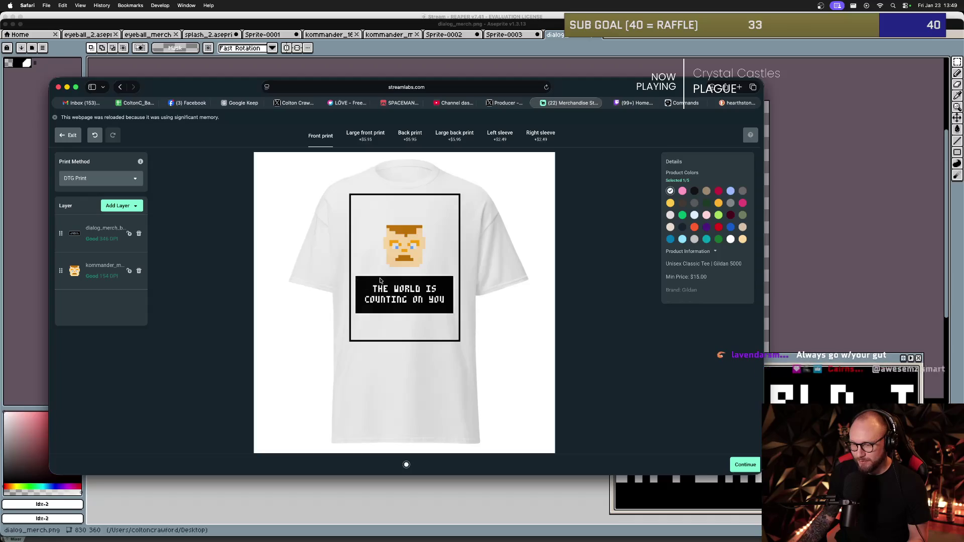
Add black as a shirt colour and enlarge the pixel face to size 1025, shifting it slightly up.
left_click(695, 191)
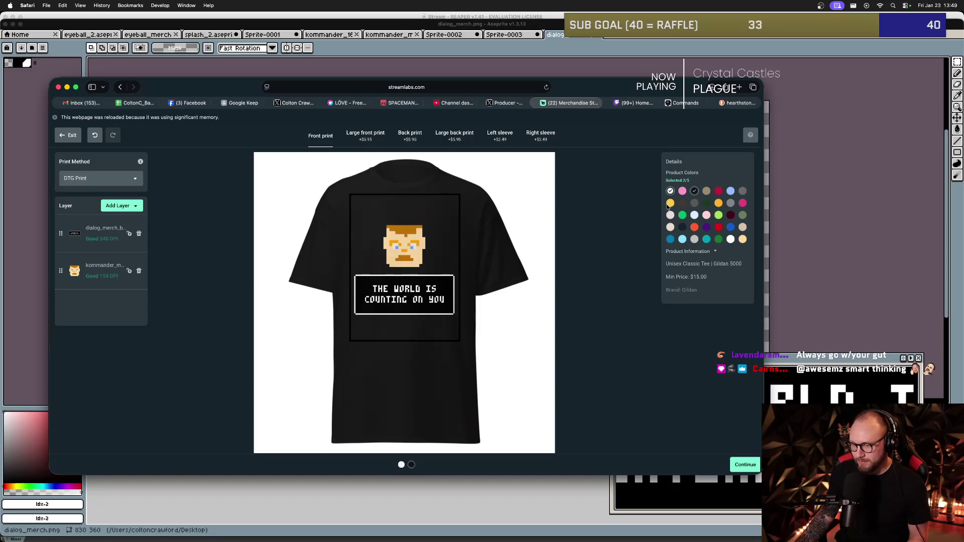
left_click(426, 234)
left_click_drag(429, 225, 436, 209)
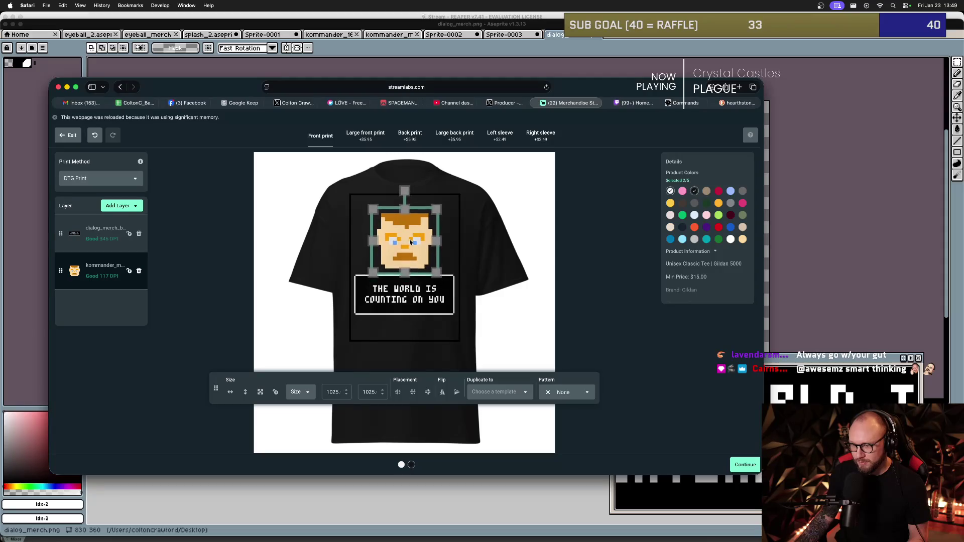
left_click_drag(411, 242, 410, 241)
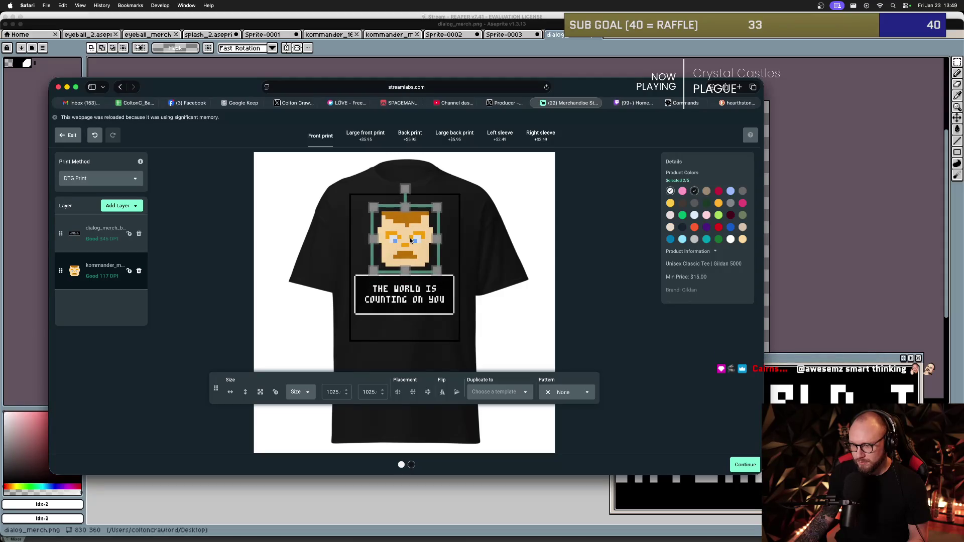
left_click(459, 258)
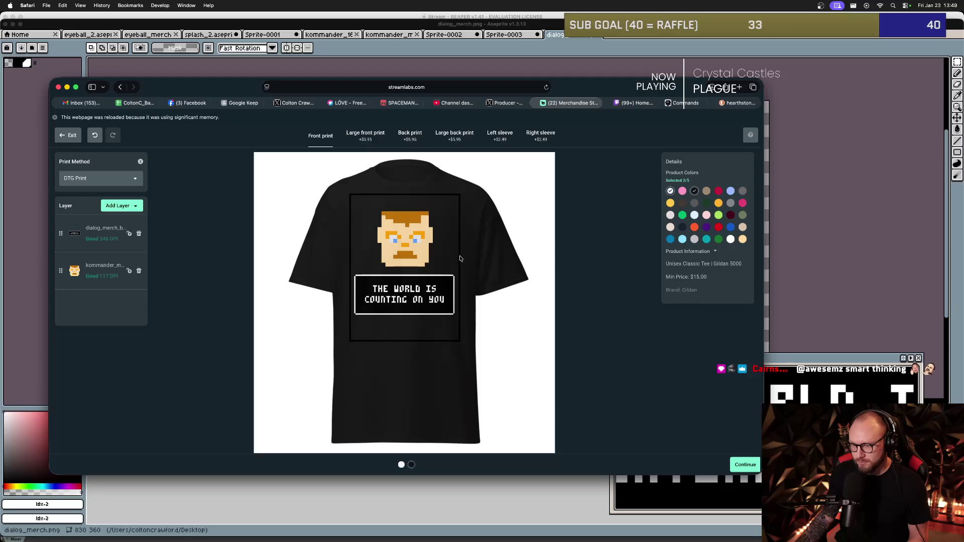
Deselect the design layers and add red as a shirt colour.
left_click(408, 250)
left_click(499, 260)
left_click(409, 241)
left_click(411, 292)
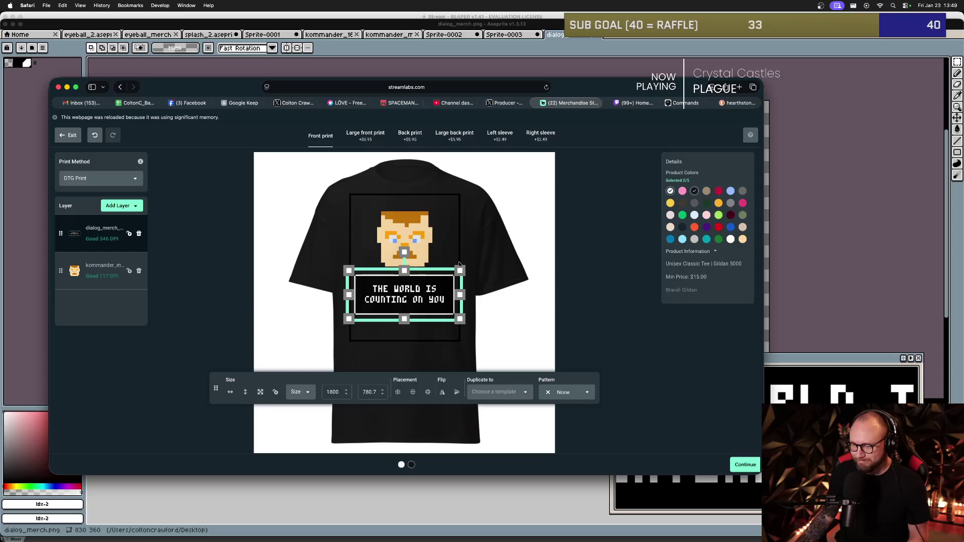
left_click(476, 266)
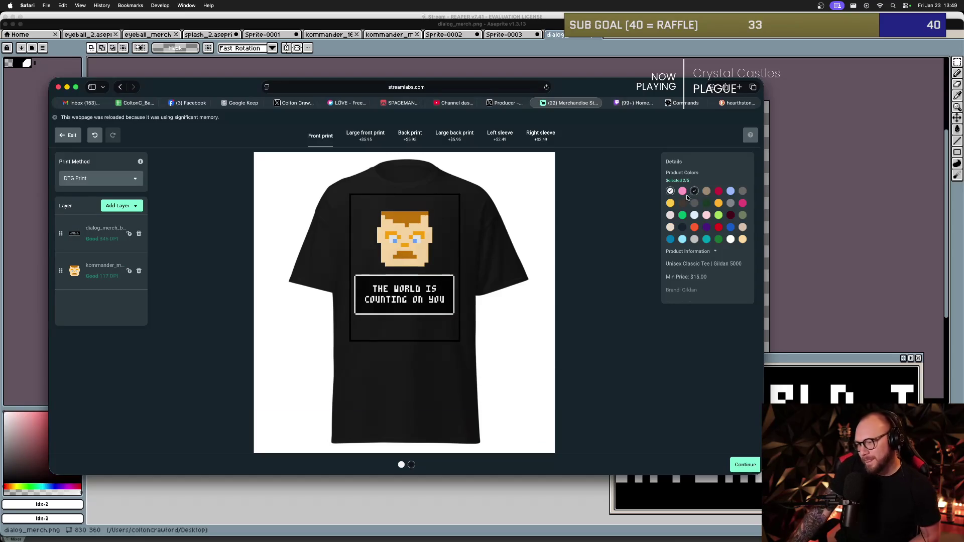
left_click(717, 192)
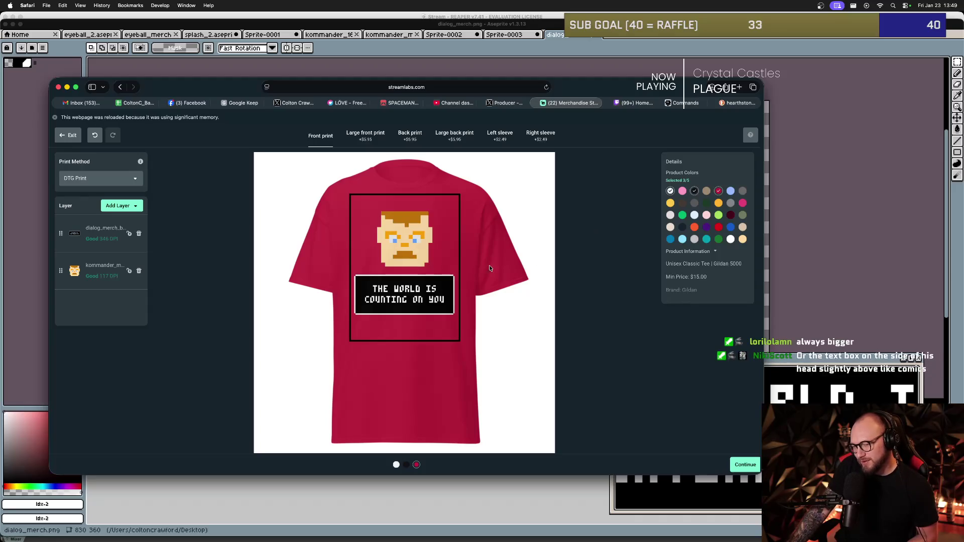
Add light blue as a shirt colour, then switch over to Aseprite.
left_click(731, 191)
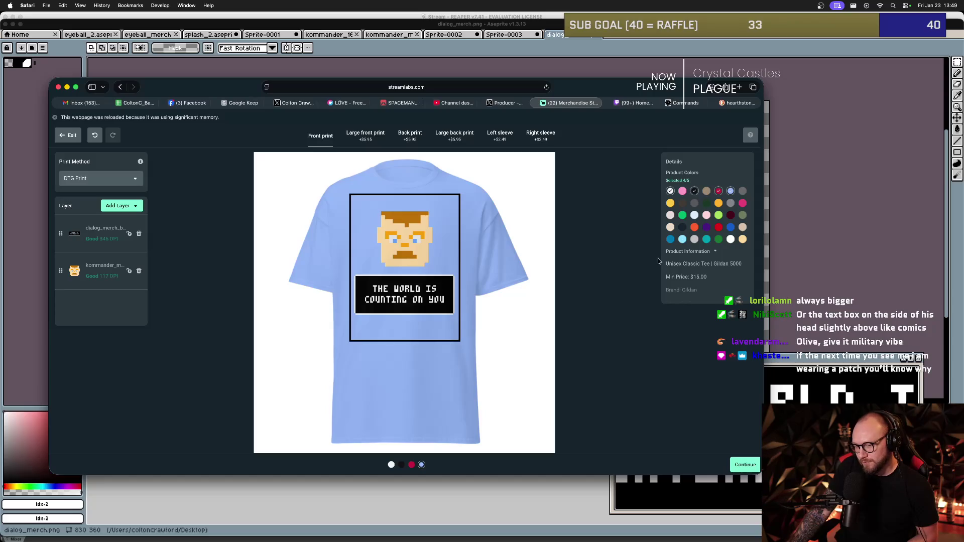
key("super+Tab")
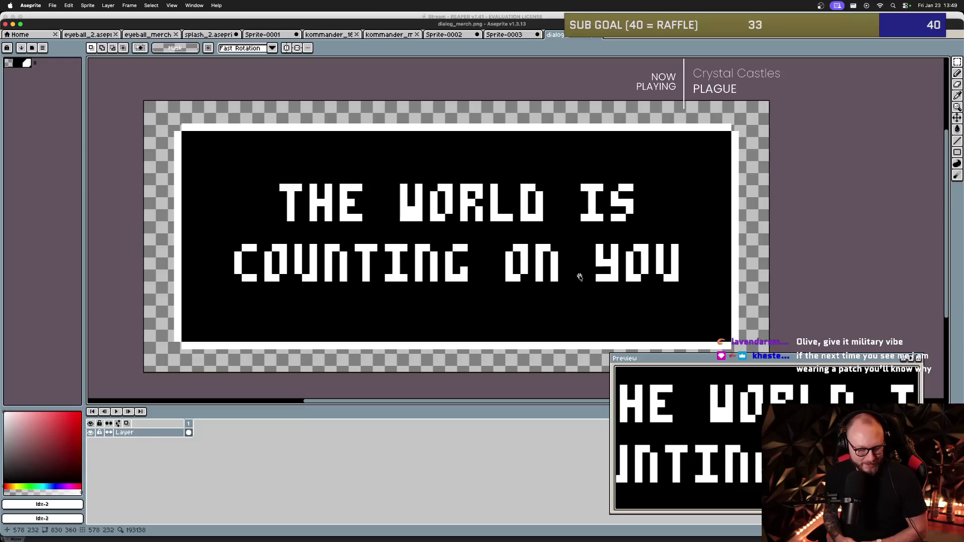
Shrink the pixel face on the shirt to 829.7, then return to the dialog sprite in Aseprite.
key("super+Tab")
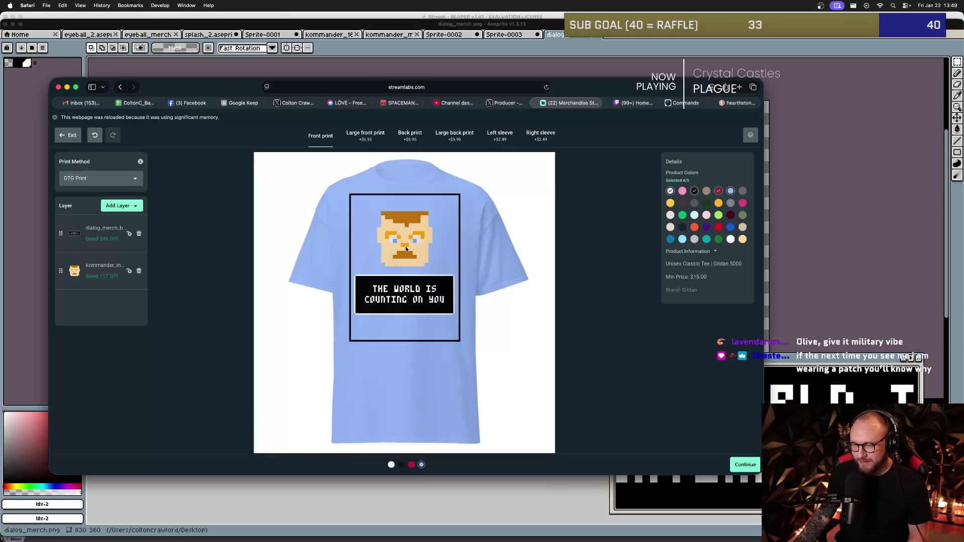
left_click(406, 236)
left_click_drag(438, 209, 432, 211)
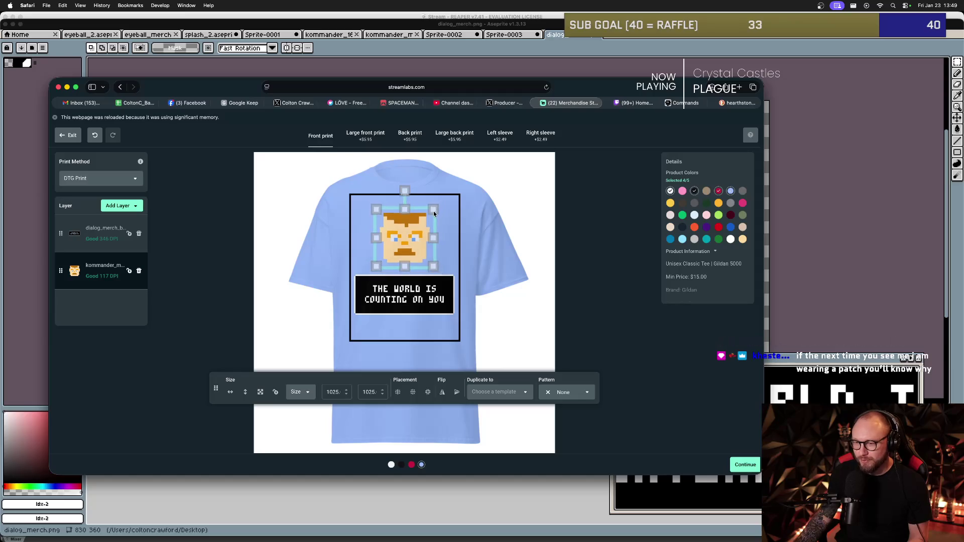
key("super+Tab")
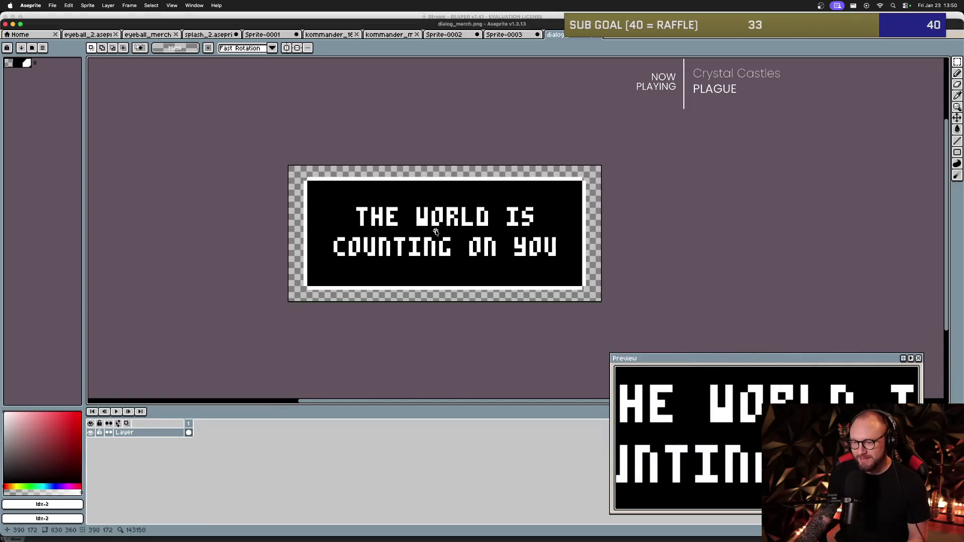
key("super+Tab")
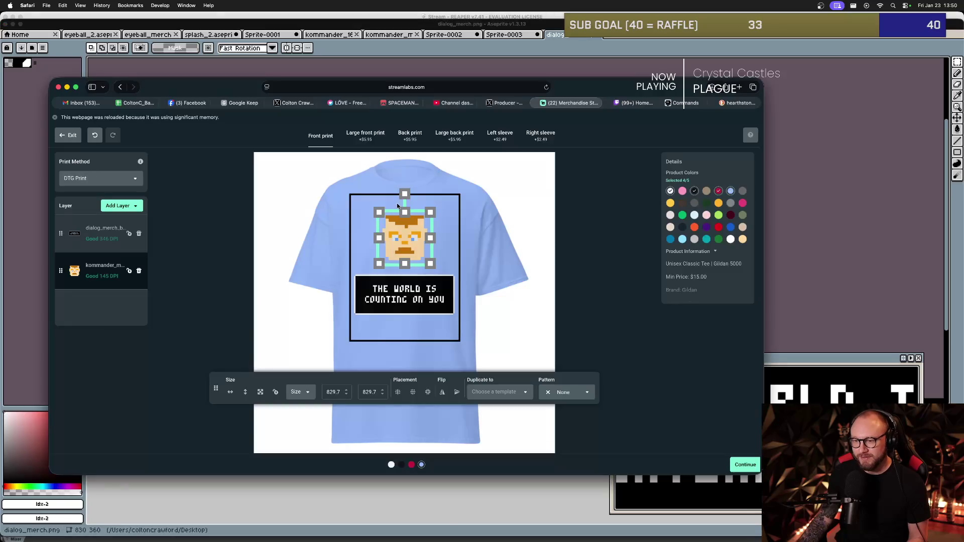
key("super+Tab")
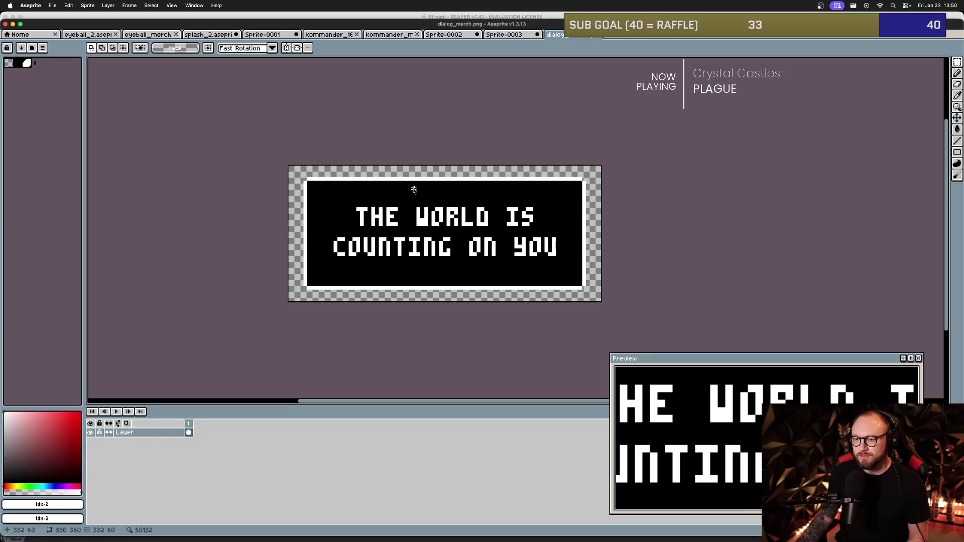
scroll(415, 204, "up", 3)
scroll(453, 218, "down", 2)
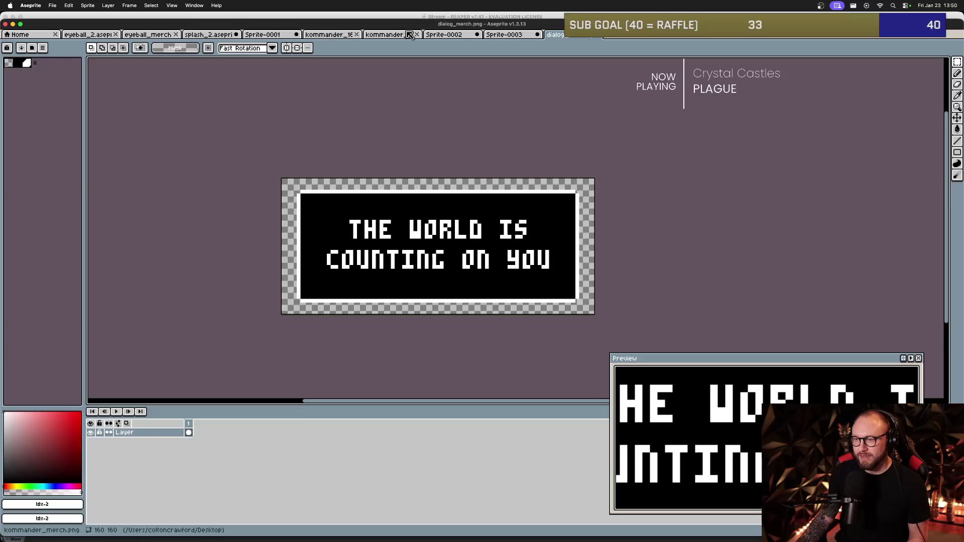
Select and copy the whole kommander_16 face sprite.
left_click(389, 35)
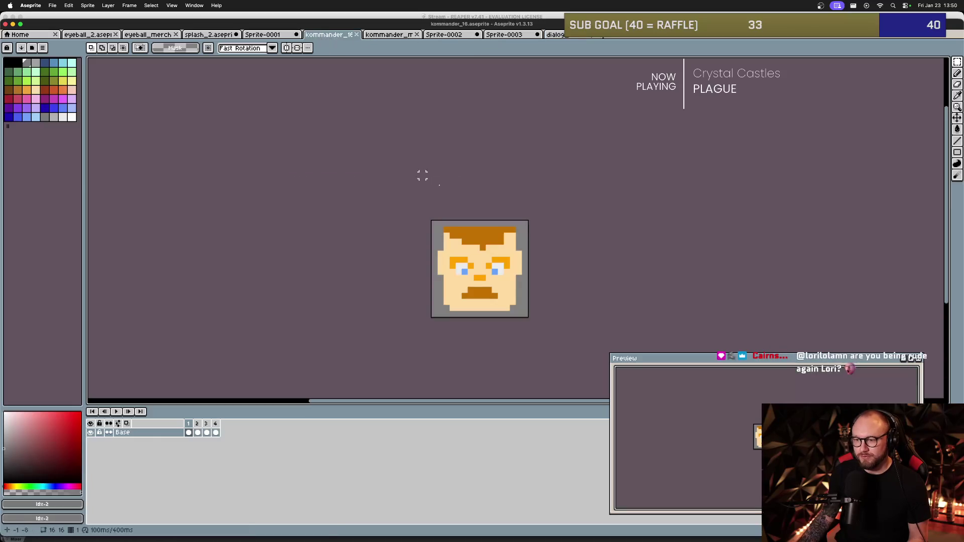
left_click(329, 35)
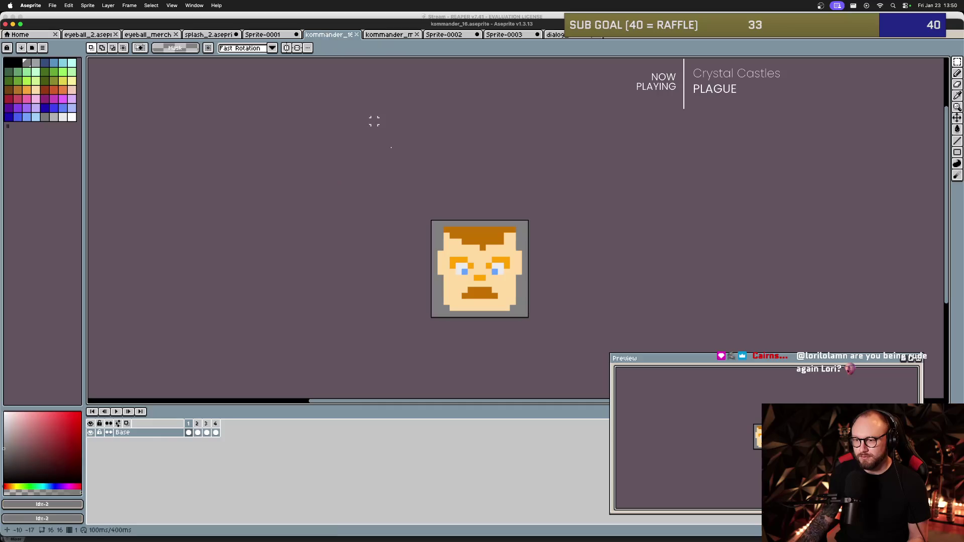
key("super+a")
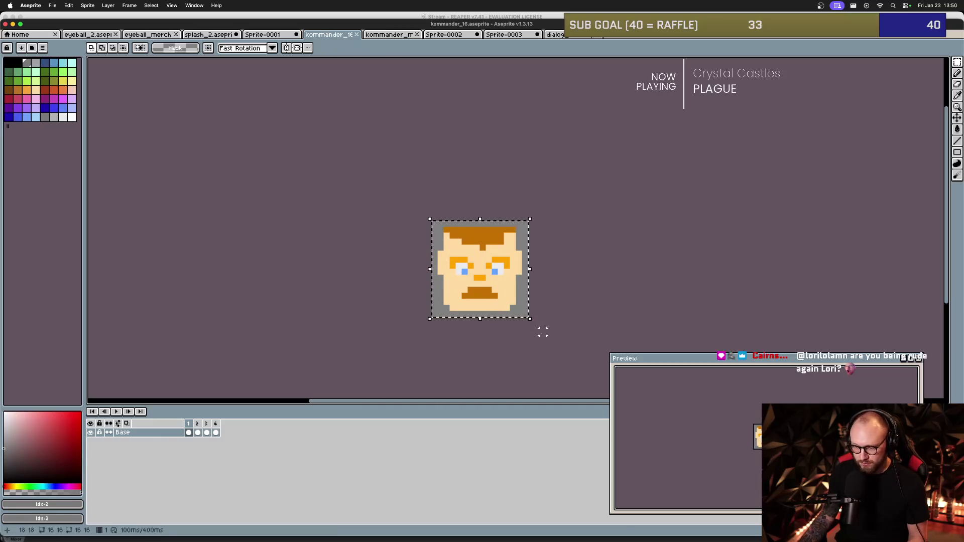
key("super+d")
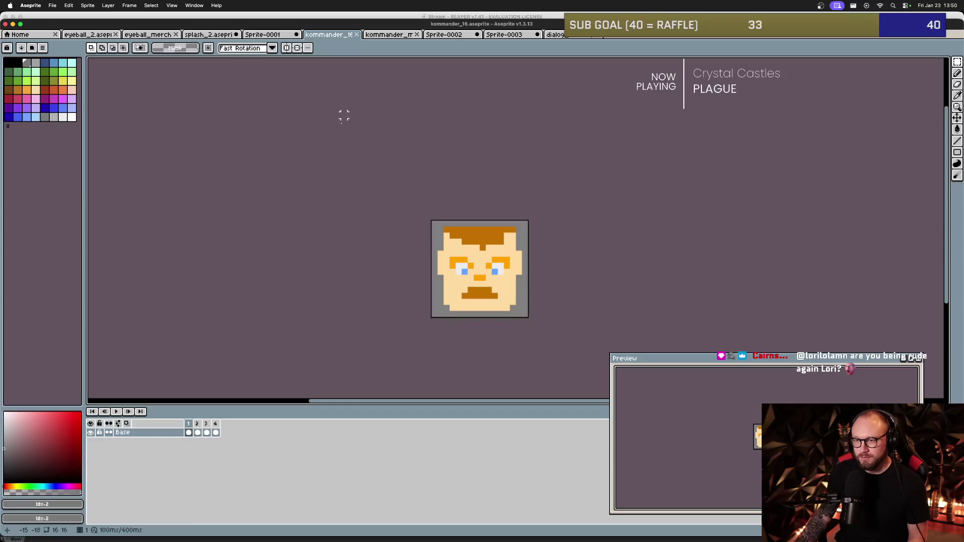
left_click_drag(434, 193, 410, 189)
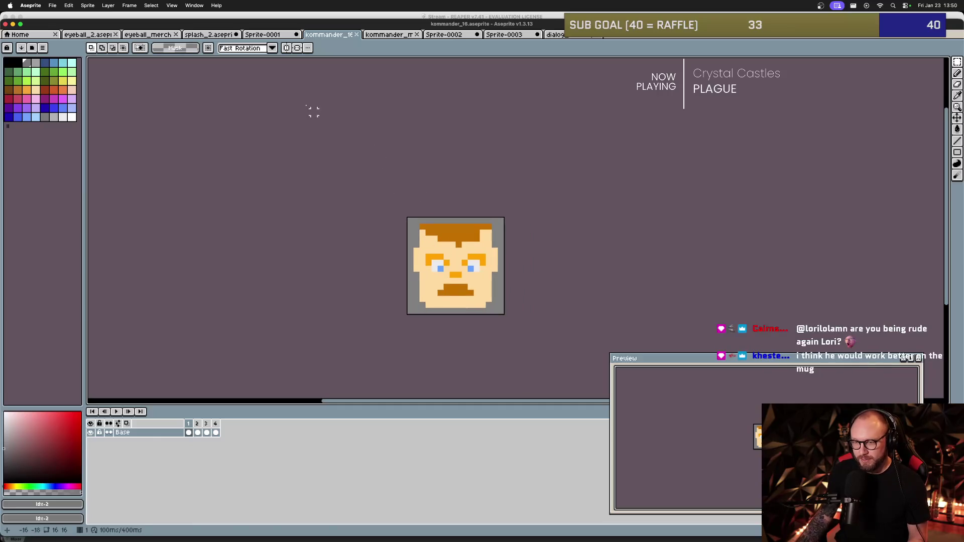
On Sprite-0002, delete the text box and paste the face near the canvas centre.
left_click(391, 35)
left_click(444, 34)
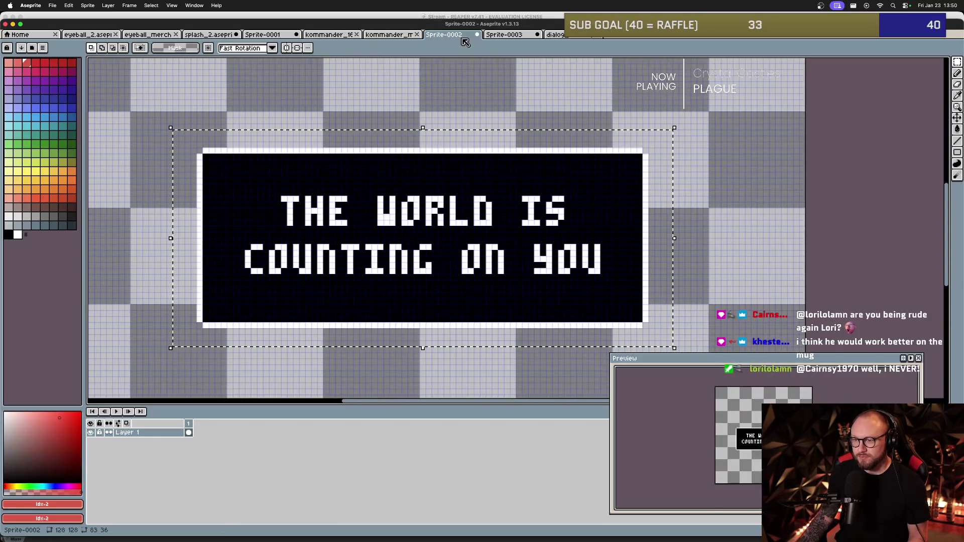
key("ctrl+d")
scroll(456, 180, "down", 2)
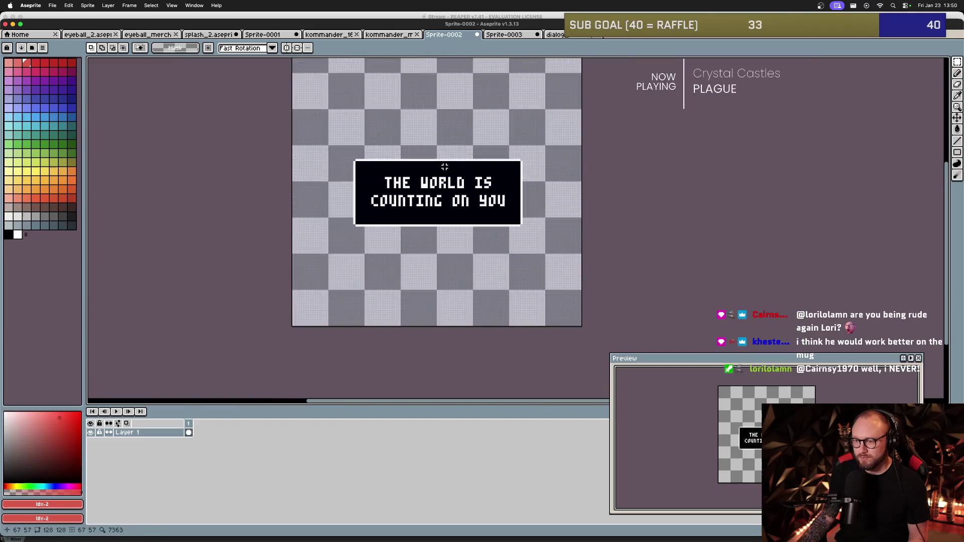
scroll(442, 166, "up", 2)
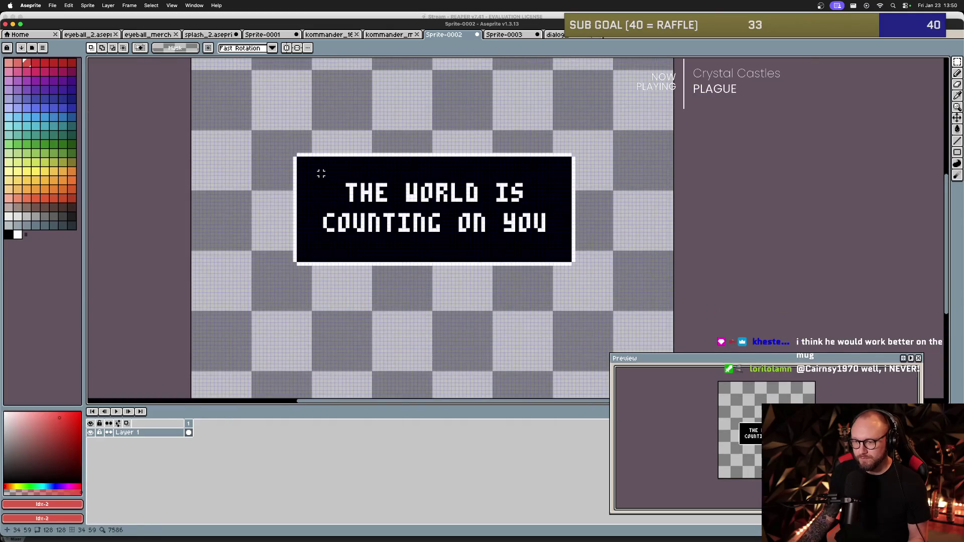
mouse_move(241, 132)
left_mouse_down()
mouse_move(310, 184)
mouse_move(590, 295)
left_mouse_up()
key("Delete")
key("cmd+v")
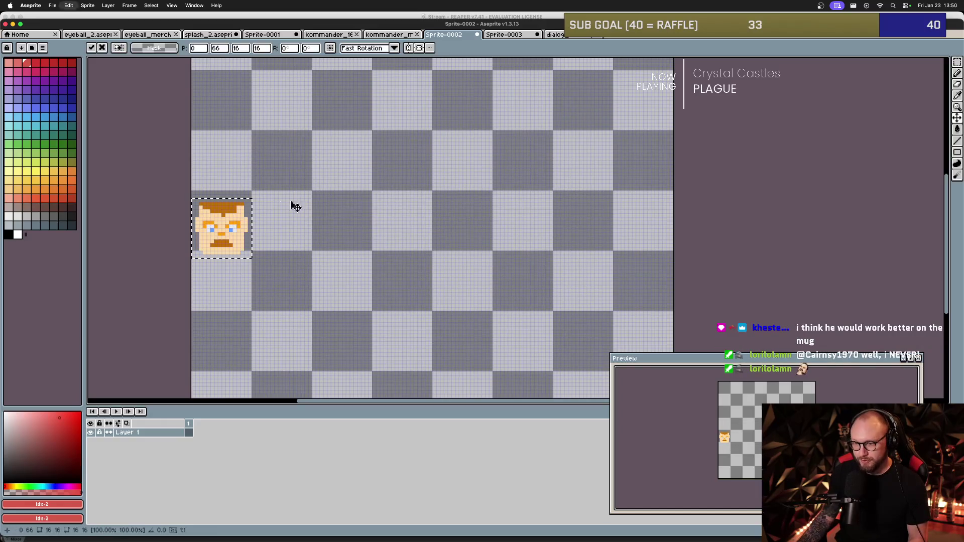
left_click_drag(221, 221, 341, 221)
left_click(404, 233)
With white and the Pencil, draw a straight horizontal line above the face.
scroll(368, 228, "right", 3)
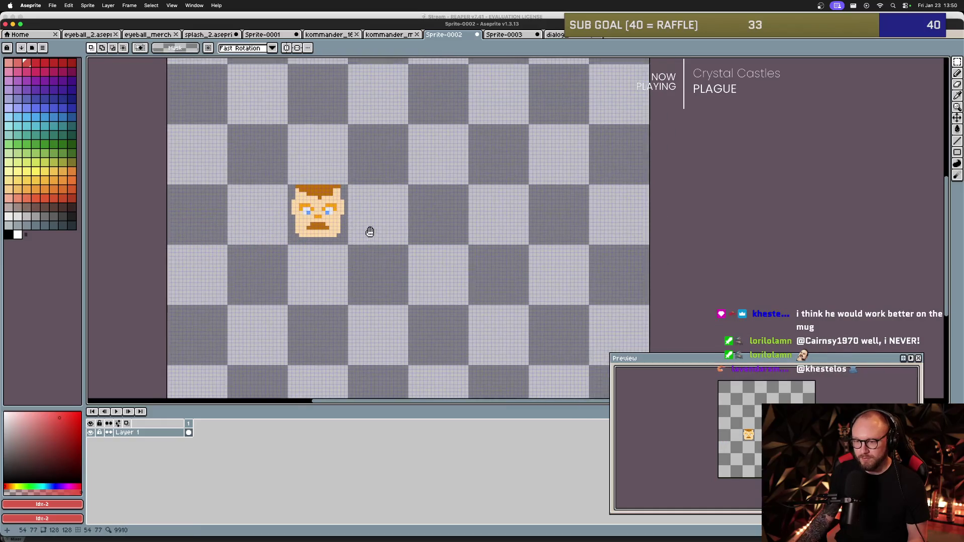
left_click(18, 235)
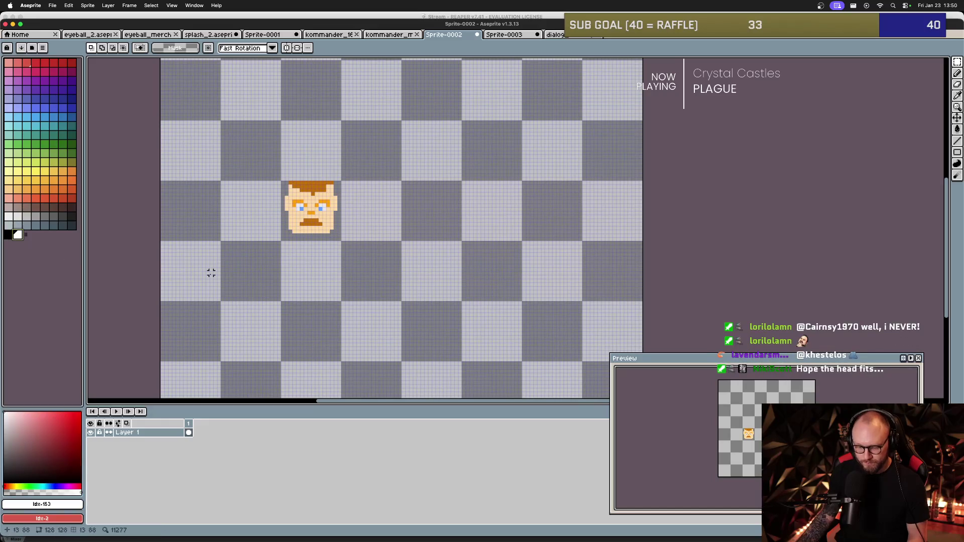
key("b")
scroll(256, 186, "up", 1)
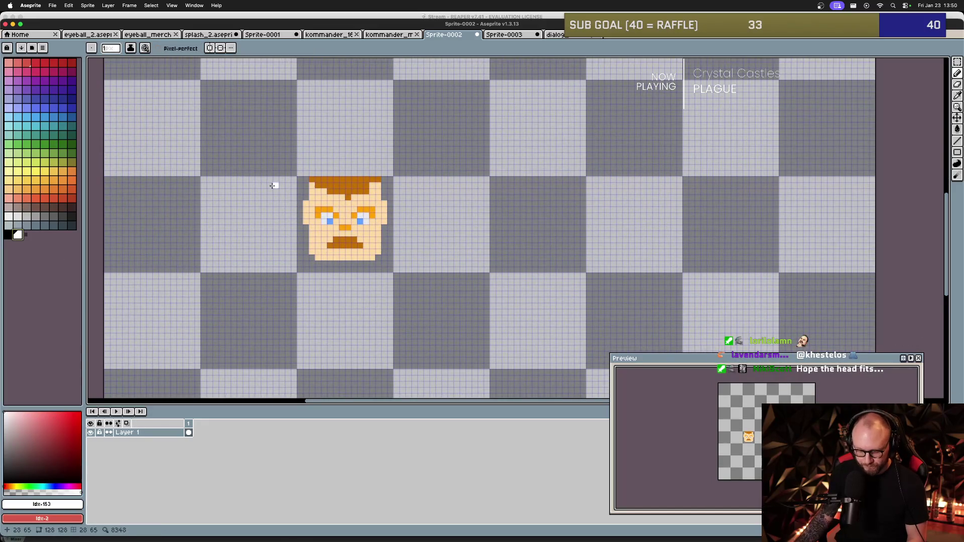
scroll(273, 186, "up", 1)
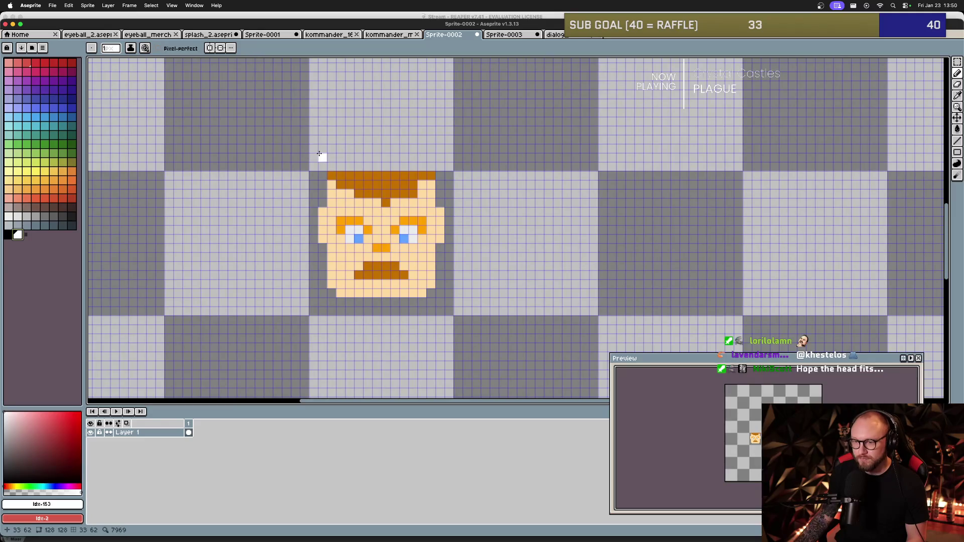
scroll(428, 145, "down", 2)
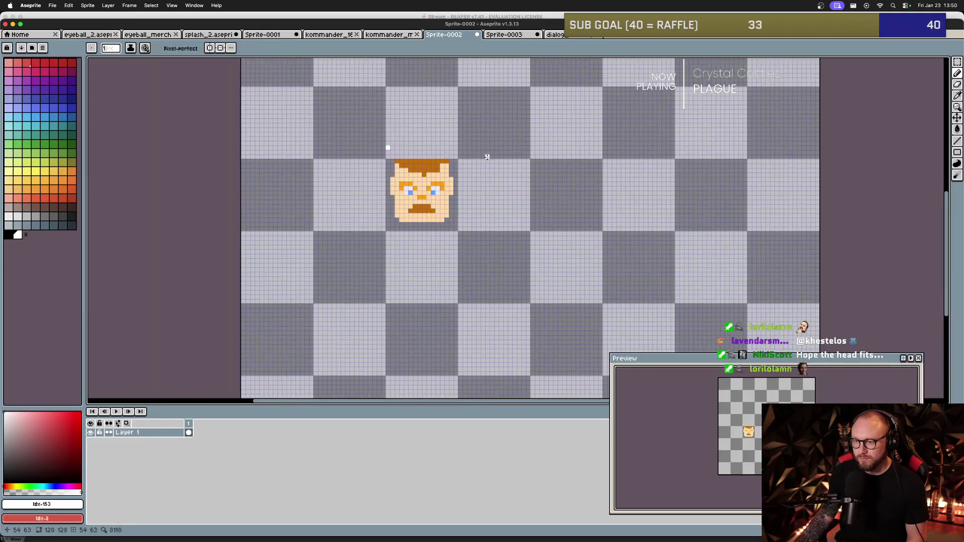
scroll(467, 151, "right", 1)
left_click(653, 148, "shift")
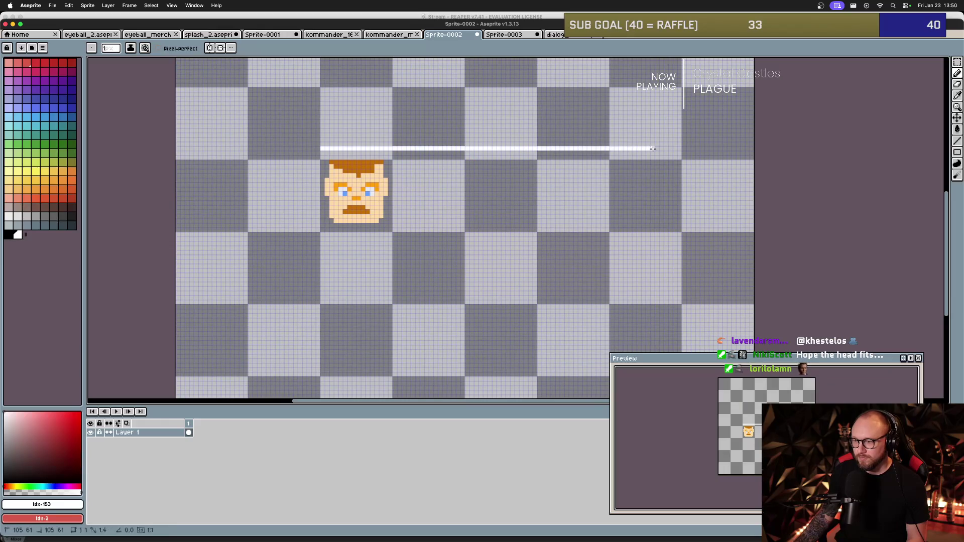
Insert 'COUNTING ON YOU!' as white pixel text to the right of the face.
key("t")
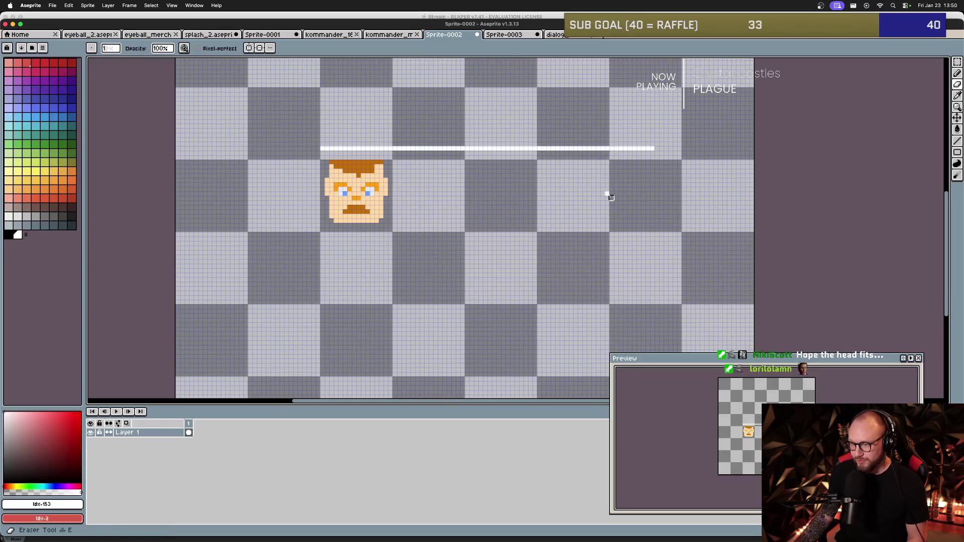
left_click(596, 233)
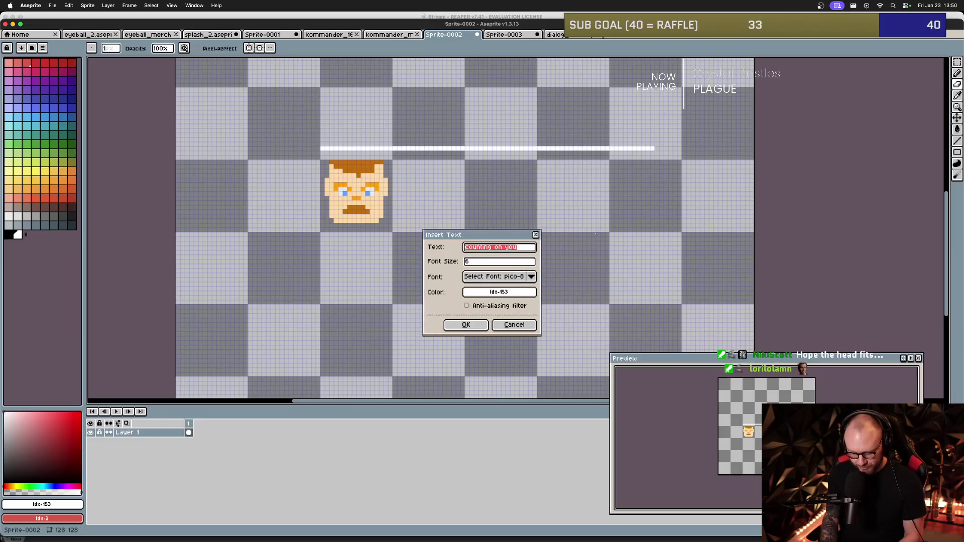
left_click(465, 324)
left_click_drag(481, 260, 534, 270)
key("Return")
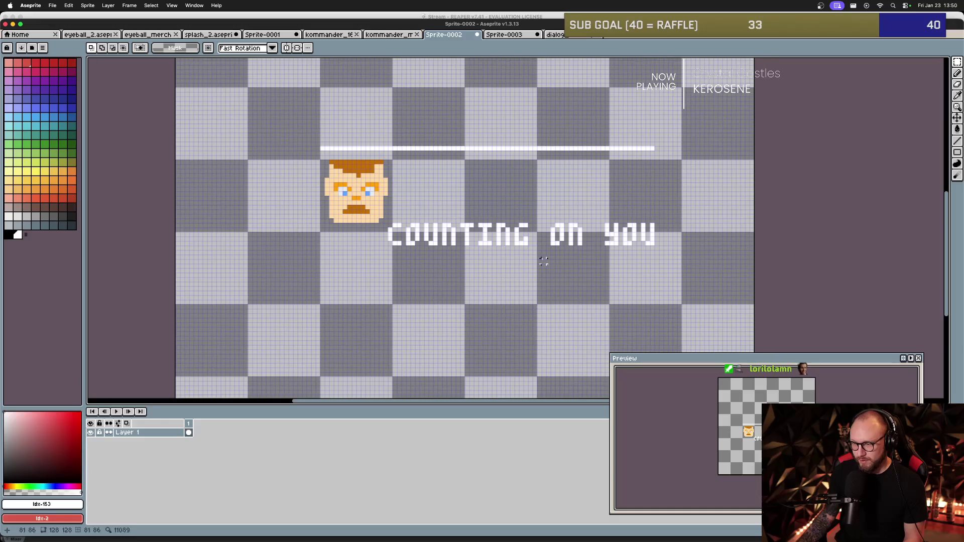
key("ctrl+z")
key("ctrl+z")
key("ctrl+z")
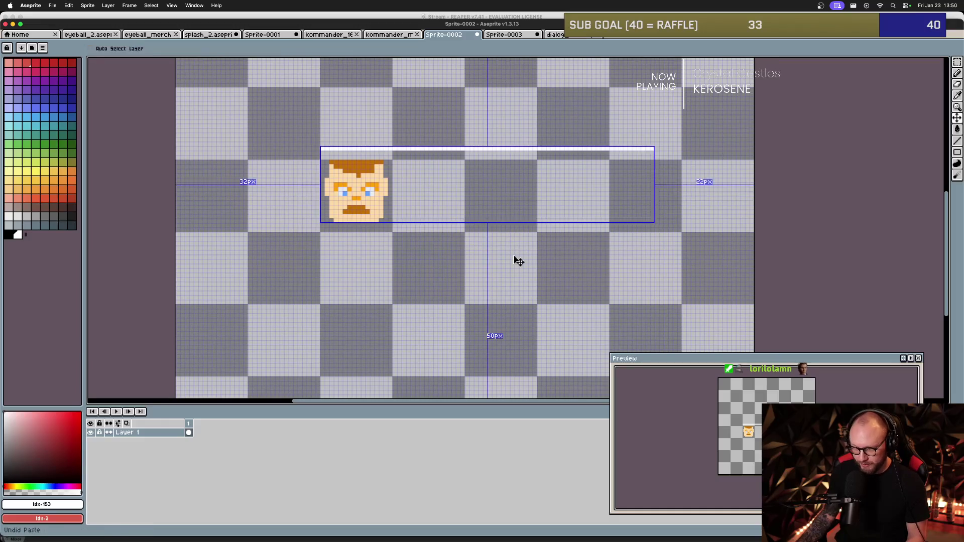
key("t")
left_click(524, 250)
type("!")
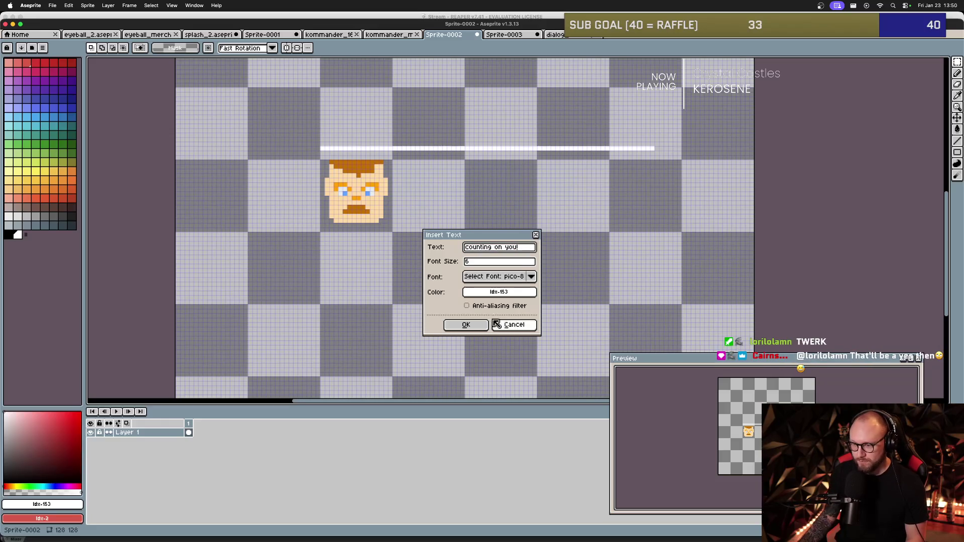
left_click(467, 324)
mouse_move(484, 236)
left_mouse_down()
mouse_move(527, 241)
mouse_move(537, 253)
left_mouse_up()
left_click(462, 284)
Insert 'THE WORLD IS' and place it above COUNTING ON YOU!
type("tth")
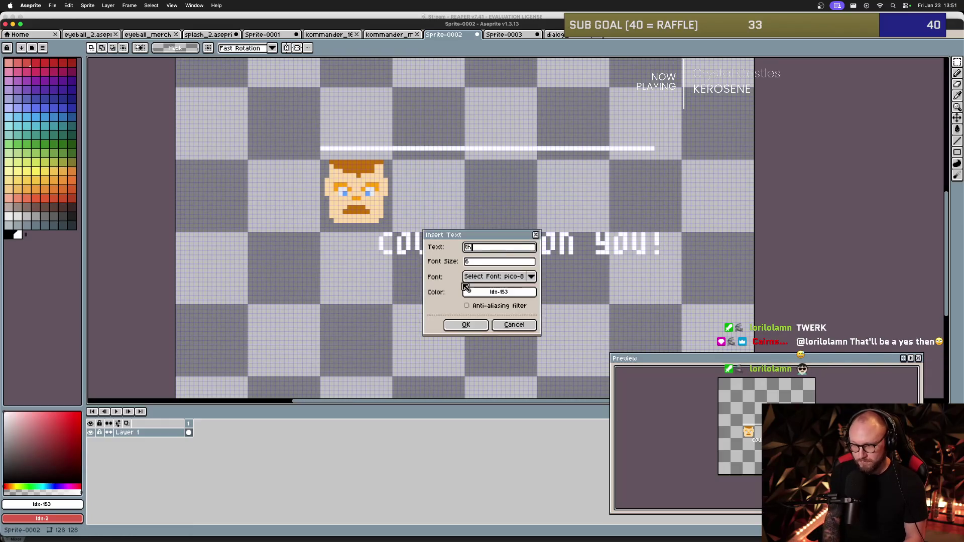
type("s")
left_click(466, 325)
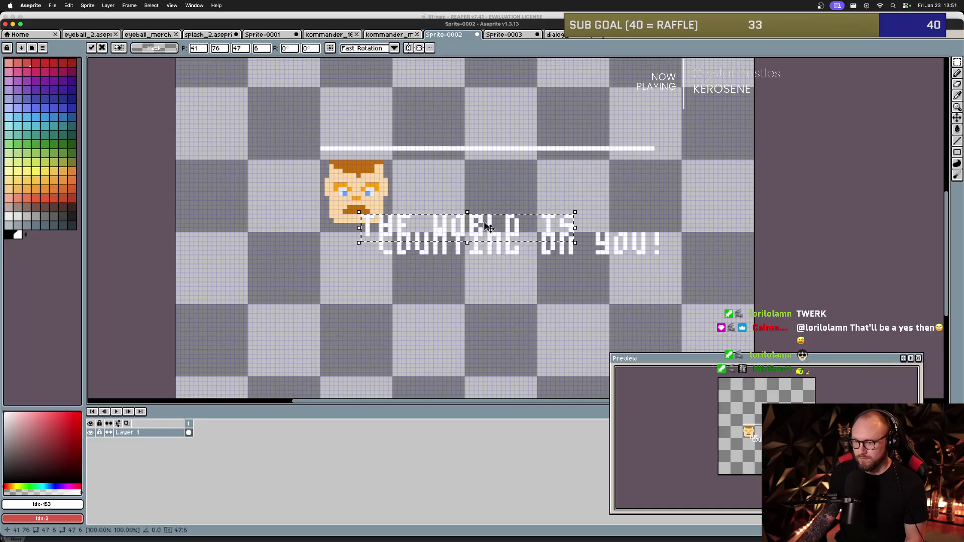
left_click_drag(487, 227, 540, 214)
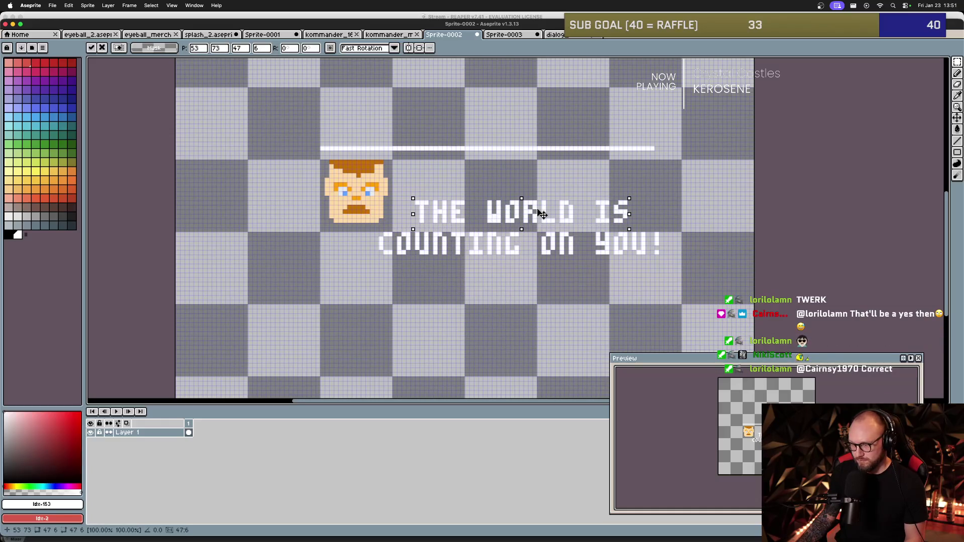
left_click(525, 292)
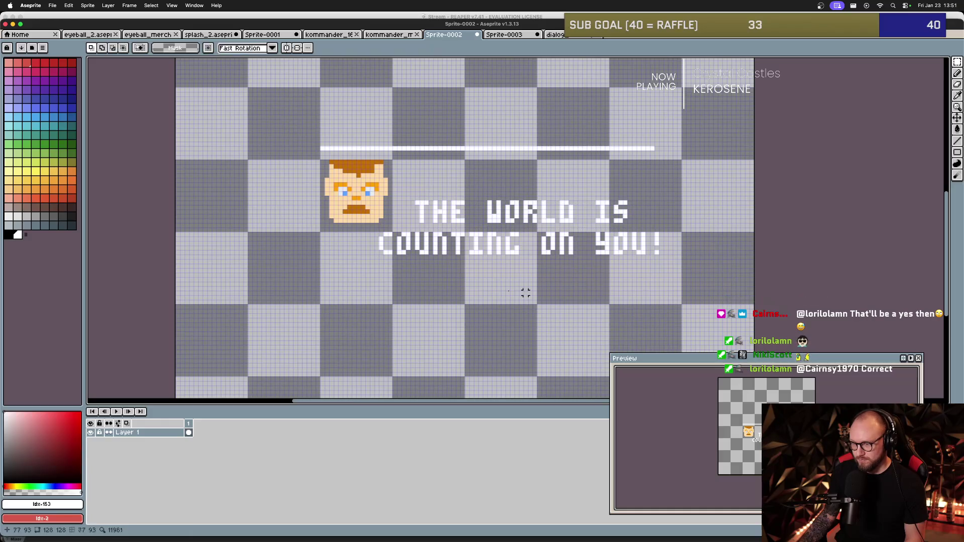
Select both text lines and nudge them with the arrow keys into final alignment.
mouse_move(351, 196)
left_mouse_down()
mouse_move(417, 237)
mouse_move(603, 267)
mouse_move(441, 258)
mouse_move(401, 281)
left_mouse_up()
left_click(413, 312)
mouse_move(417, 194)
left_mouse_down()
mouse_move(537, 221)
mouse_move(636, 224)
mouse_move(638, 234)
left_mouse_up()
left_click_drag(367, 227, 692, 265, "shift")
key("Up")
key("Up")
key("Up")
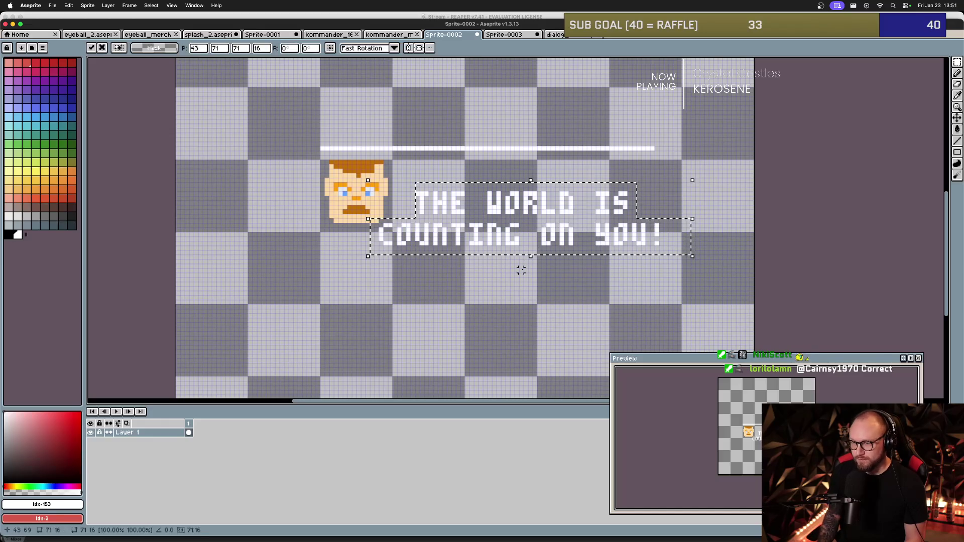
key("Right")
key("Right")
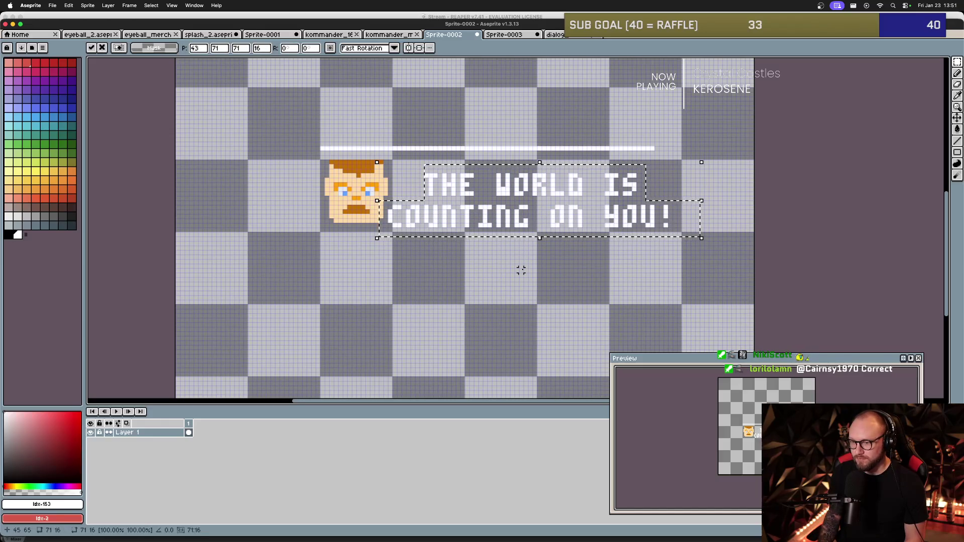
key("Down")
key("Down")
key("Down")
key("Left")
key("Left")
key("Left")
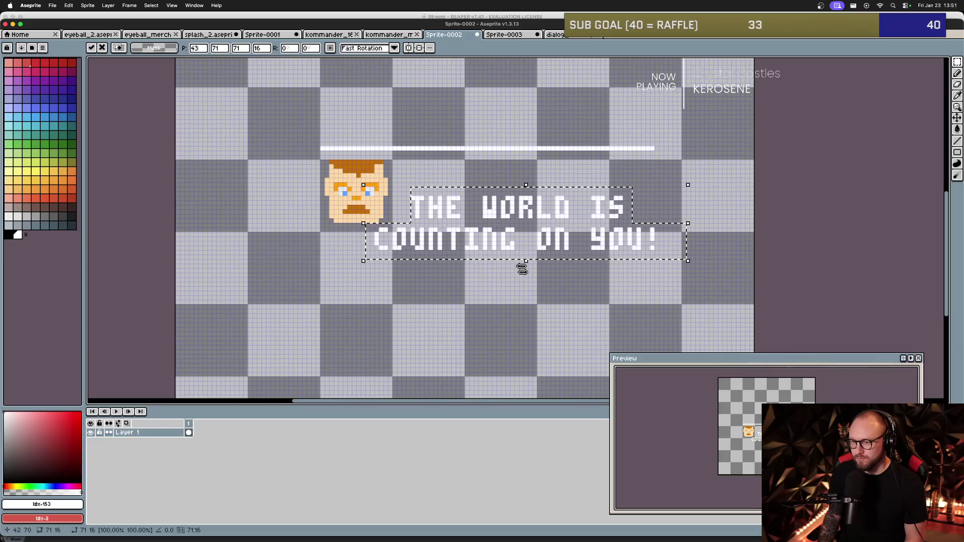
key("super+d")
key("super+Tab")
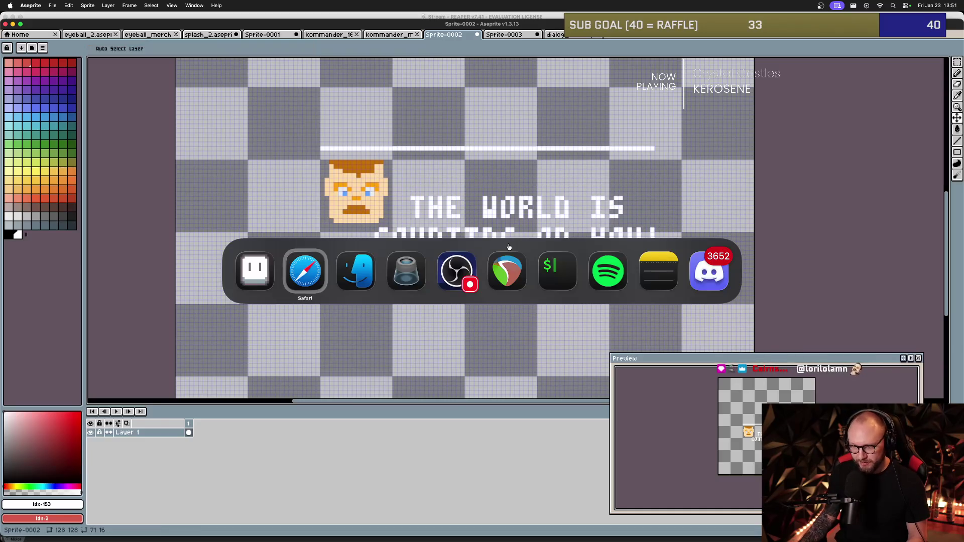
key("super+Tab")
key("super+Tab")
key("super+Tab")
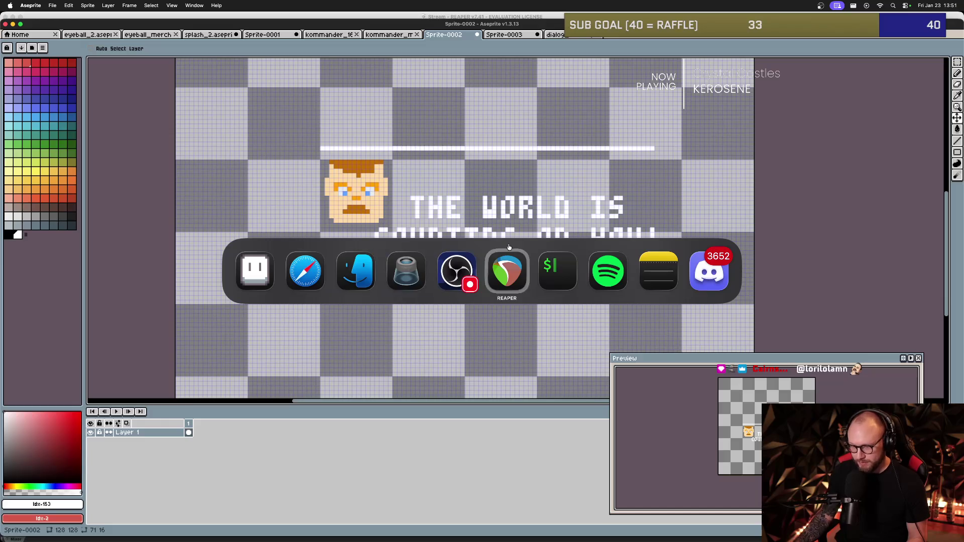
Switch to iTerm2 and run open SPACEMAN.app to bring up the game's title menu.
key("super+Tab")
key("super+Tab")
key("super+Tab")
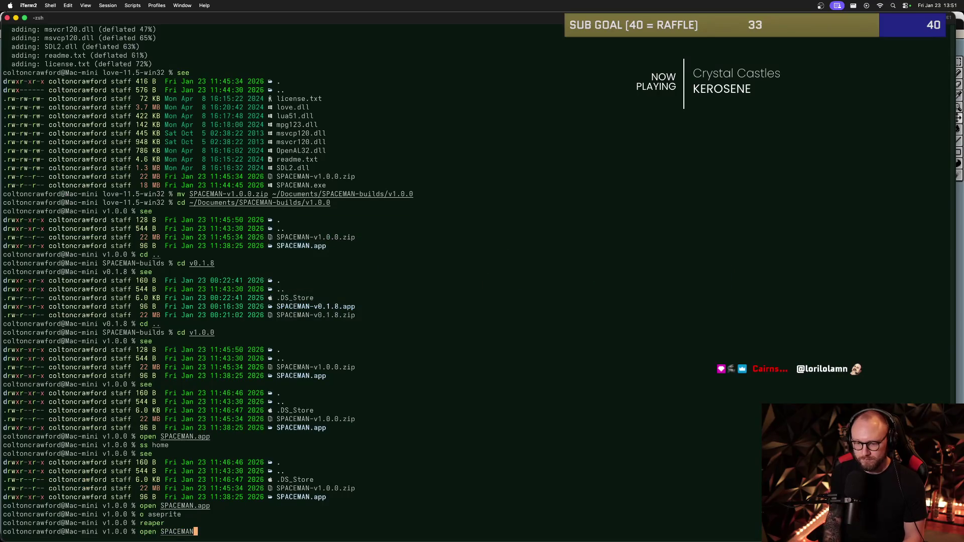
key("Return")
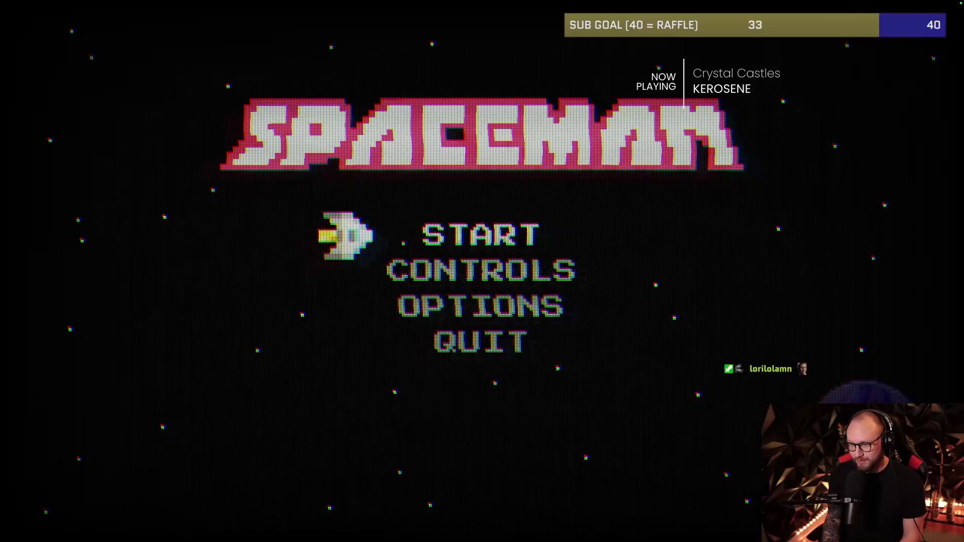
Start a SPACEMAN game, watch Kommander Kole's dialogue, then Exit Game from the pause menu.
key("Return")
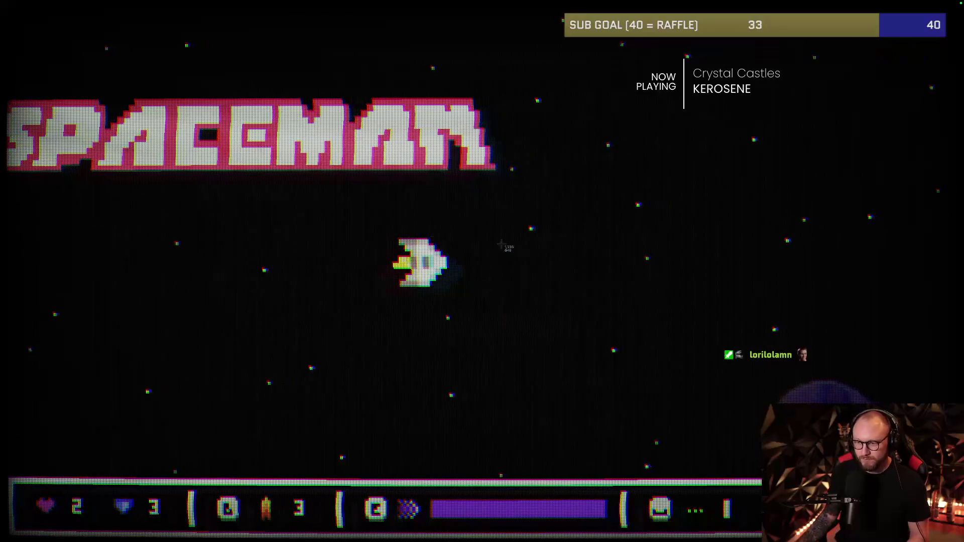
mouse_move(0, 252)
left_mouse_down()
mouse_move(70, 367)
mouse_move(394, 481)
left_mouse_up()
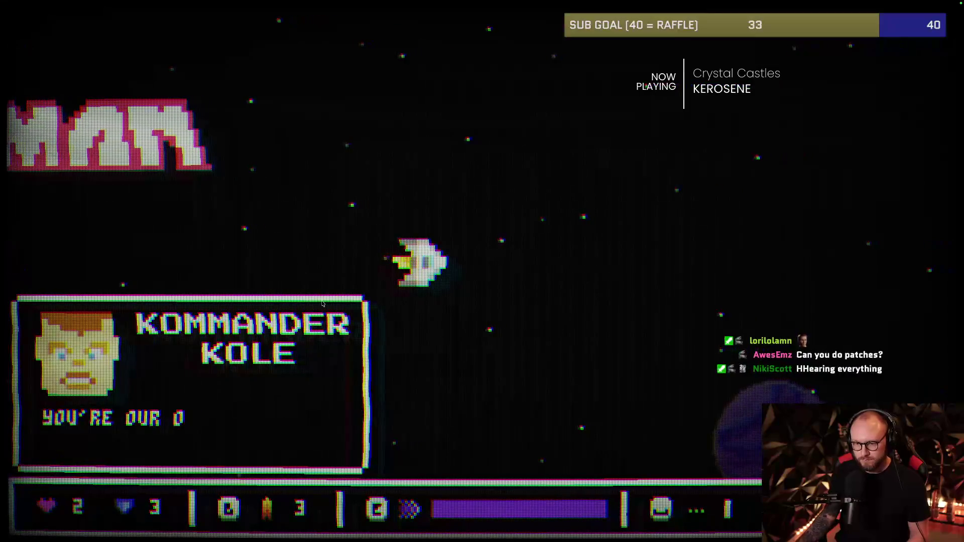
key("Escape")
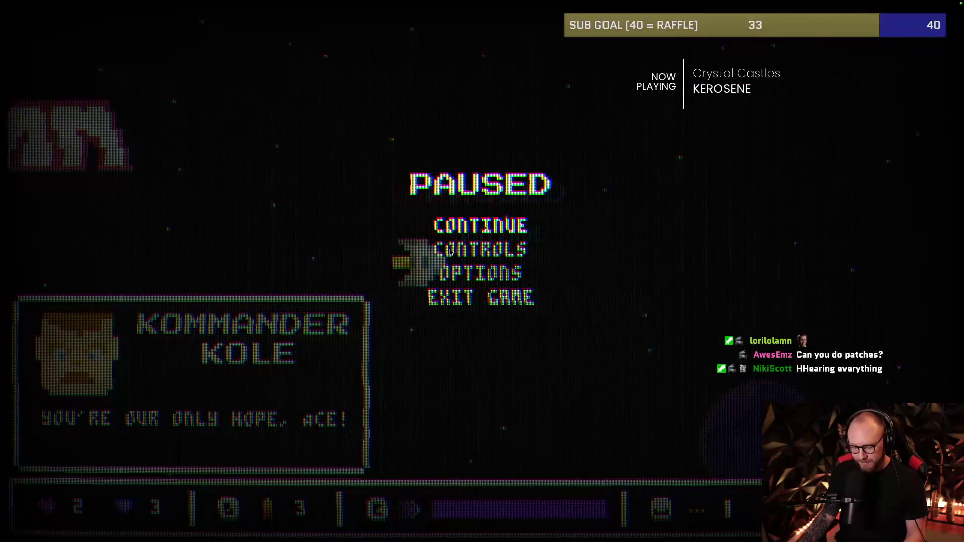
key("Down")
key("Down")
key("Down")
key("Return")
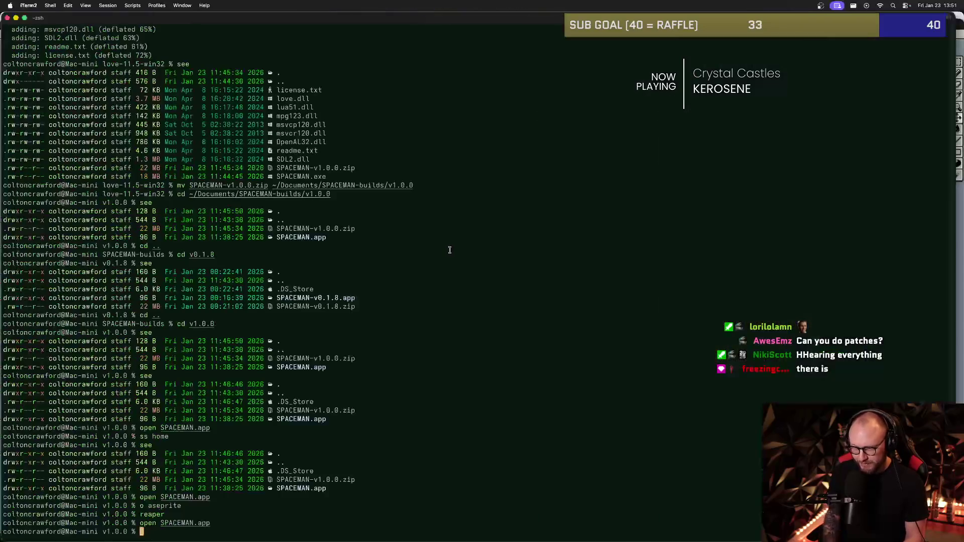
Return to Aseprite, pick the selection tool, then bring up the Safari merch editor.
key("super+Tab")
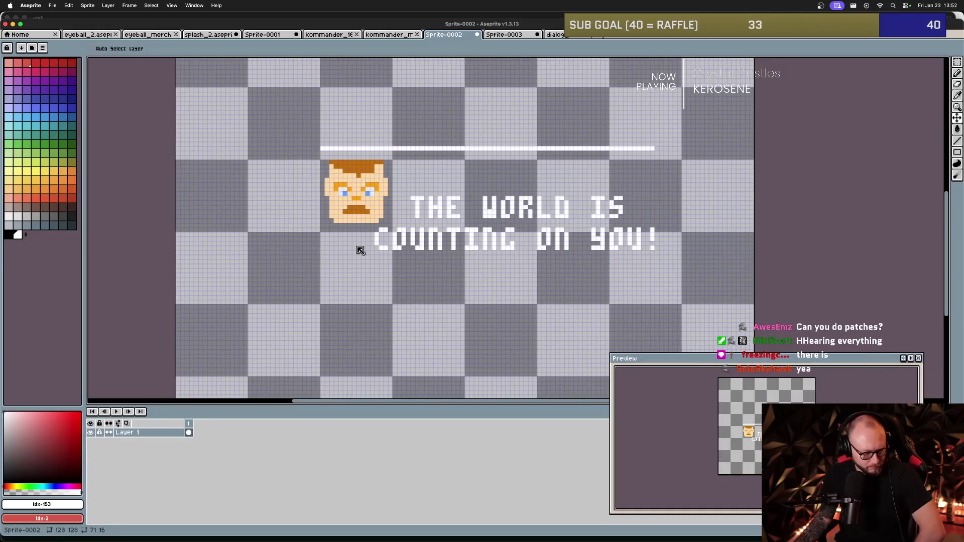
key("m")
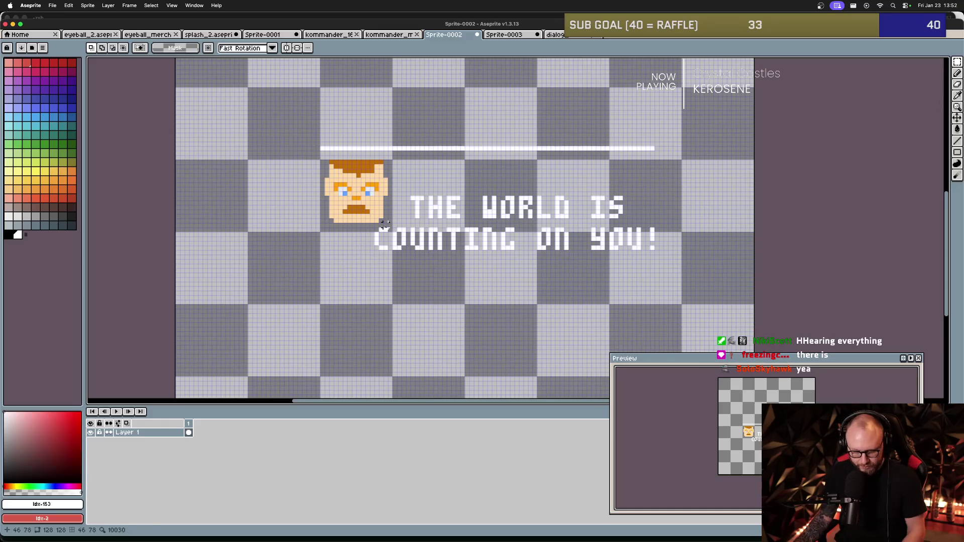
key("super+Tab")
key("super+Tab")
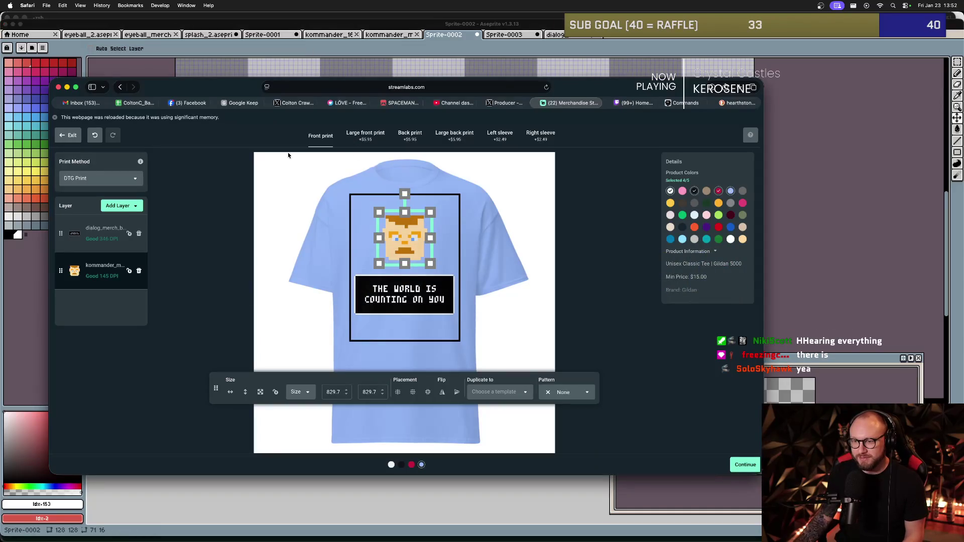
Deselect the shirt's face art, open Accessories > Embroidered Patches, then go back to Aseprite's Sprite-0002.
left_click(276, 222)
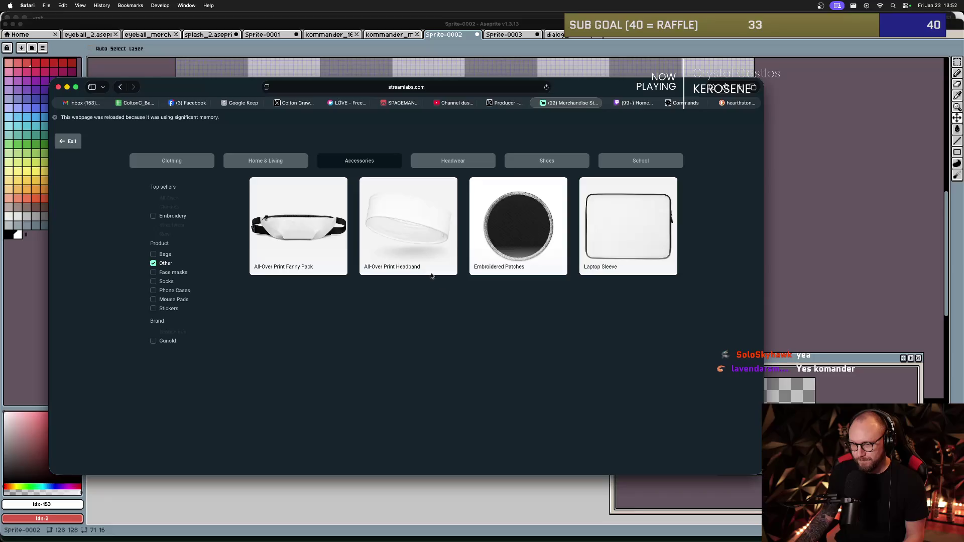
left_click(496, 233)
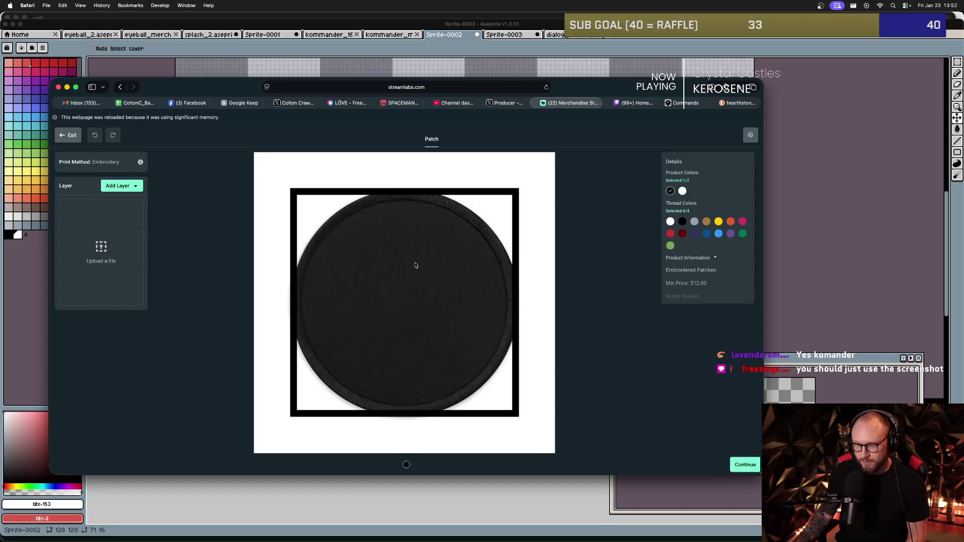
key("super+Tab")
scroll(430, 270, "up", 1)
scroll(423, 266, "down", 1)
key("super+Tab")
key("super+Tab")
key("super+Tab")
key("super+Tab")
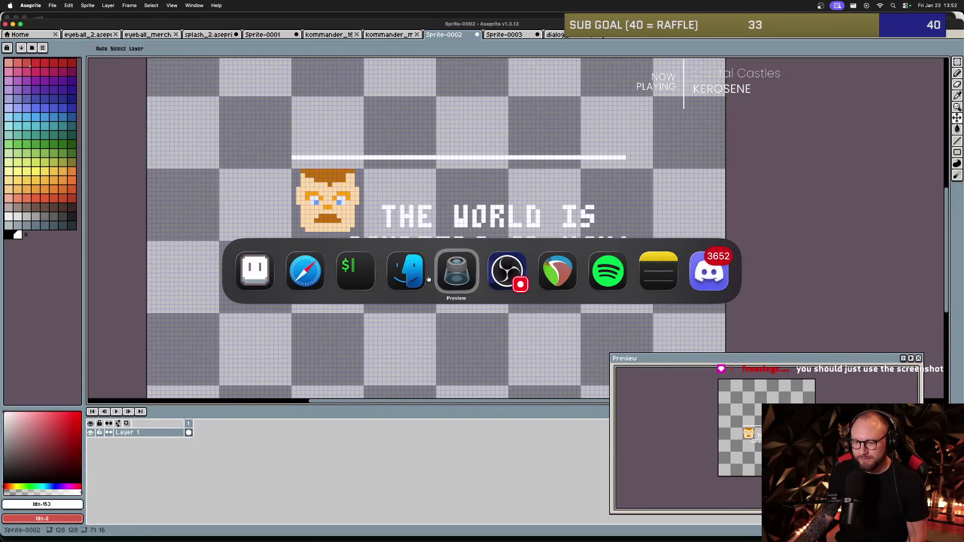
Open Finder's Desktop window, then return to Aseprite and look around the sprite.
left_click(428, 279)
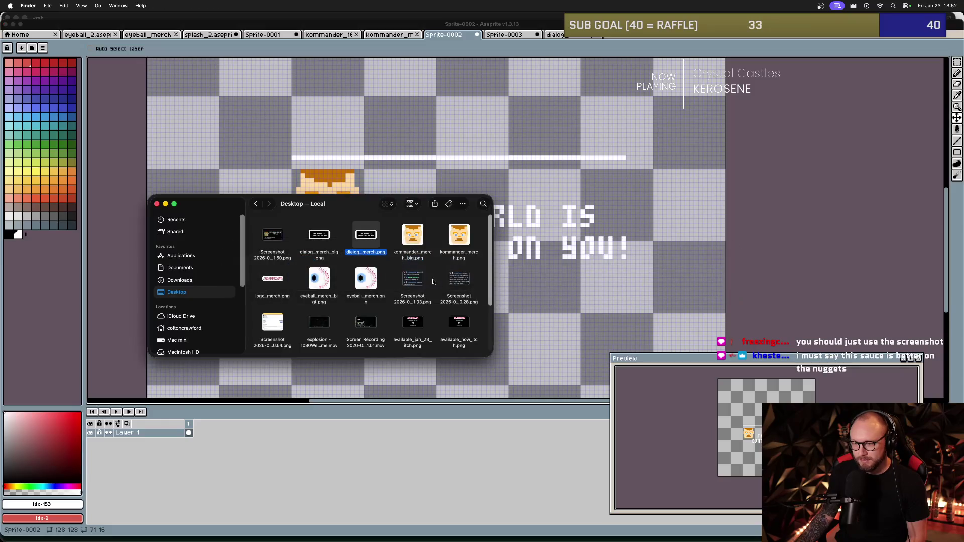
key("super+Tab")
scroll(428, 256, "up", 2)
scroll(417, 261, "down", 4)
scroll(407, 269, "right", 1)
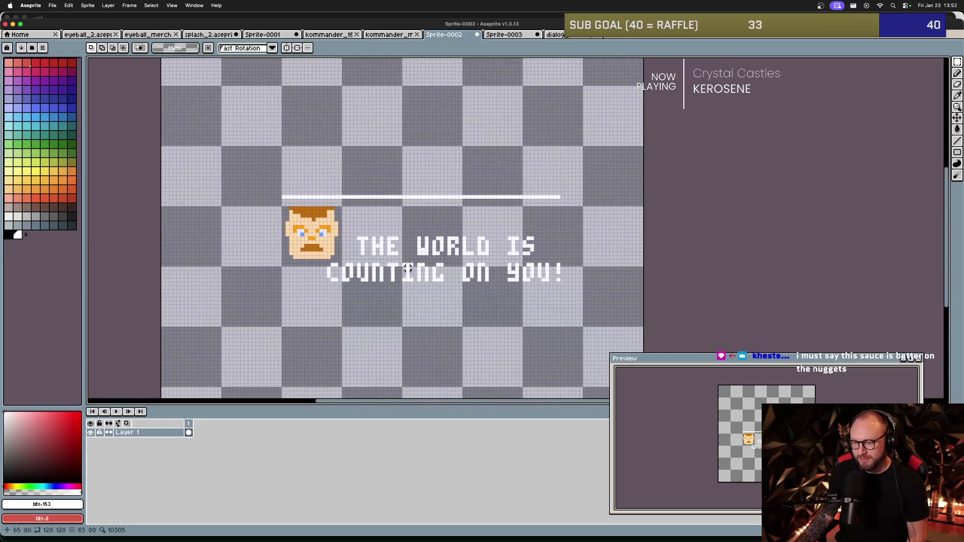
scroll(407, 269, "up", 1)
scroll(381, 269, "up", 2)
scroll(362, 267, "down", 2)
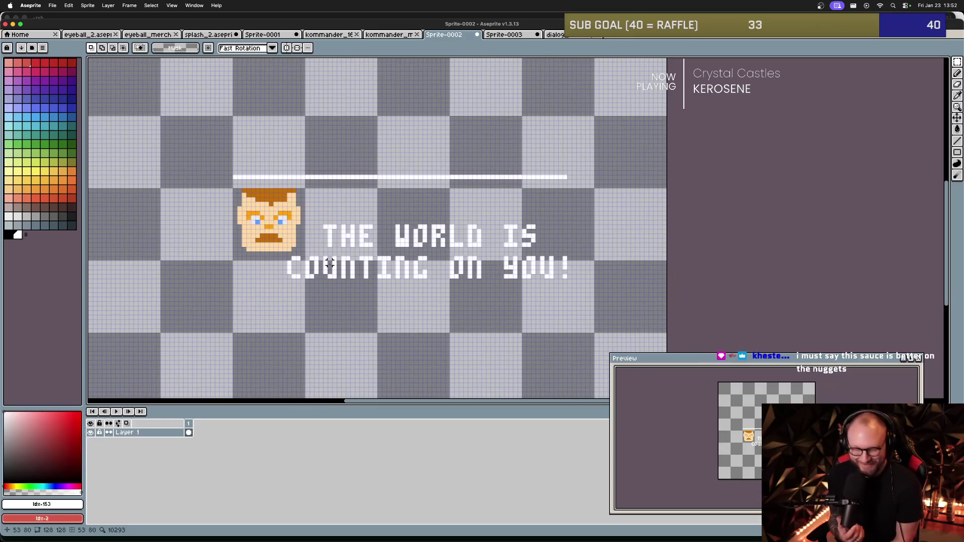
scroll(339, 244, "down", 1)
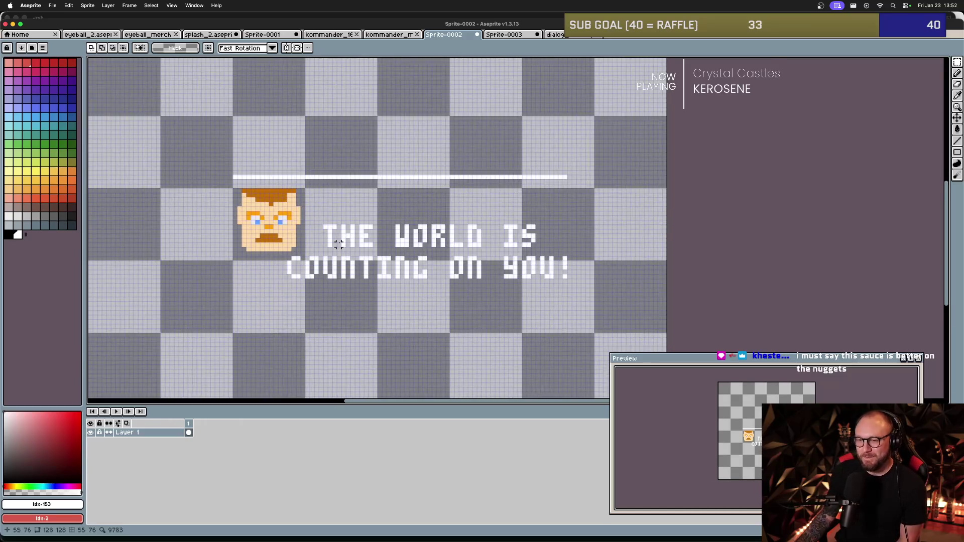
scroll(341, 251, "up", 1)
scroll(341, 258, "down", 3)
scroll(341, 262, "down", 1)
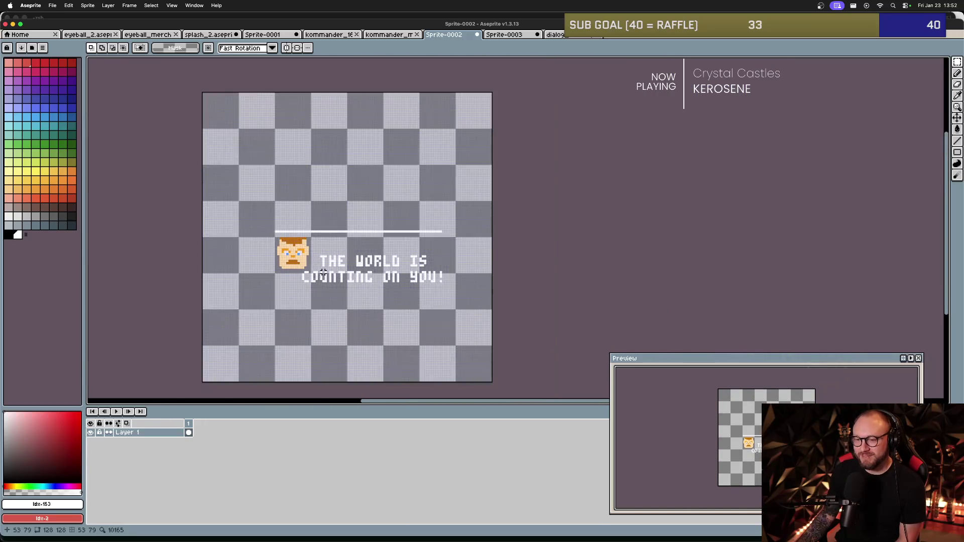
scroll(334, 260, "up", 1)
scroll(324, 258, "right", 2)
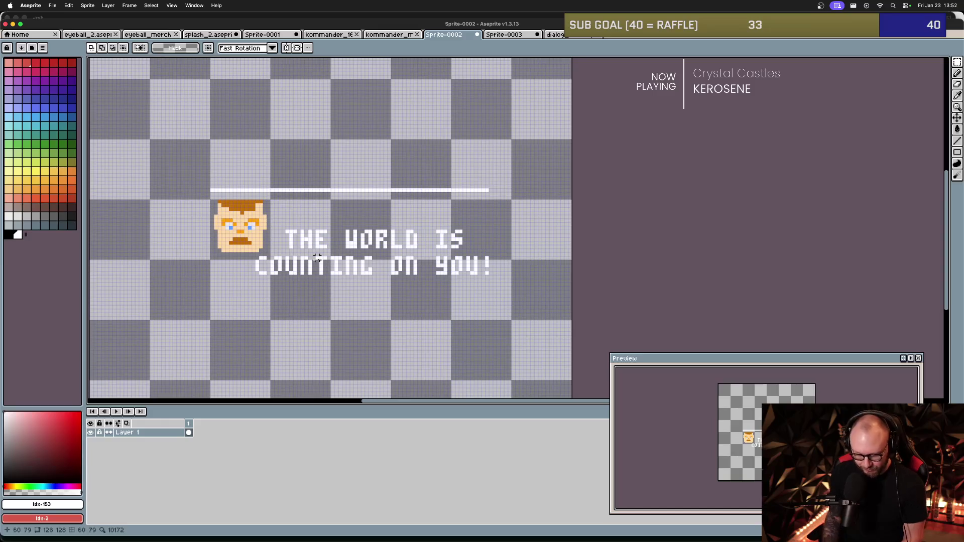
Insert the text KOMMANDER KOLE onto the sprite in the PressStart2P font.
key("super+t")
left_click(474, 263)
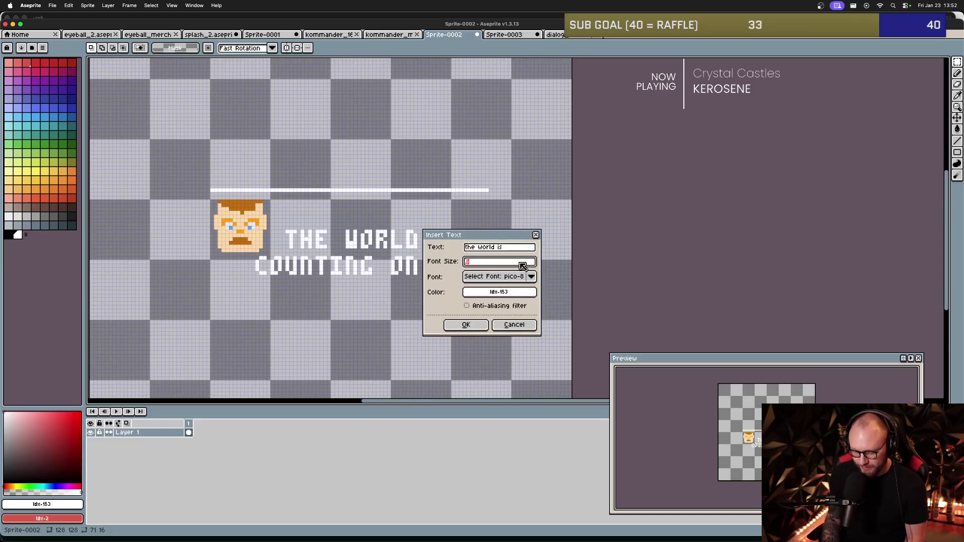
left_click(531, 277)
type("press")
left_click(527, 308)
left_click(530, 250)
type("KOMMANDER KOL")
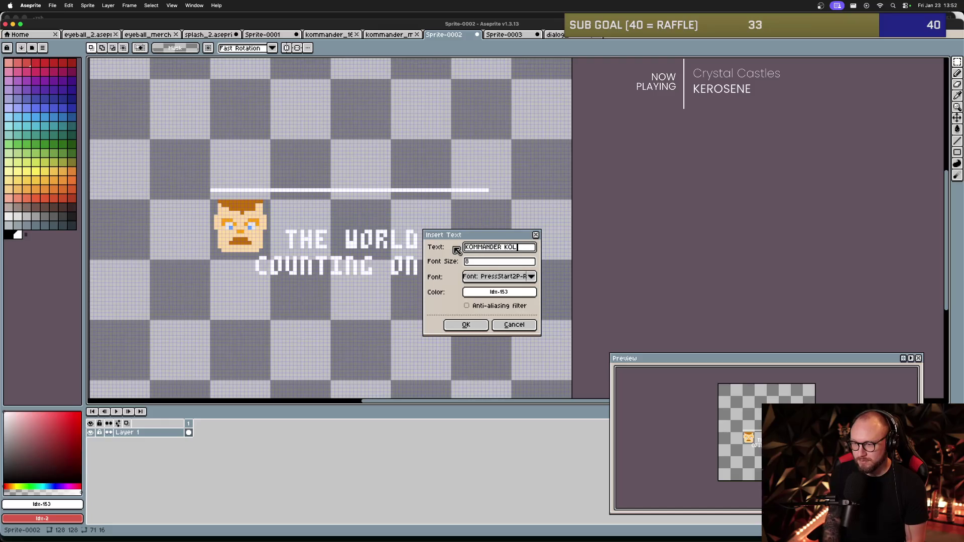
type("E")
key("Return")
Move the KOMMANDER KOLE title above the white line over the face and slogan.
mouse_move(338, 225)
left_mouse_down()
mouse_move(356, 213)
mouse_move(357, 145)
left_mouse_up()
scroll(356, 145, "down", 2)
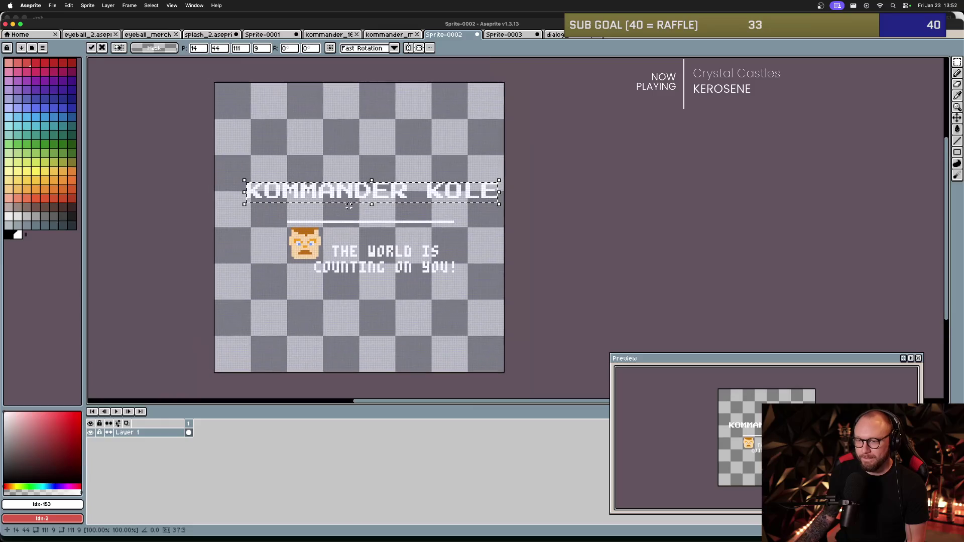
scroll(334, 210, "up", 1)
scroll(333, 210, "down", 1)
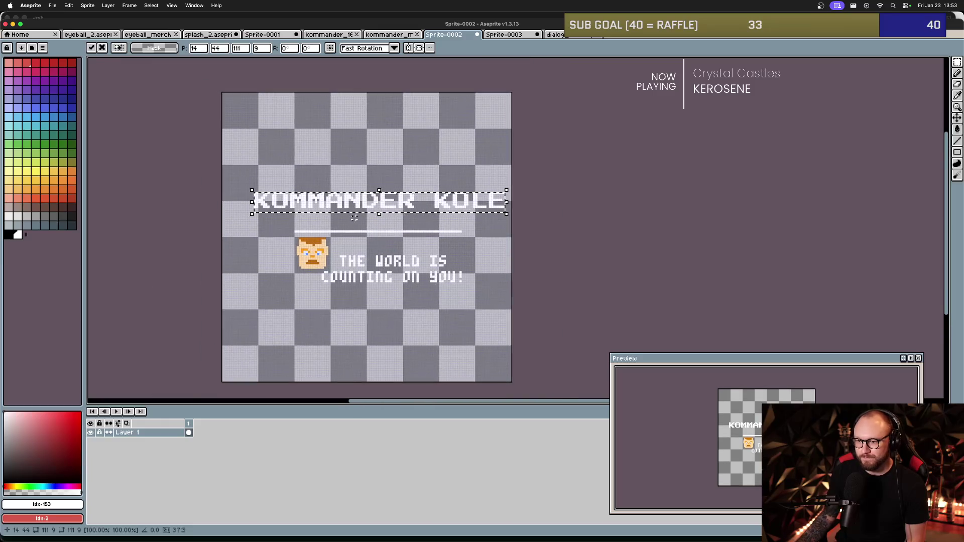
scroll(340, 218, "up", 1)
key("super+Tab")
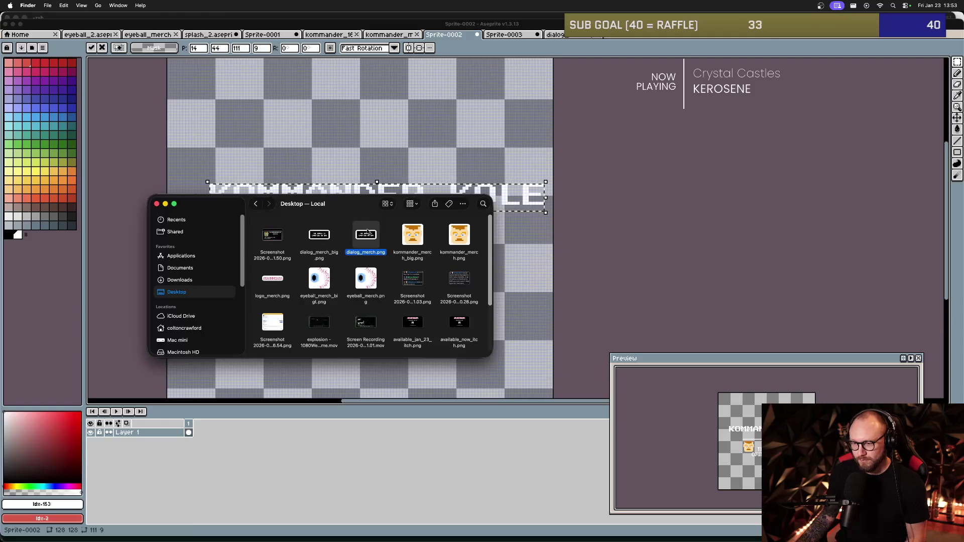
Open the Kommander Kole game screenshot from the Desktop, cycling through the open apps.
key("super+Tab")
key("super+Tab")
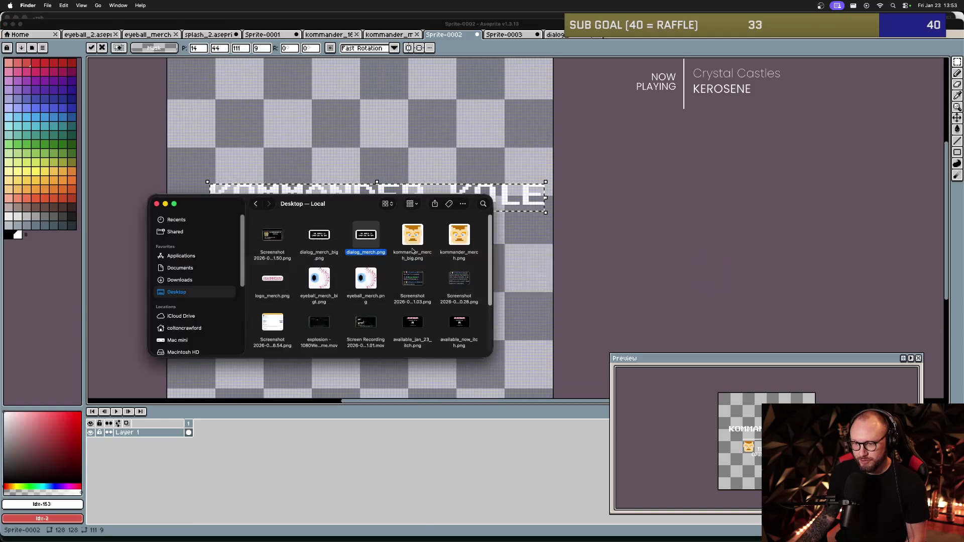
double_click(281, 236)
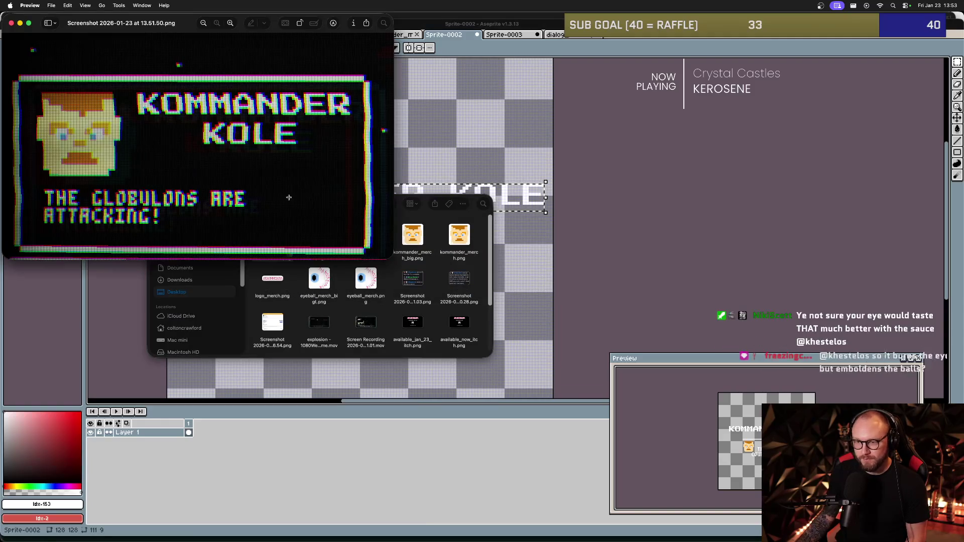
left_click(458, 224)
key("super+Tab")
key("super+Tab")
left_click(399, 193)
key("super+Tab")
key("super+Tab")
key("super+Tab")
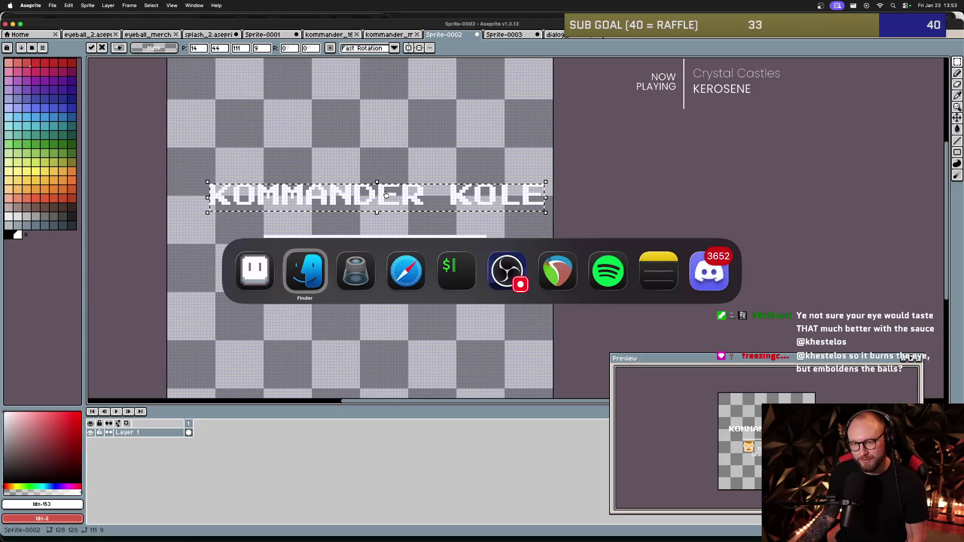
key("super+Tab")
key("super+Tab")
key("super+Tab")
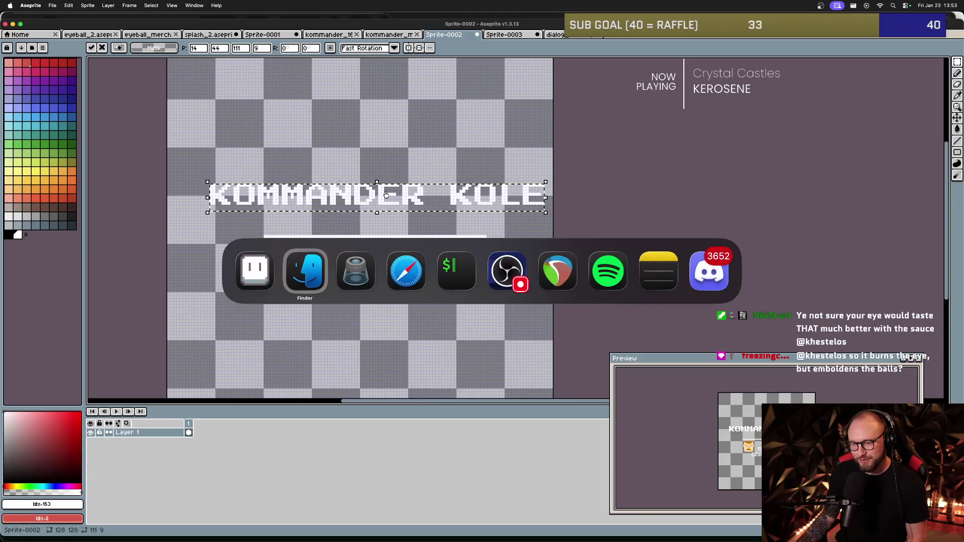
Reopen the screenshot in Preview and rotate it three quarter turns.
double_click(262, 241)
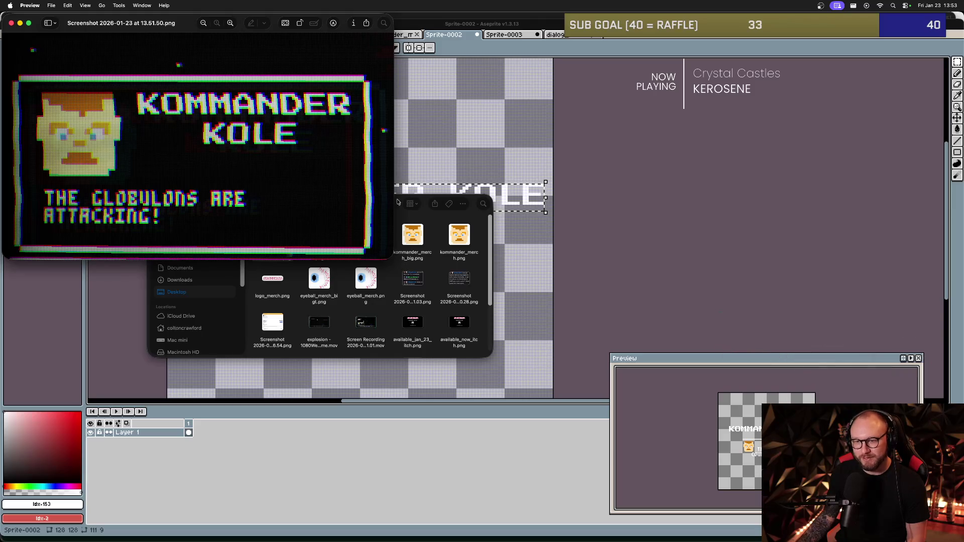
left_click(299, 24)
left_click(299, 24)
left_click(300, 24)
left_click(299, 24)
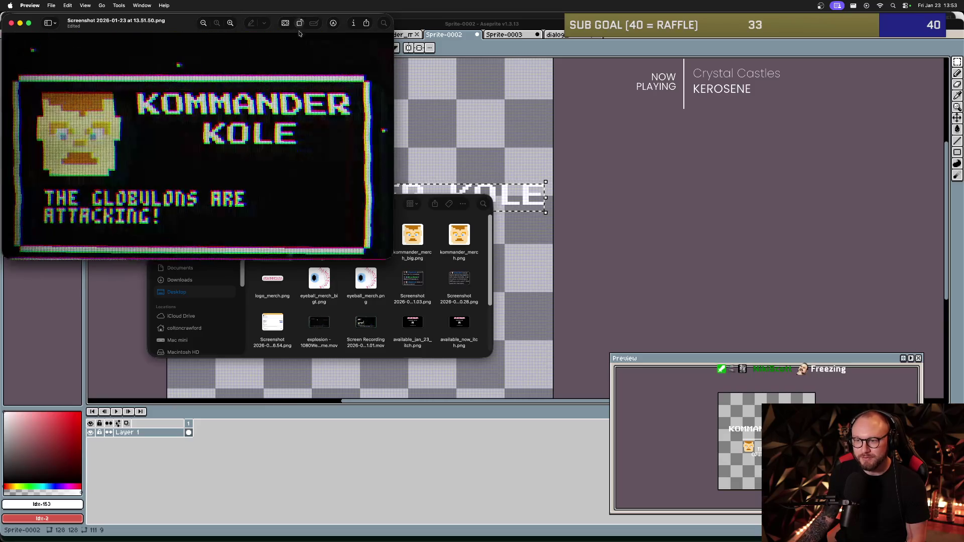
right_click(235, 114)
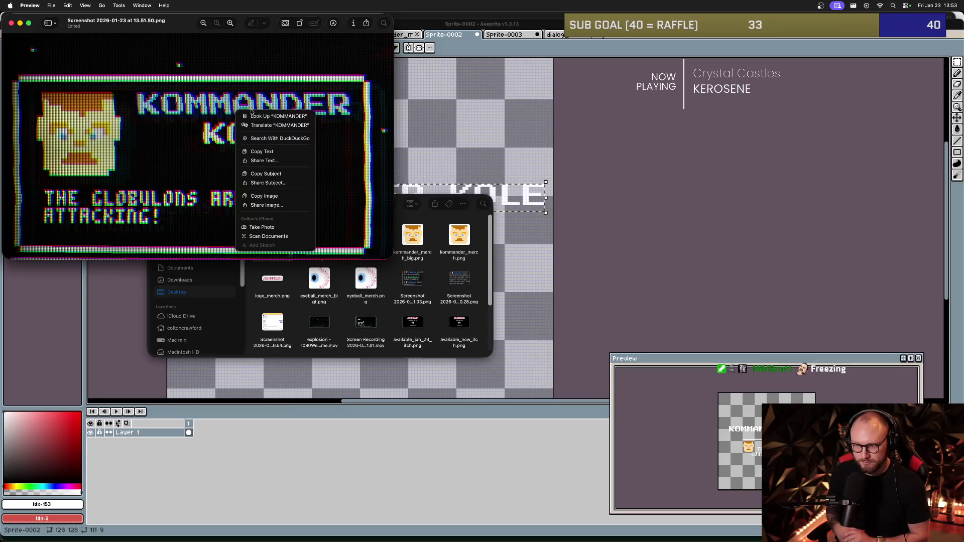
left_click(275, 83)
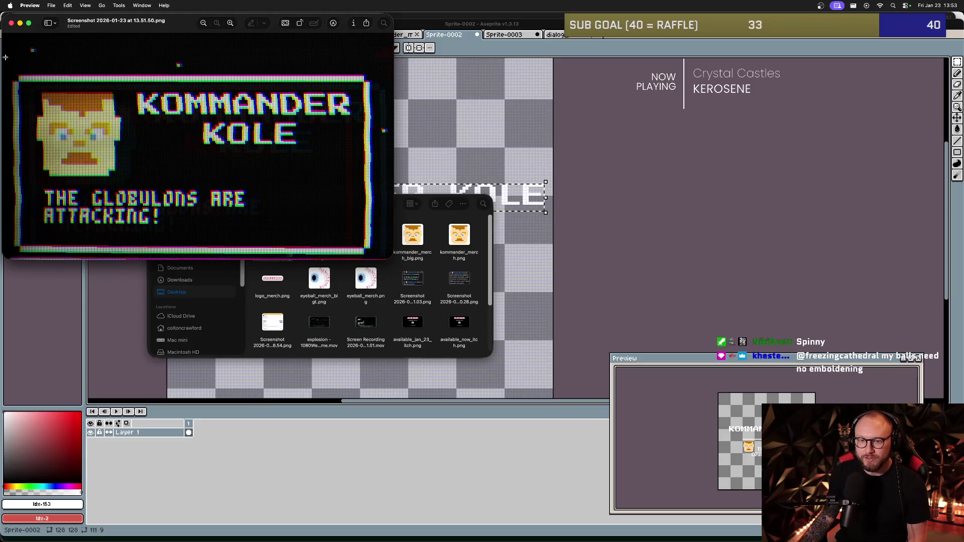
Crop the screenshot to the game's dialog panel and save it.
mouse_move(4, 65)
left_mouse_down()
mouse_move(123, 148)
mouse_move(333, 216)
mouse_move(377, 259)
left_mouse_up()
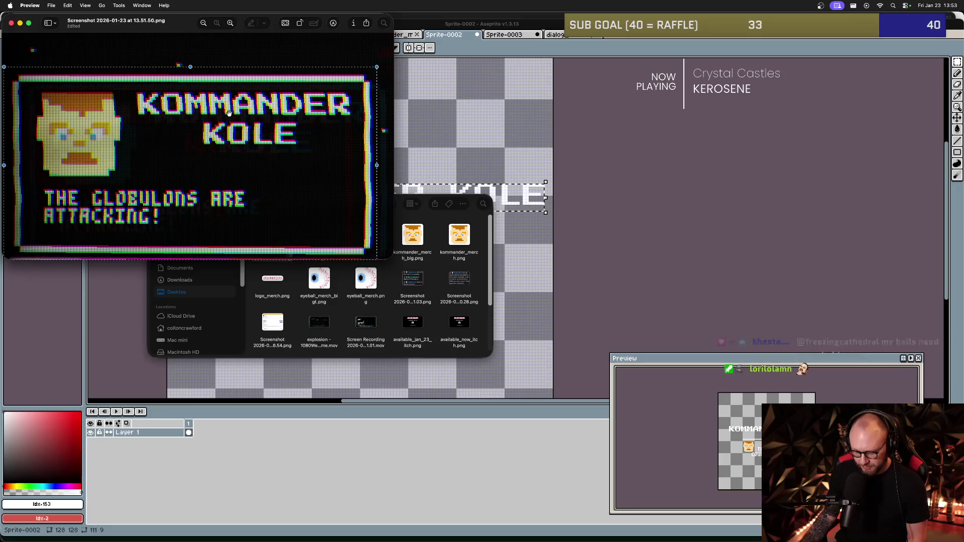
key("super+k")
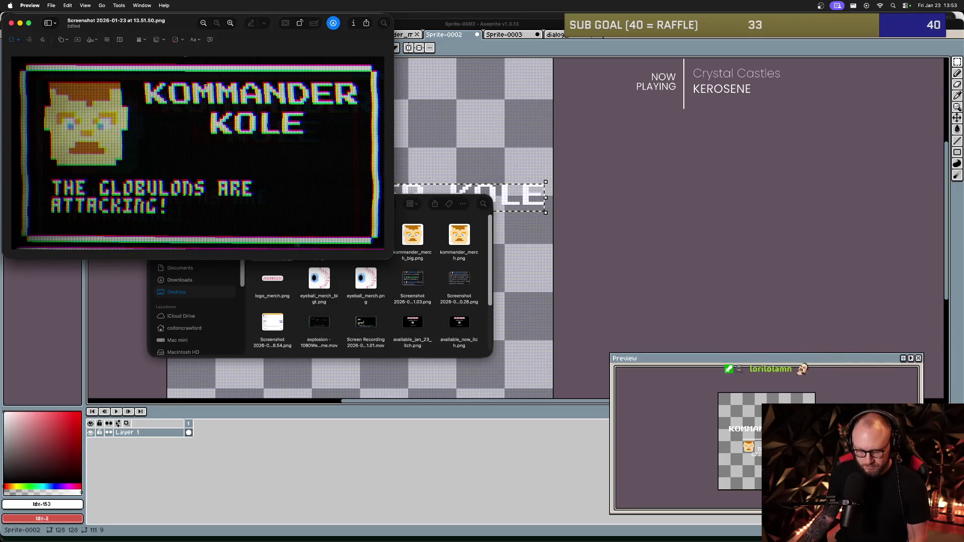
key("super+s")
key("super+Tab")
key("super+Tab")
key("super+Tab")
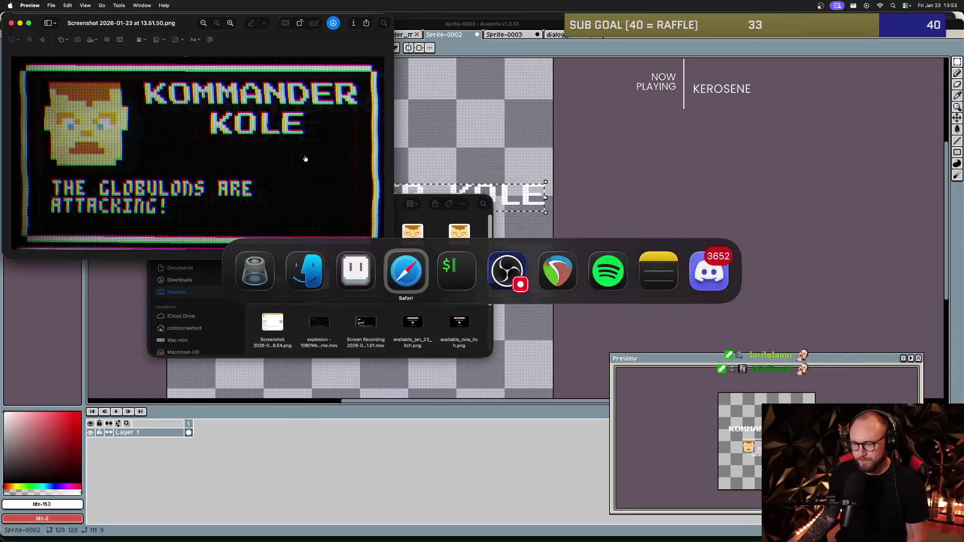
left_click(67, 136)
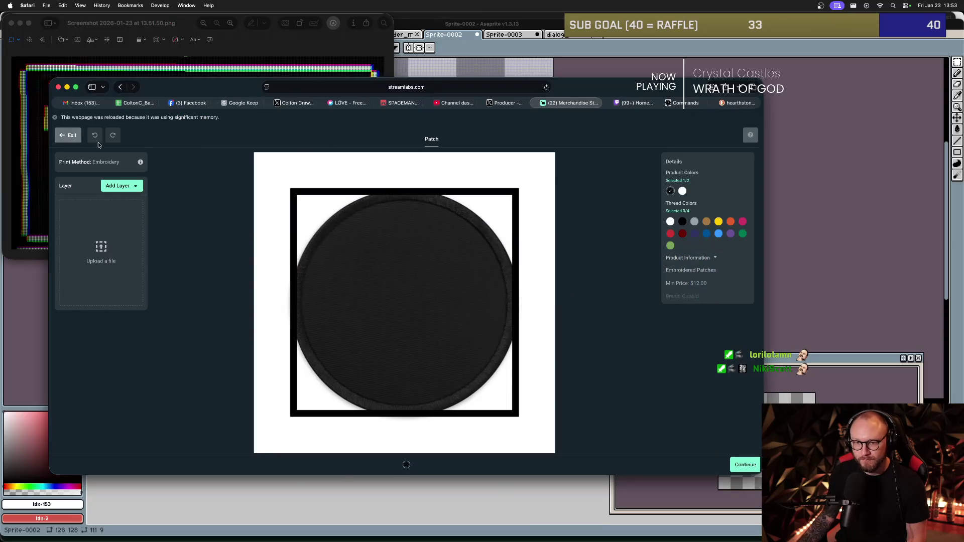
Exit the patch editor, go to the Clothing catalog, and pick Unisex Classic Tee | Gildan 5000.
left_click(68, 141)
left_click(332, 266)
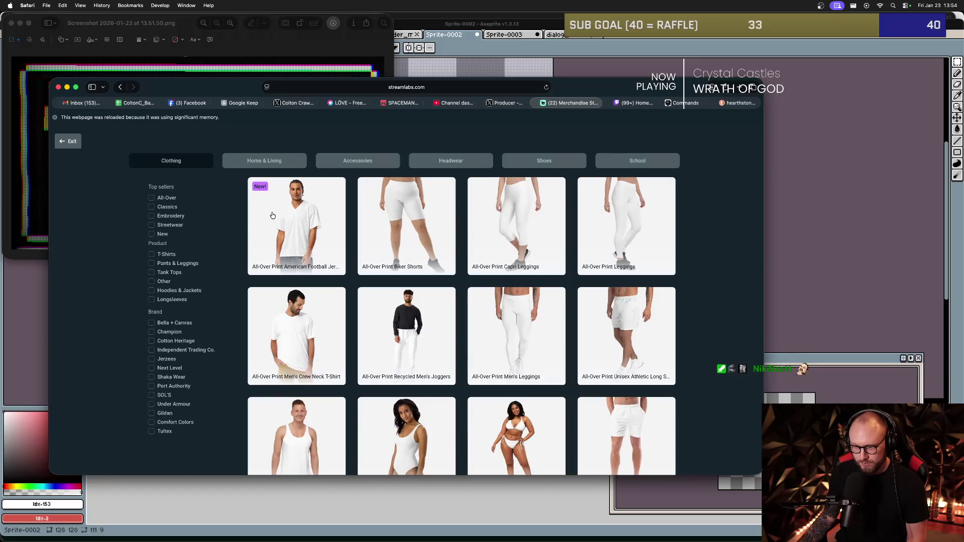
scroll(351, 267, "down", 15)
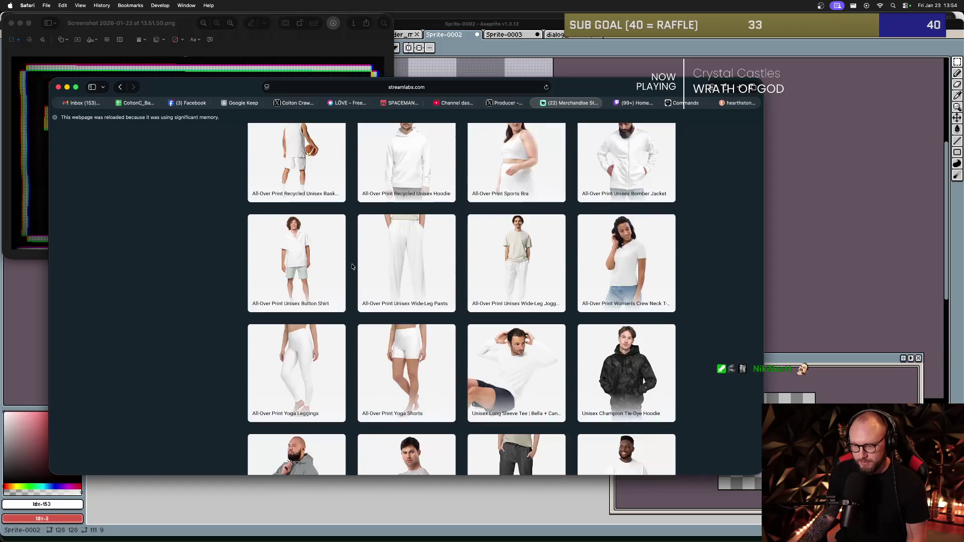
scroll(351, 268, "down", 6)
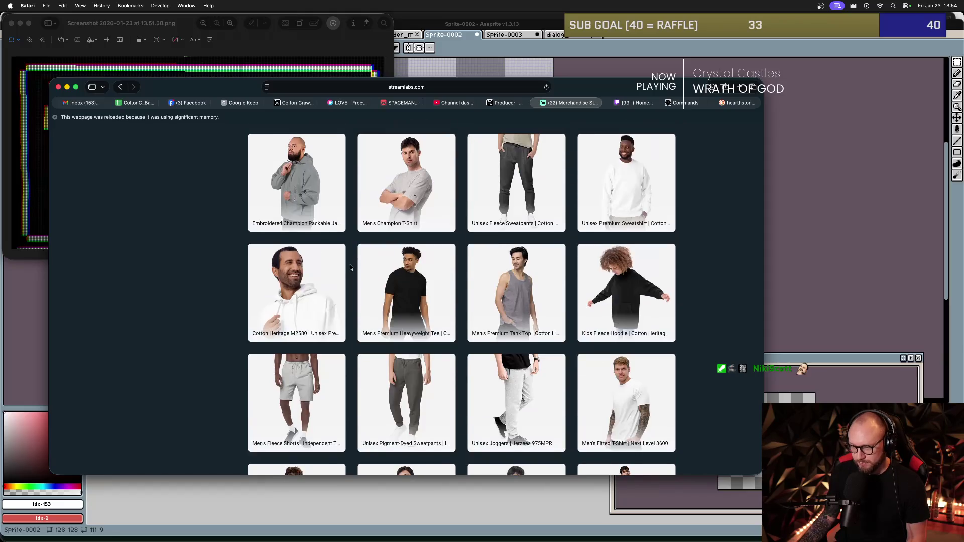
scroll(350, 266, "down", 3)
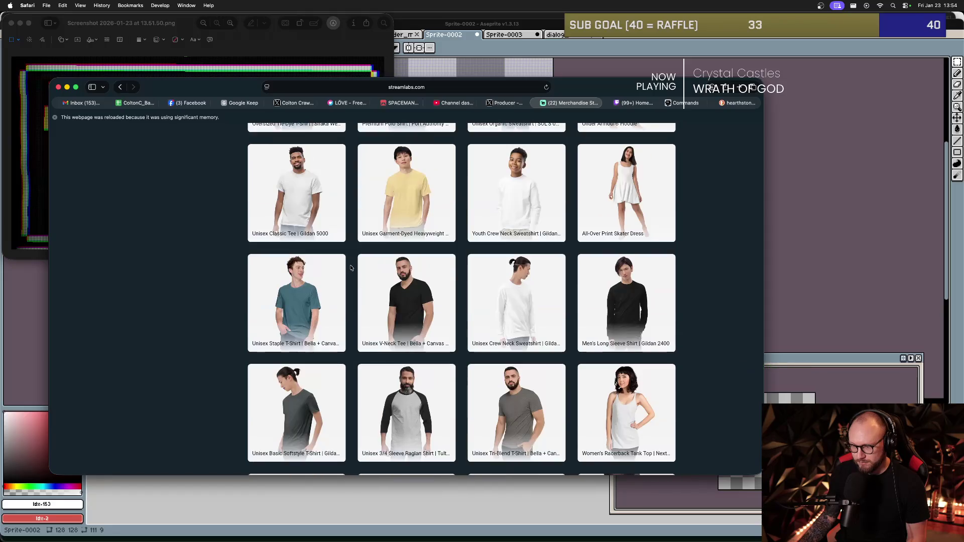
left_click(304, 223)
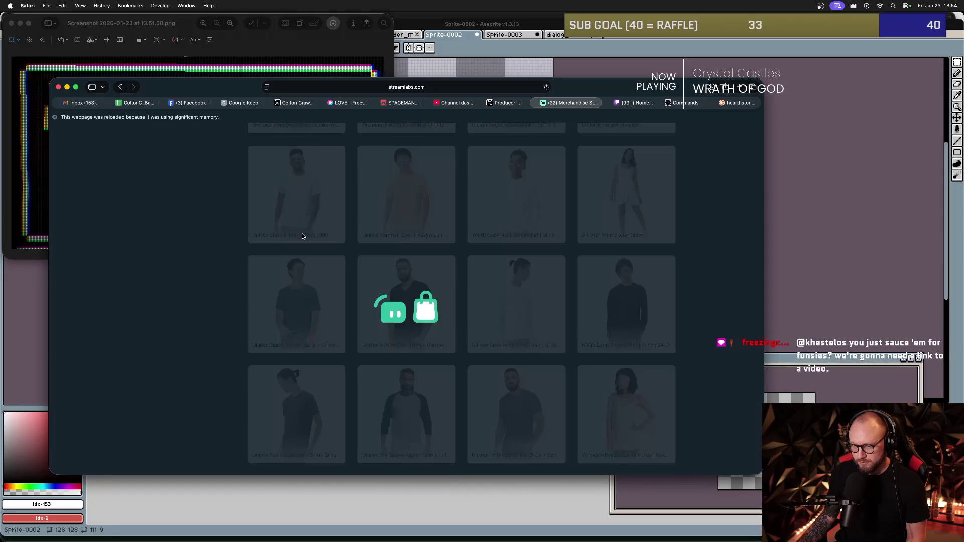
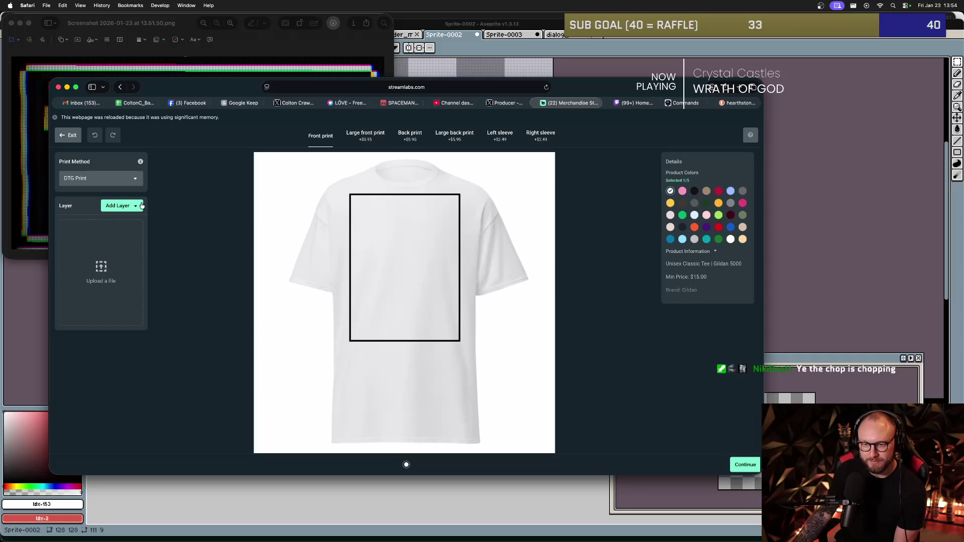
Upload 'Screenshot 2026-01-23 at 13.51.50.png' from the Desktop and place it on the white tee's front print.
left_click(124, 205)
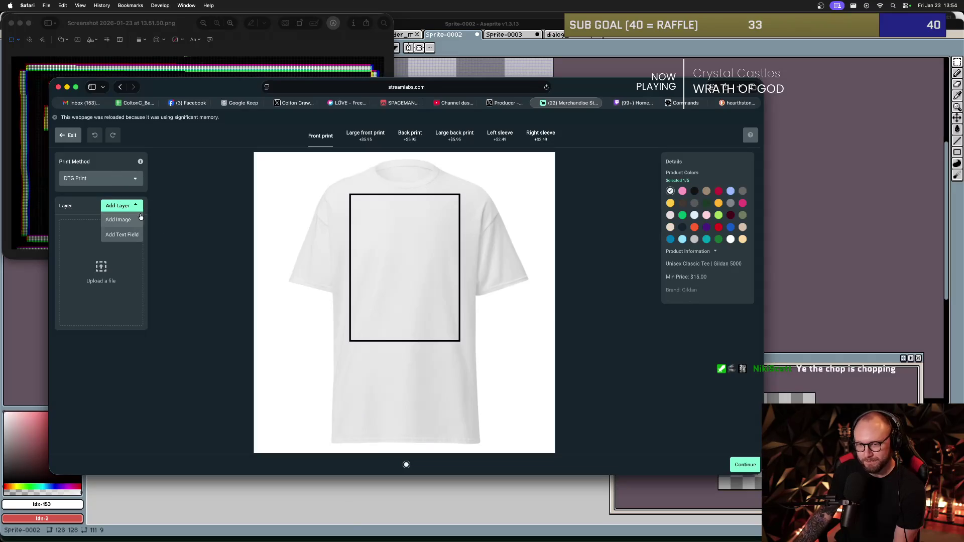
left_click(126, 221)
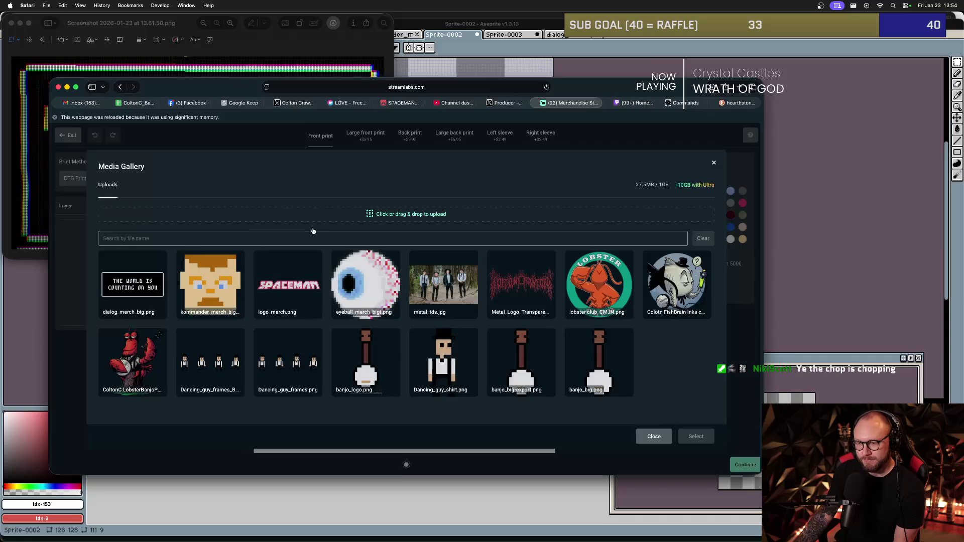
left_click(374, 215)
scroll(341, 301, "down", 3)
left_click(339, 342)
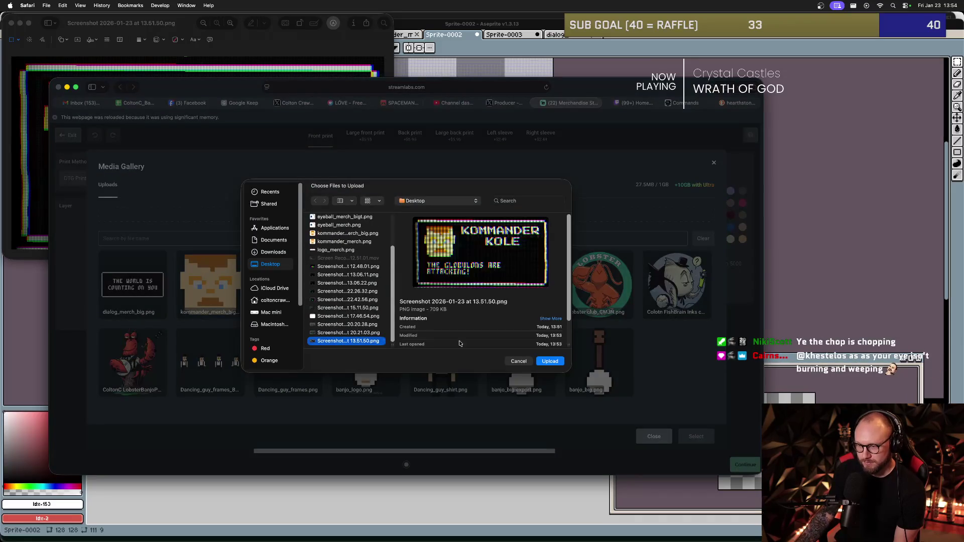
left_click(561, 359)
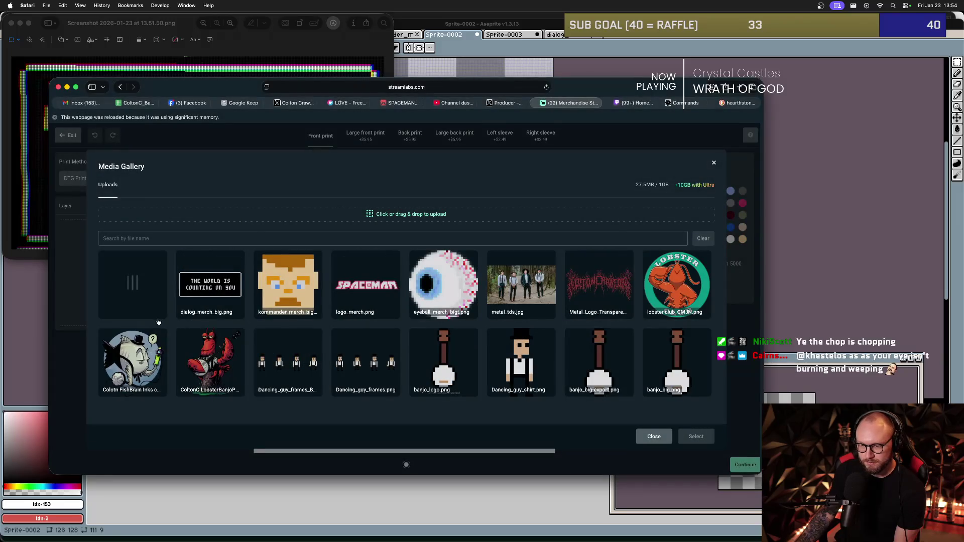
mouse_move(183, 265)
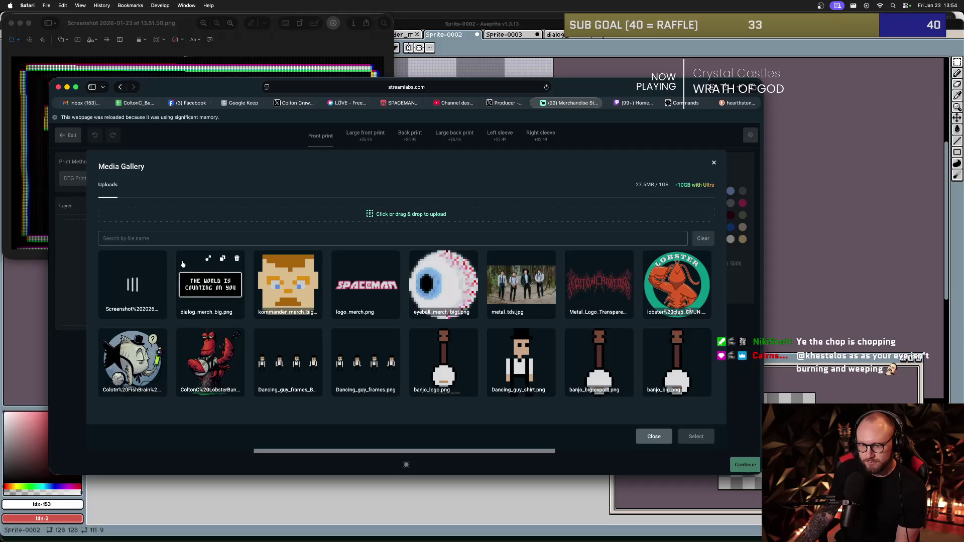
left_click(133, 283)
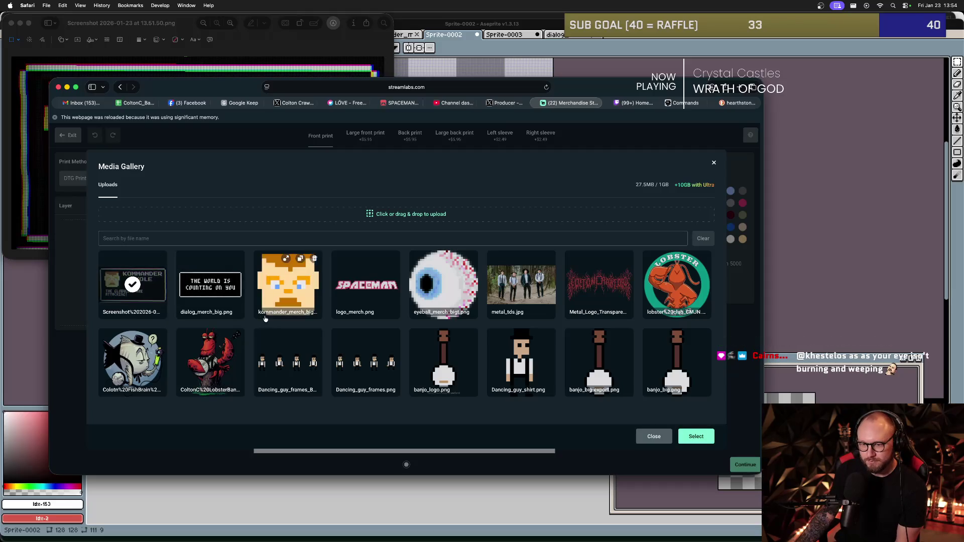
left_click(695, 437)
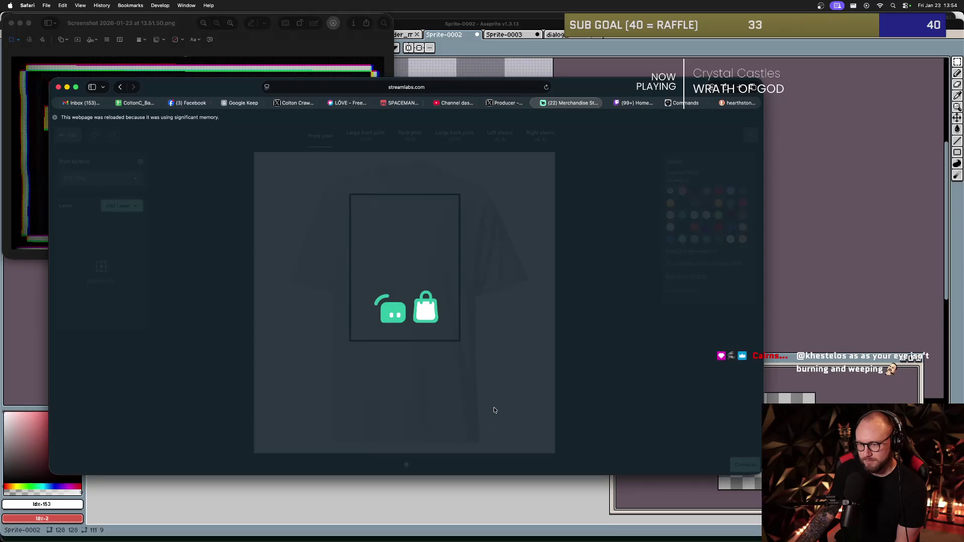
Shrink the Kommander Kole dialog image on the front print by dragging a corner inward.
left_click(423, 317)
left_click(461, 262)
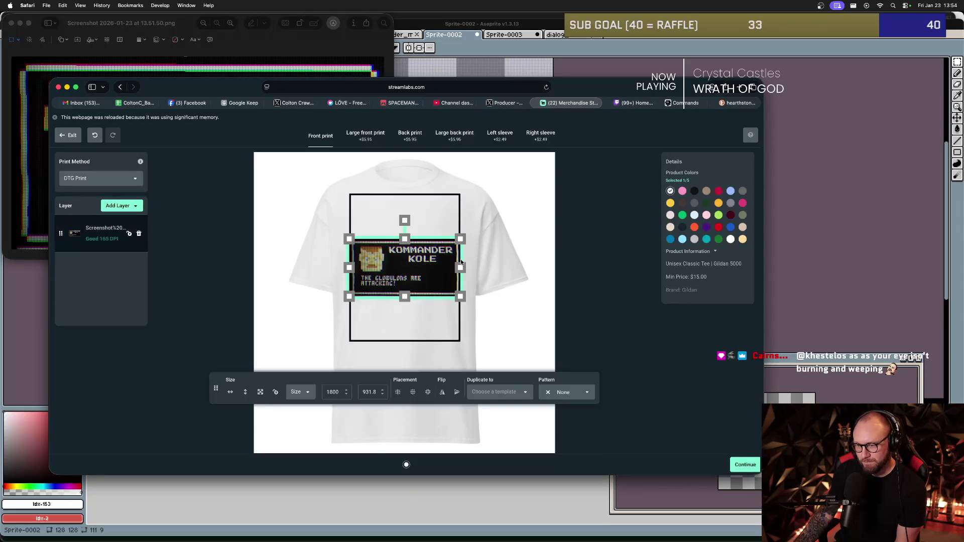
left_click_drag(461, 240, 447, 246)
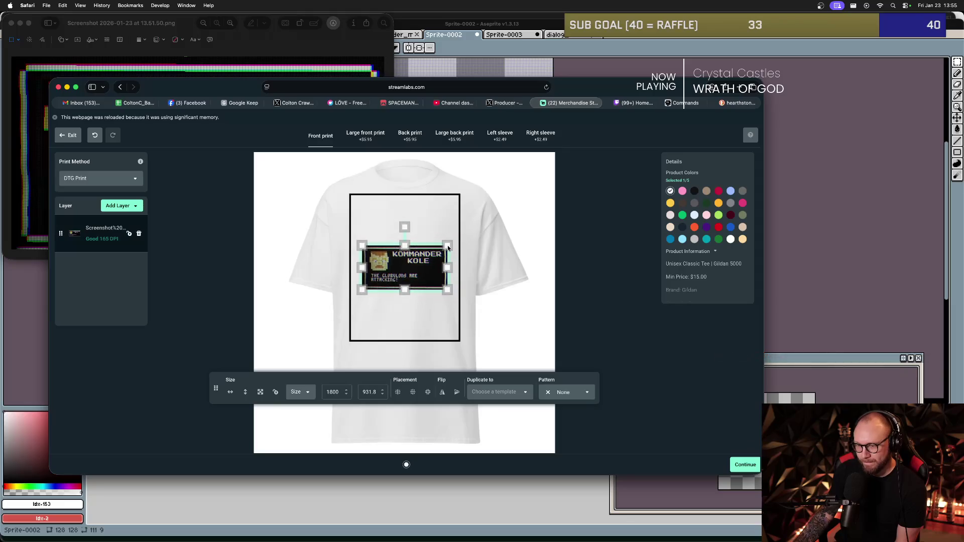
left_click(428, 325)
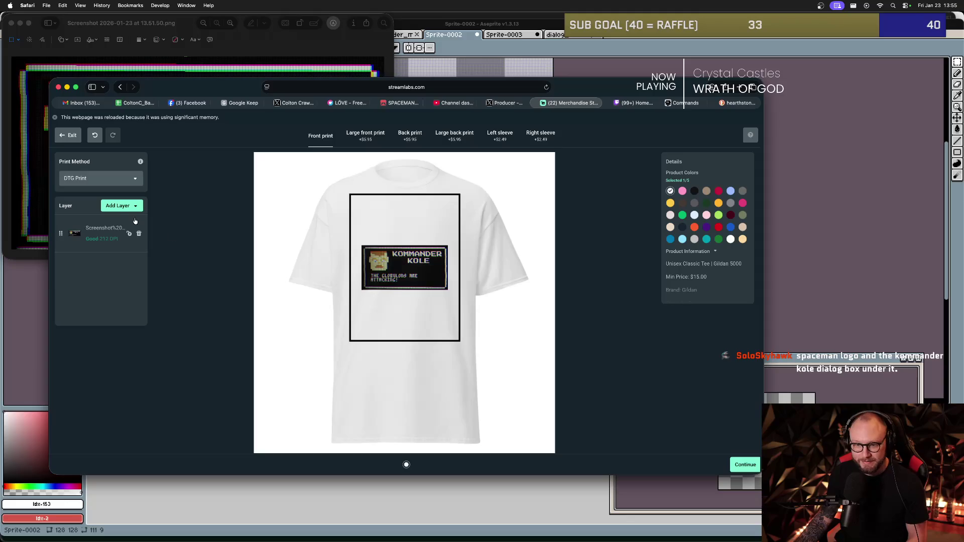
Recheck the resized dialog image on the tee (Good, 213 DPI), then switch to another application.
left_click(135, 208)
left_click(236, 232)
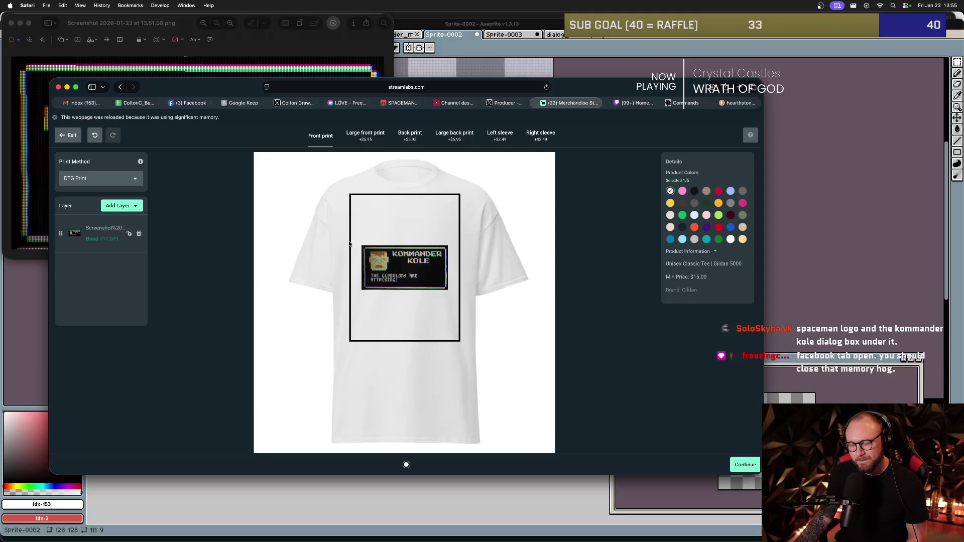
left_click(416, 268)
left_click(406, 319)
left_click(406, 267)
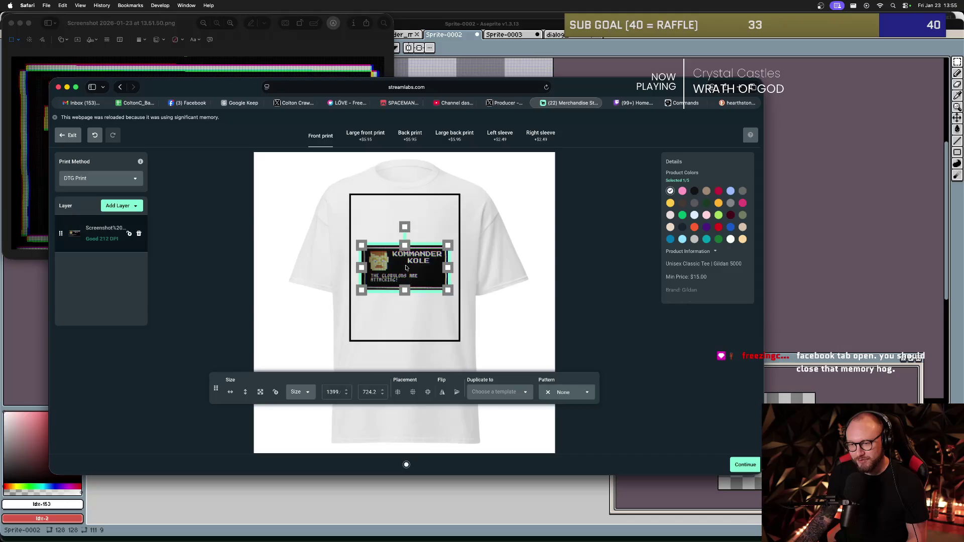
left_click(401, 287)
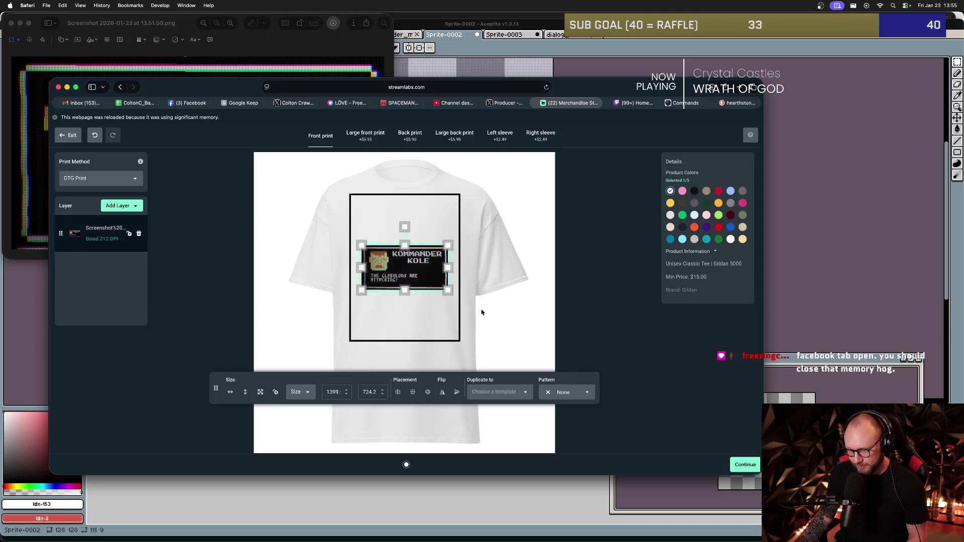
key("super+Tab")
key("super+Tab")
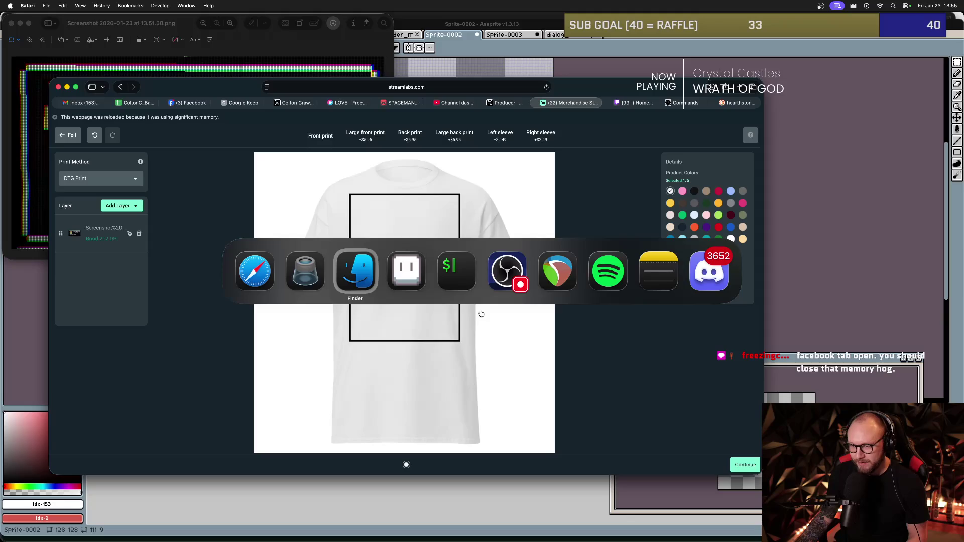
key("super+Tab")
key("super+Tab")
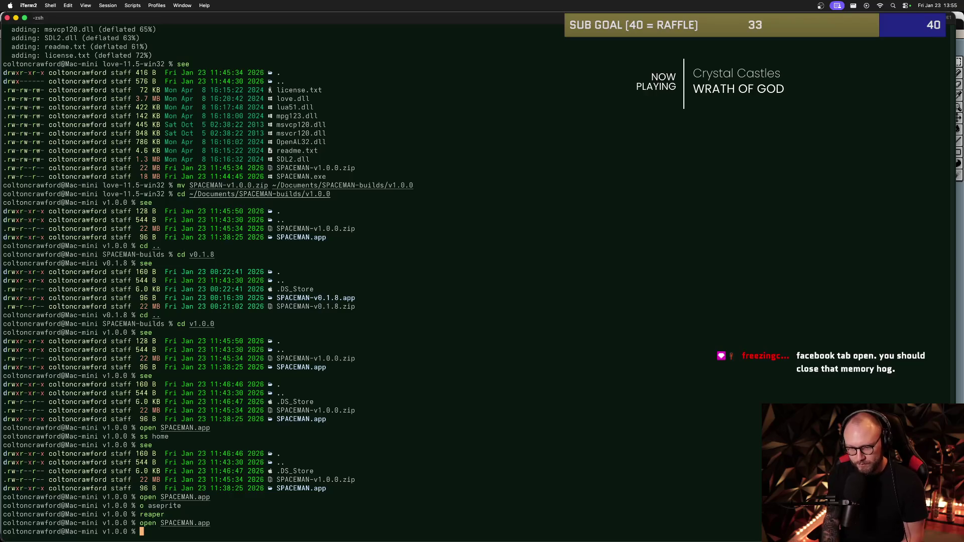
Relaunch SPACEMAN.app from the terminal and turn off the CRT shader in Options.
key("Up")
key("Return")
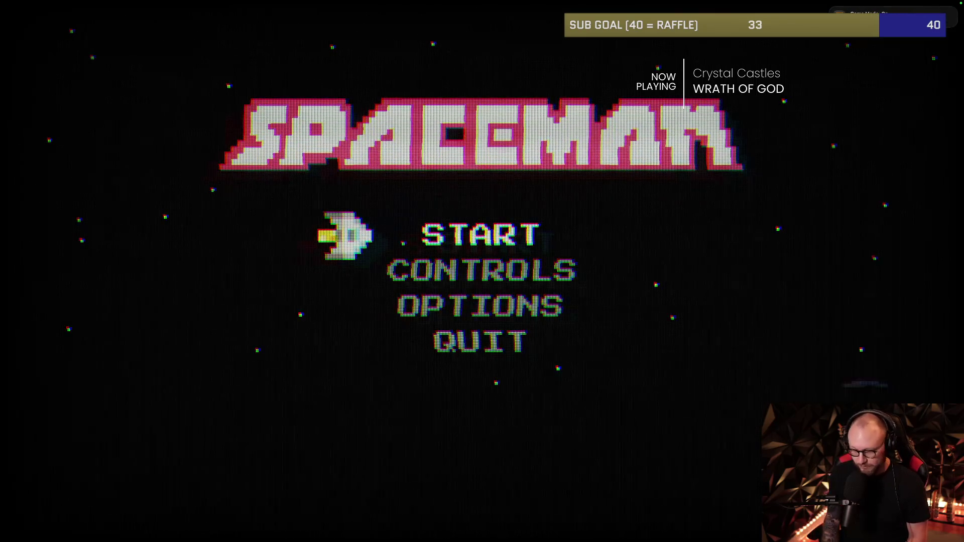
key("Down")
key("Down")
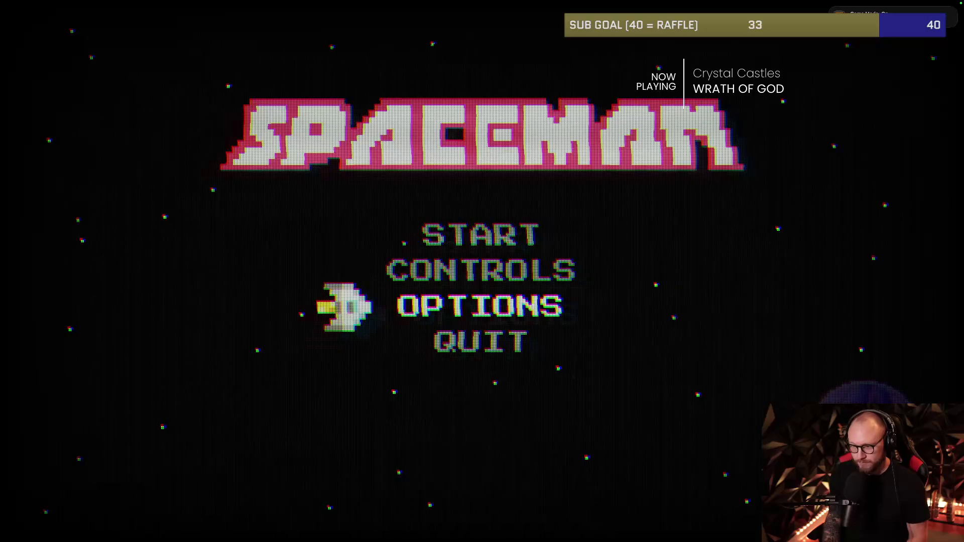
key("Return")
key("Return")
key("Down")
key("Down")
Start a game until the Kommander Kole dialog appears, then pause, exit, and return to the merch editor.
key("Return")
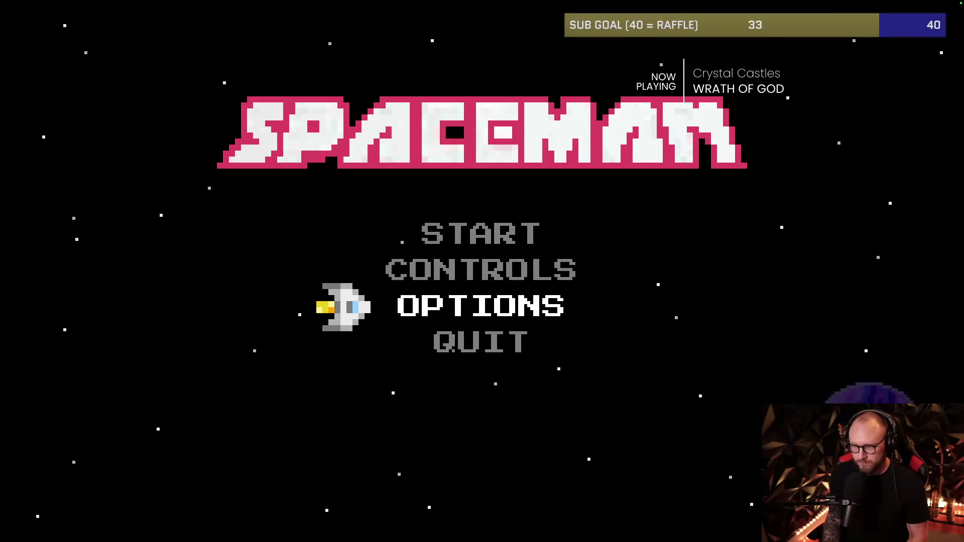
key("Up")
key("Up")
key("Return")
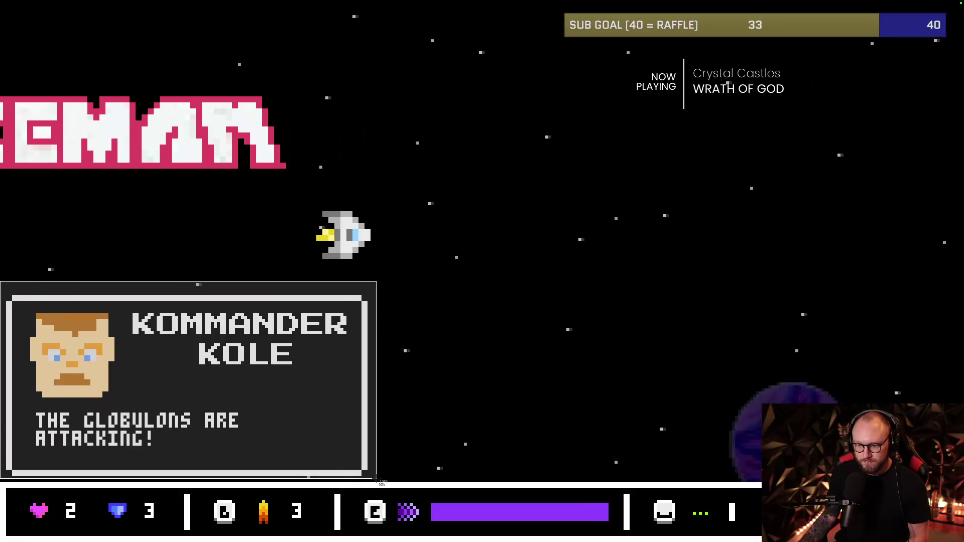
key("Escape")
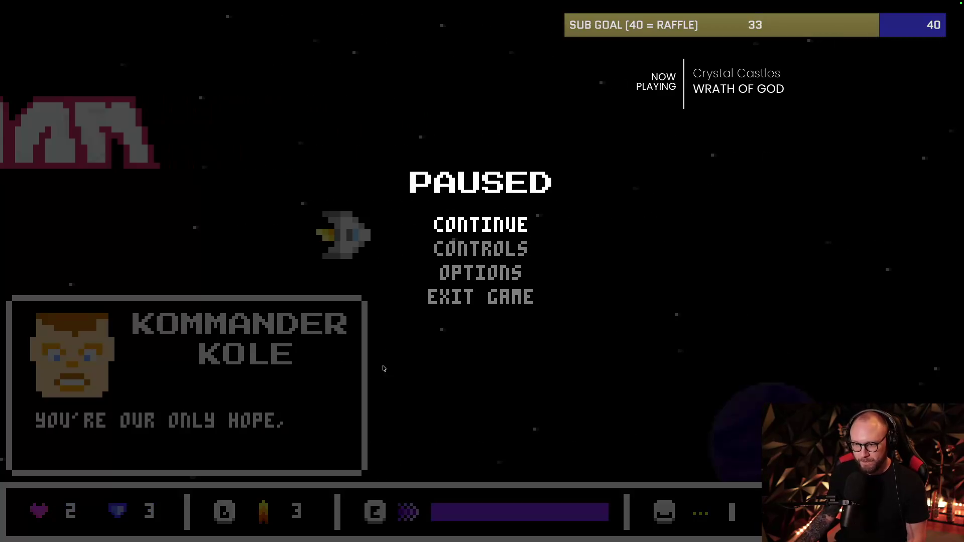
key("Down")
key("Down")
key("Down")
key("Return")
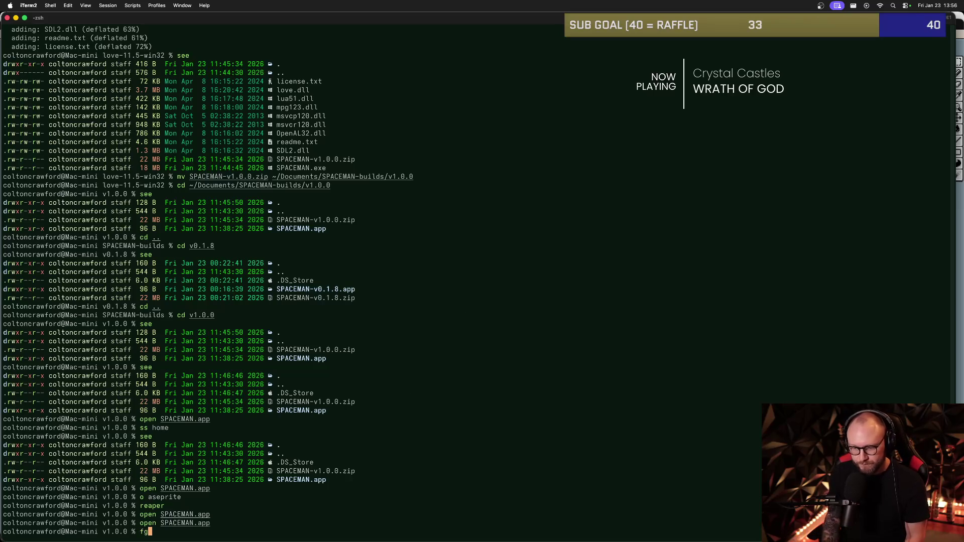
key("super+Tab")
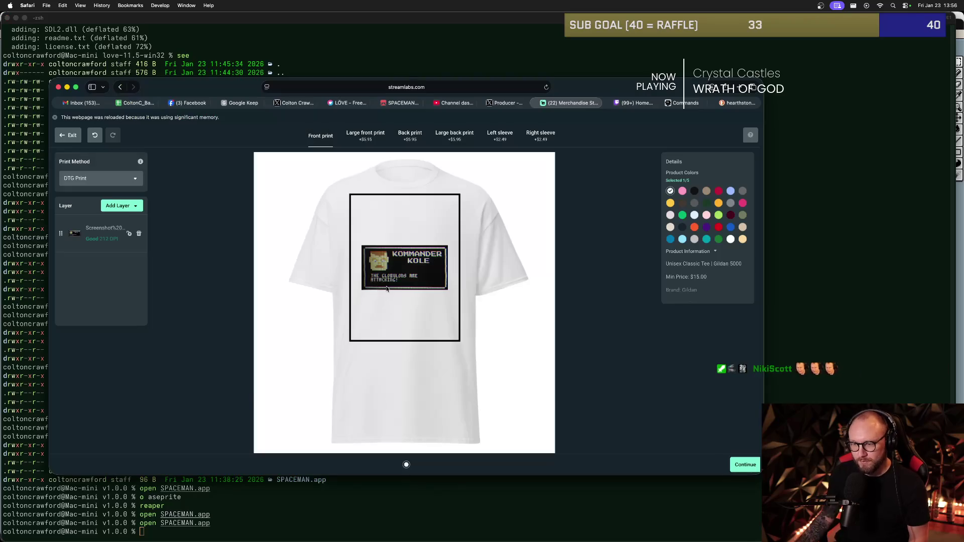
Exit the tee designer to the Clothing catalog and launch GIMP from iTerm with 'o gimp'.
left_click(386, 288)
left_click(68, 135)
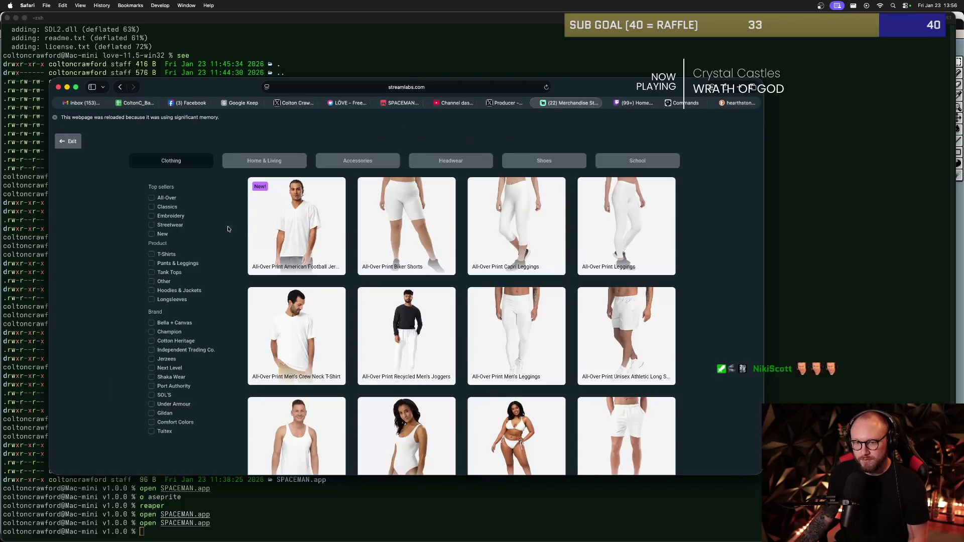
key("super+Tab")
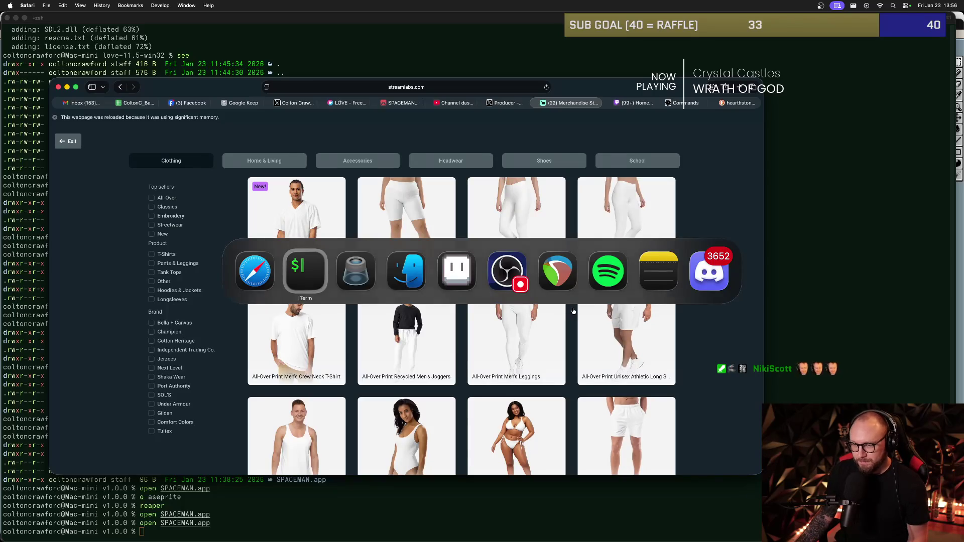
type("o")
key("Return")
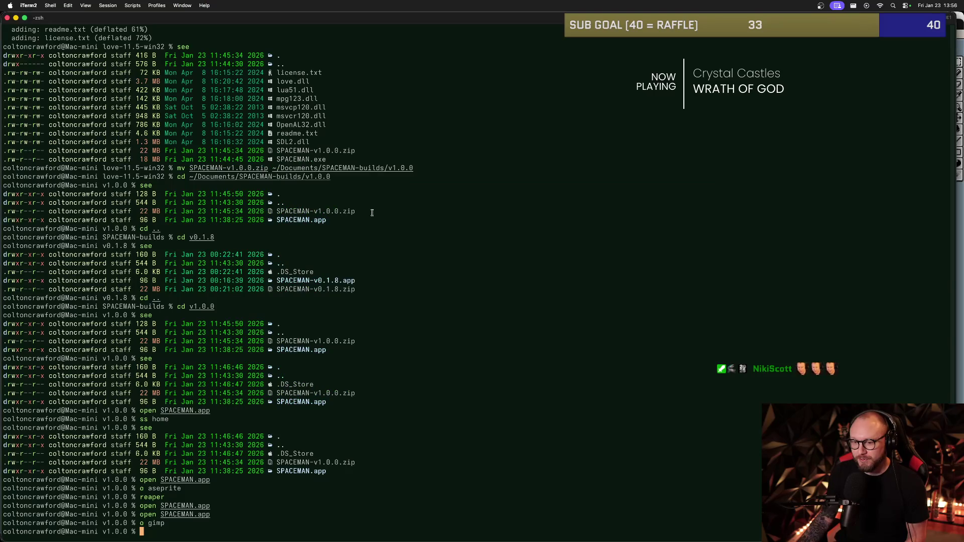
key("super+Tab")
key("Tab")
key("Tab")
key("Tab")
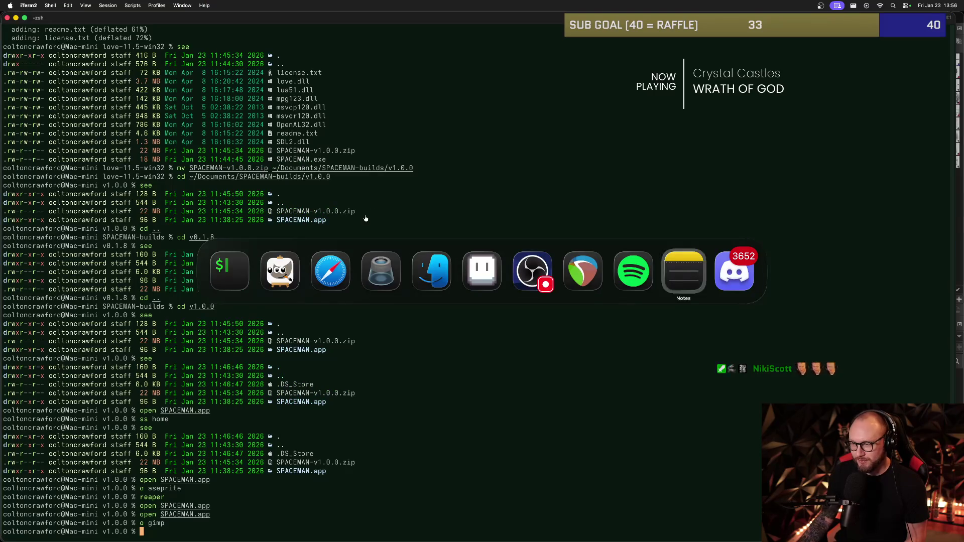
key("Tab")
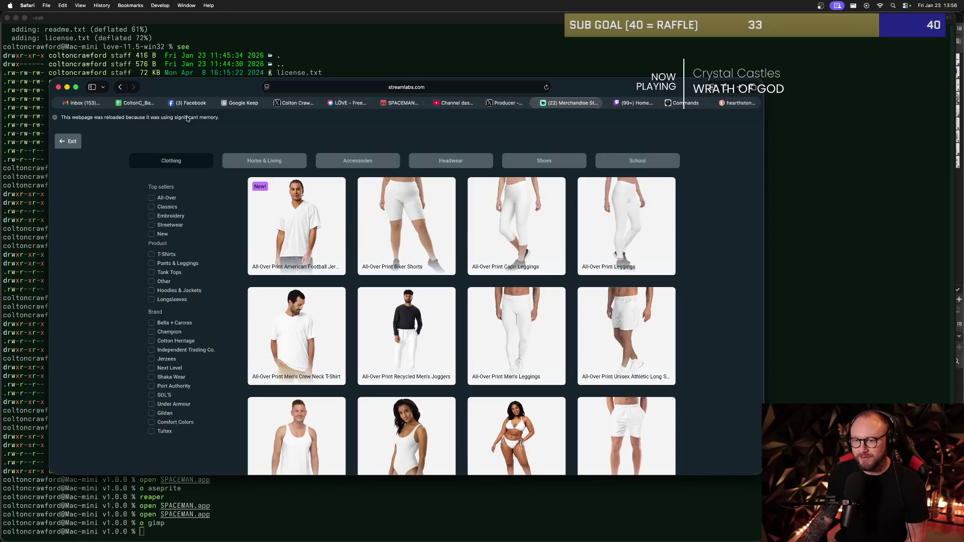
Close the Facebook, Inbox, Google Keep, X, LÖVE, SPACEMAN itch.io, YouTube Studio and X Media Studio tabs.
left_click(201, 103)
left_click(163, 103)
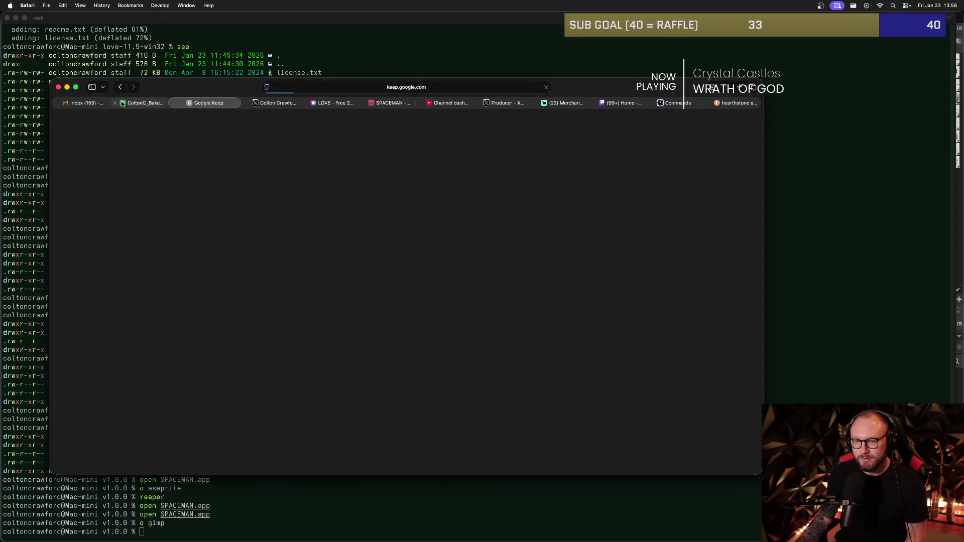
left_click(114, 103)
left_click(58, 103)
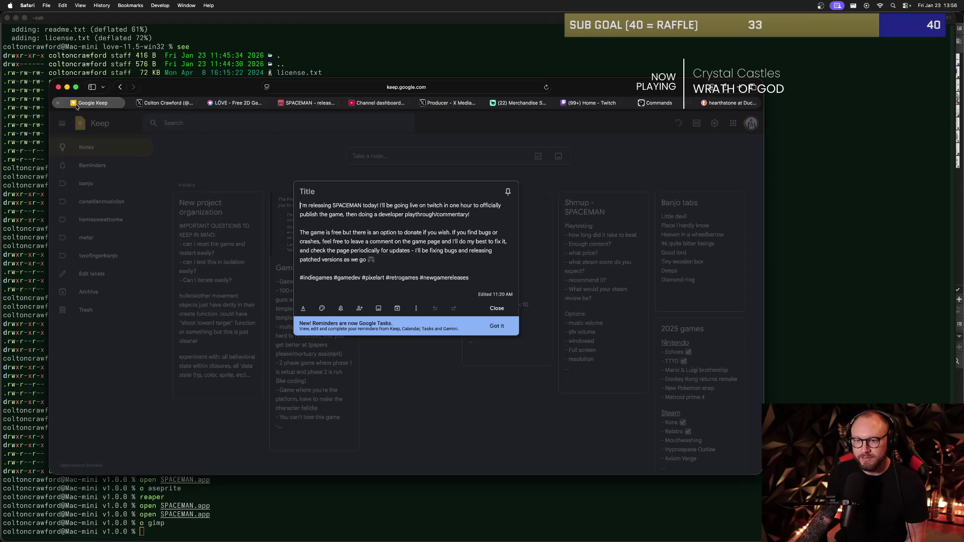
left_click(57, 103)
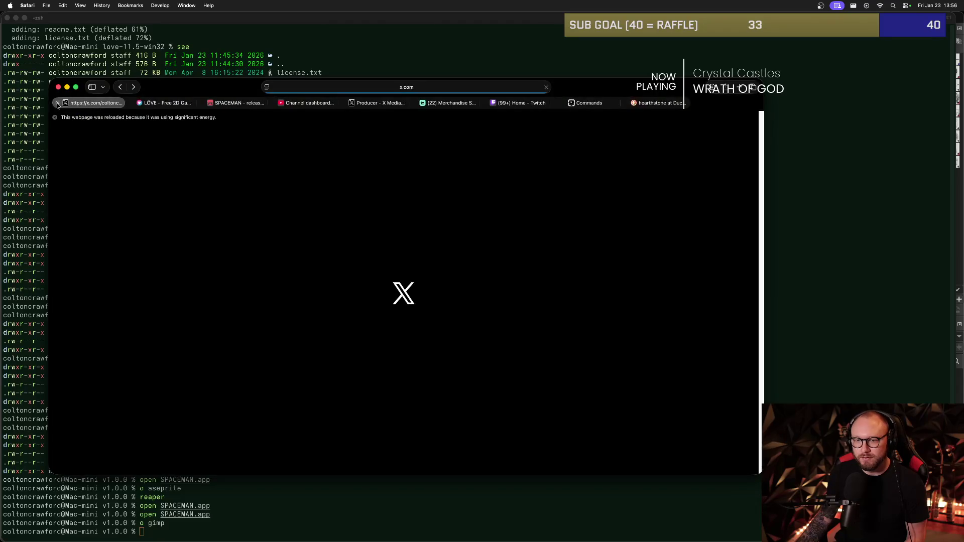
left_click(58, 103)
left_click(57, 103)
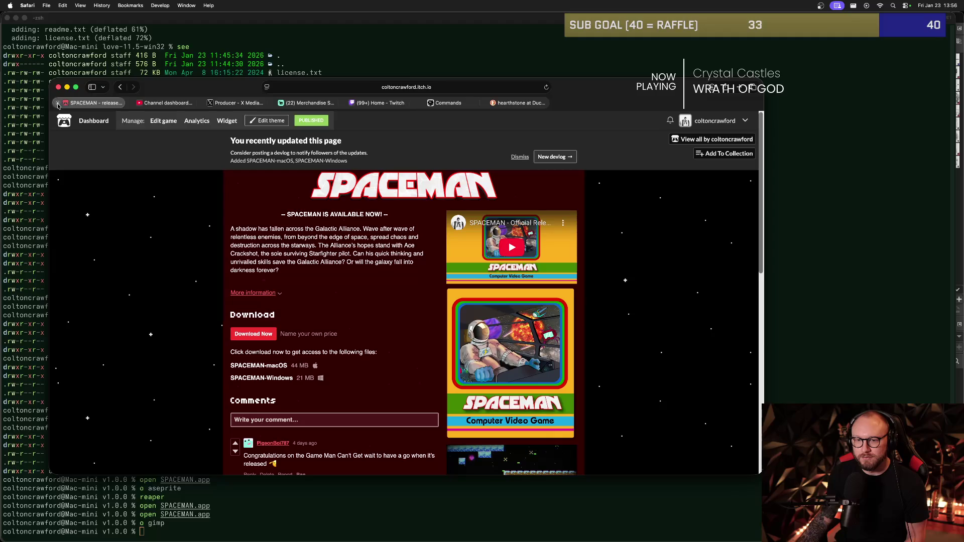
left_click(58, 103)
left_click(58, 103)
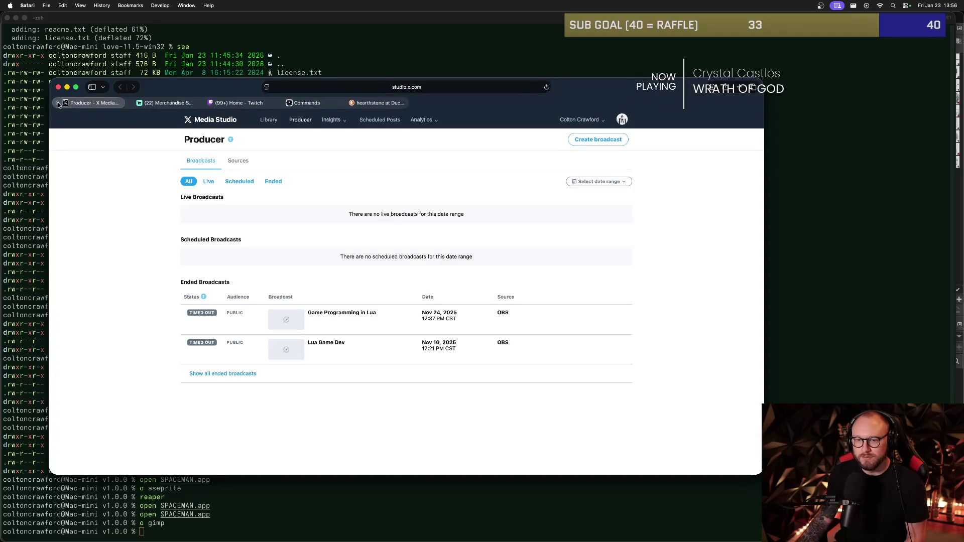
left_click(58, 103)
Close the hearthstone search and Twitch tabs, keeping merch admin and Nightbot, and bring iTerm forward.
left_click(238, 107)
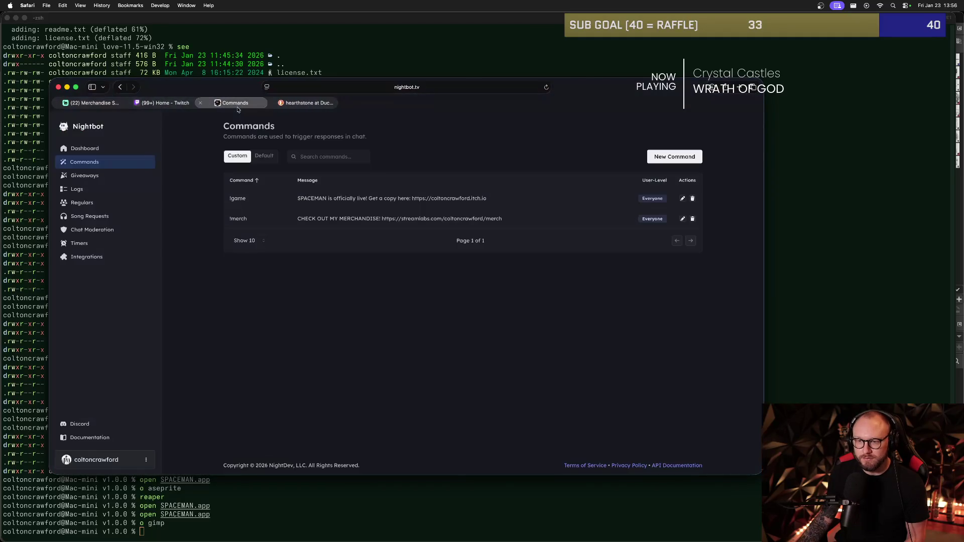
left_click(270, 103)
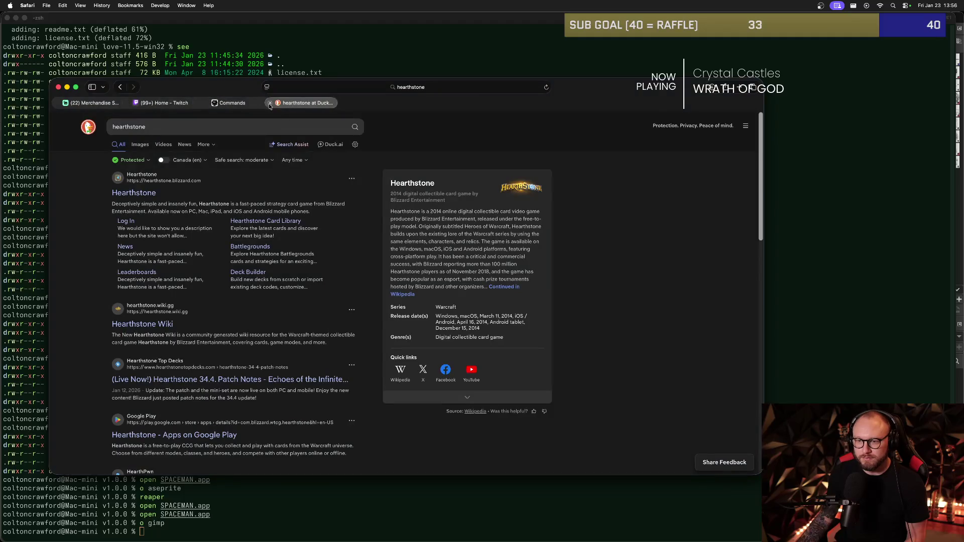
left_click(269, 104)
left_click(401, 105)
left_click(295, 104)
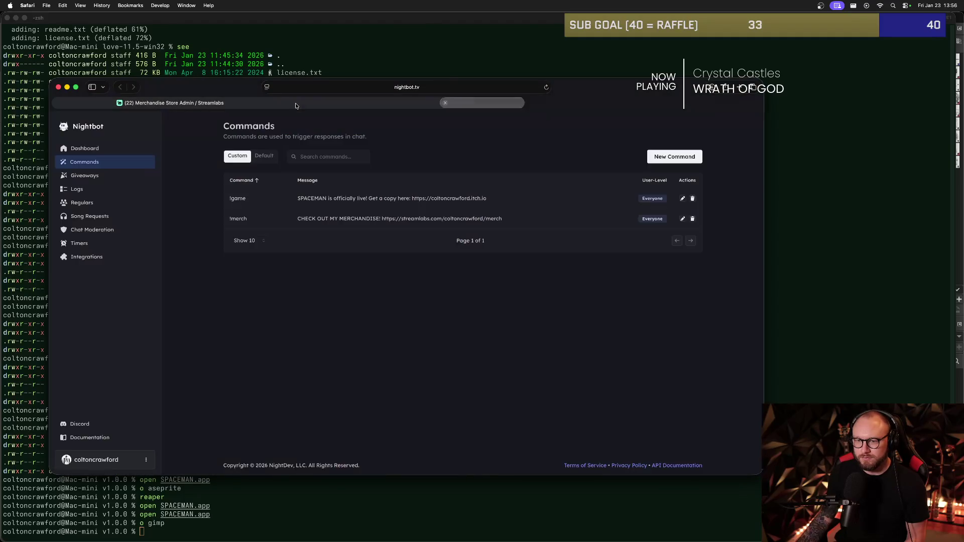
left_click(242, 489)
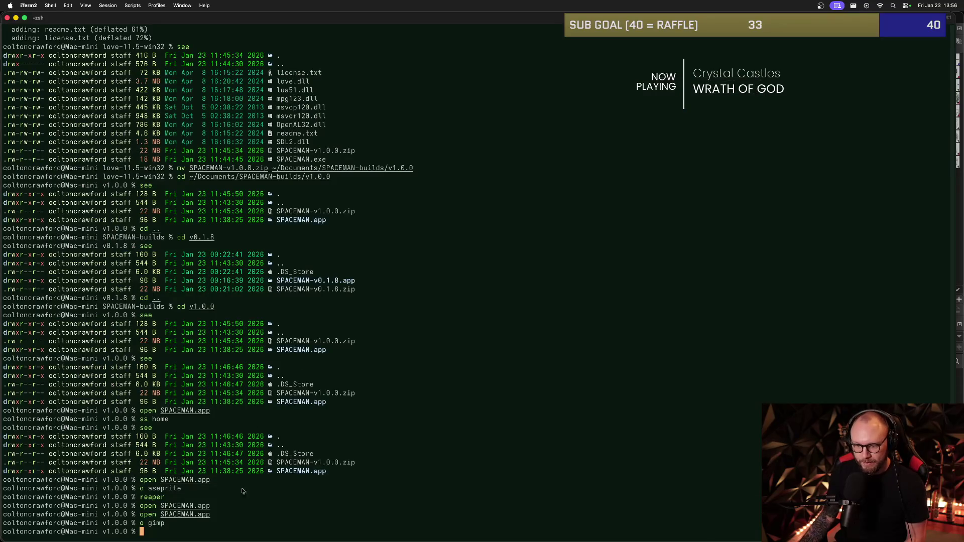
key("super+Tab")
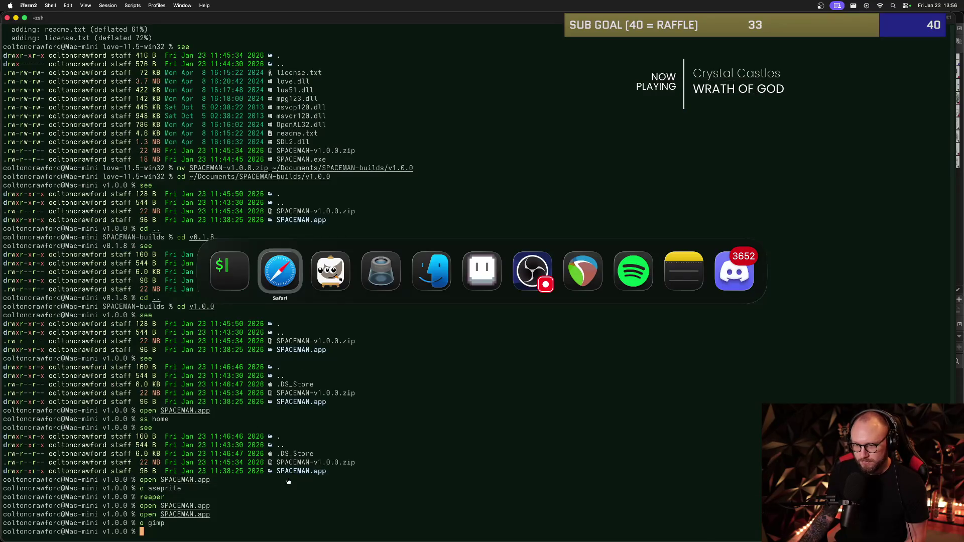
Open 'Screenshot 2026-01-23 at 13.55.53.png' from the Desktop in GIMP, accepting the colour-profile prompt.
key("super+Tab")
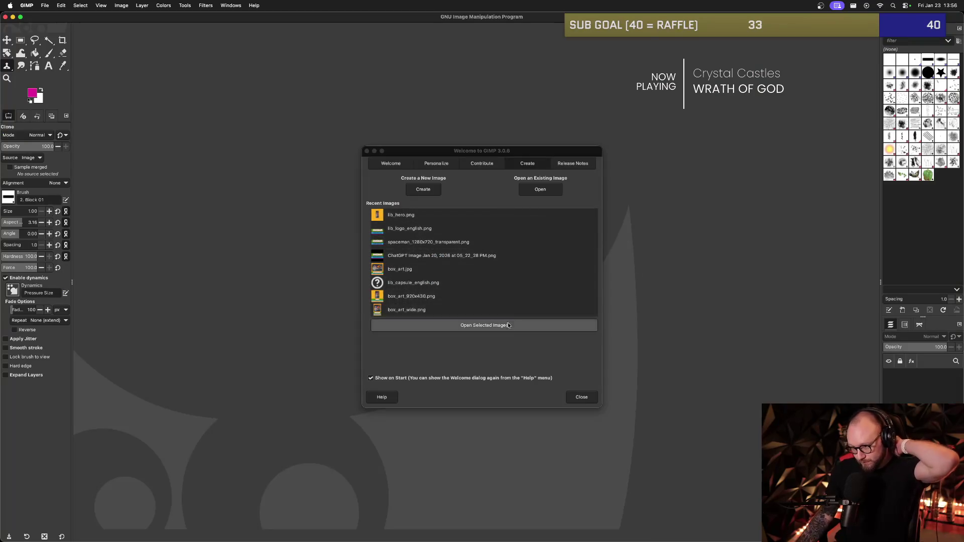
left_click(540, 190)
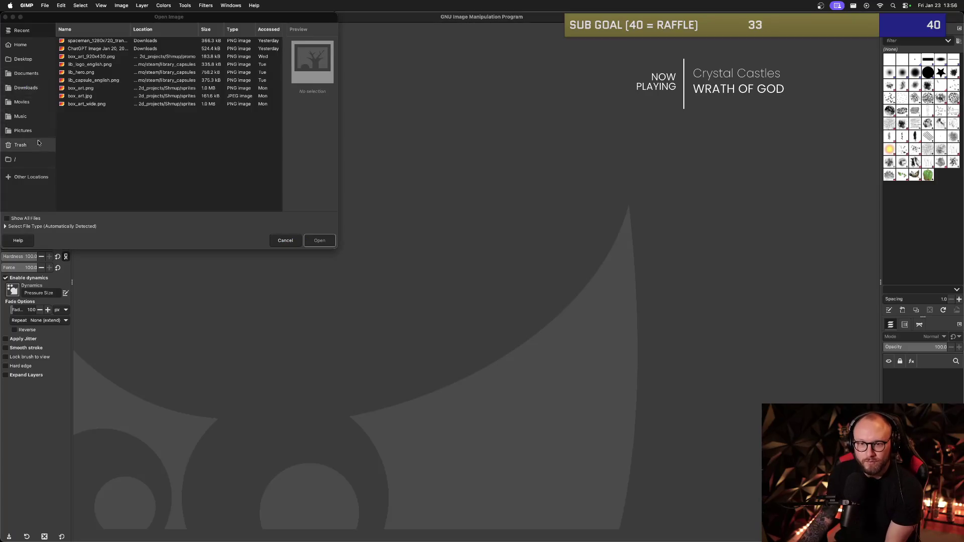
left_click(22, 59)
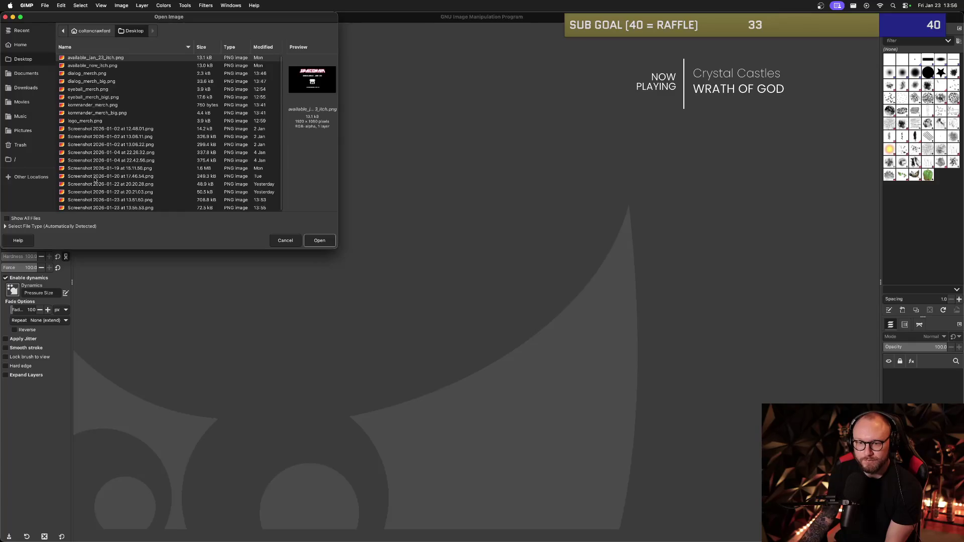
left_click(104, 209)
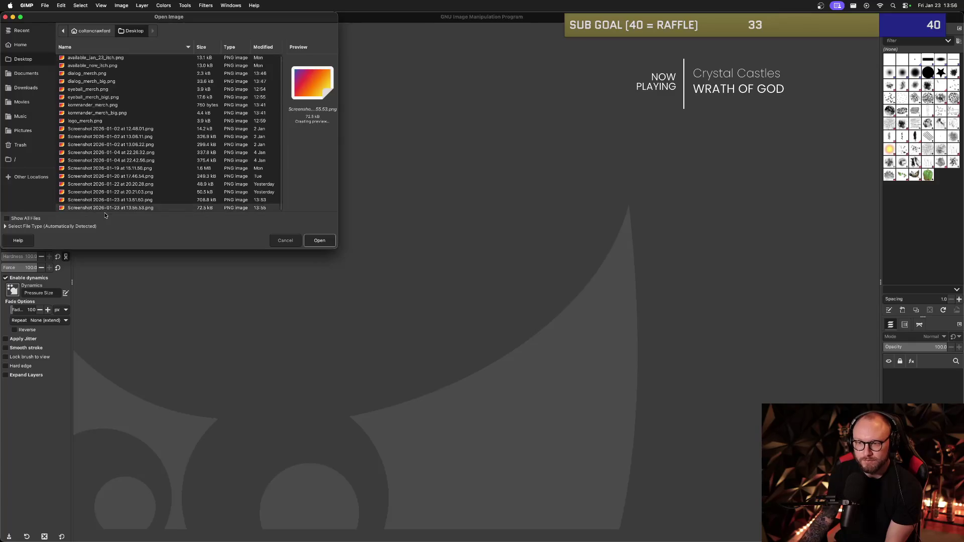
left_click(331, 245)
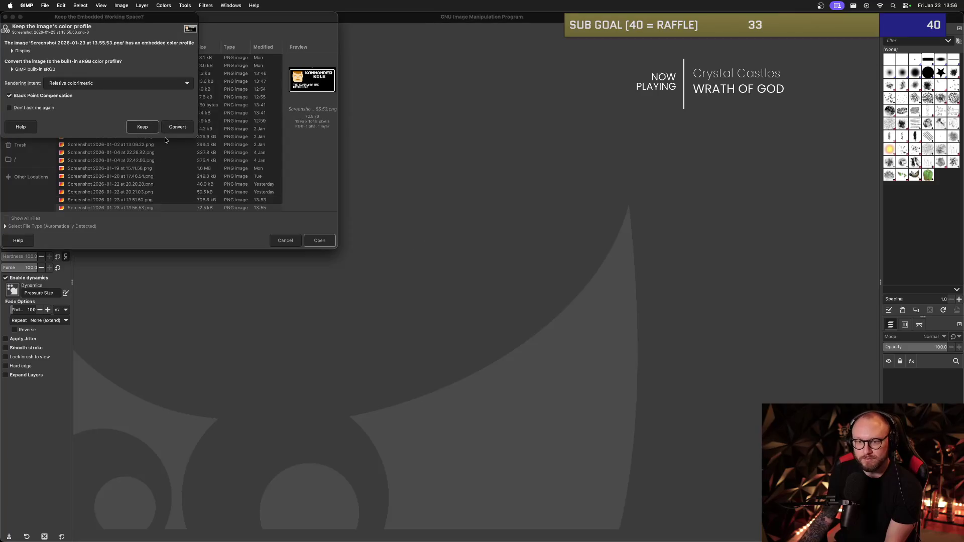
left_click(142, 127)
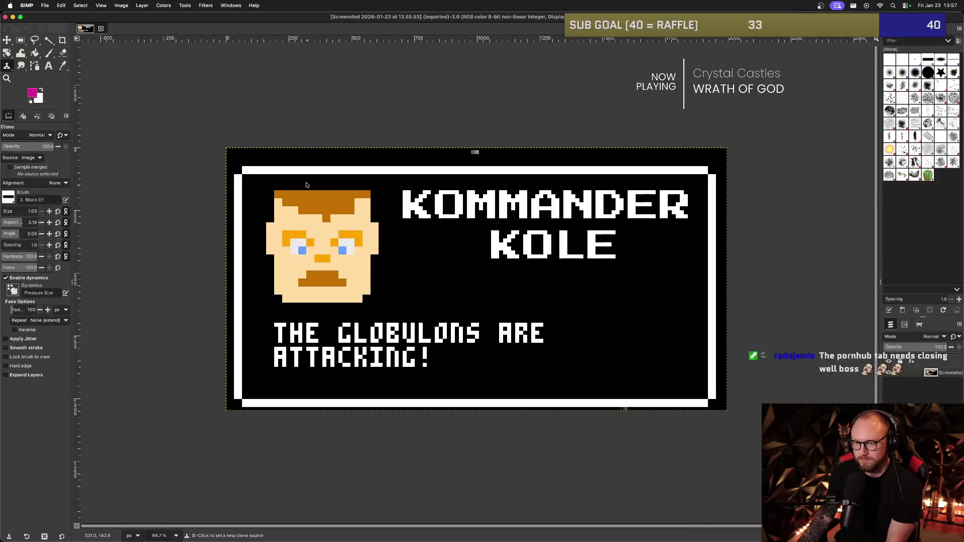
left_click(367, 164)
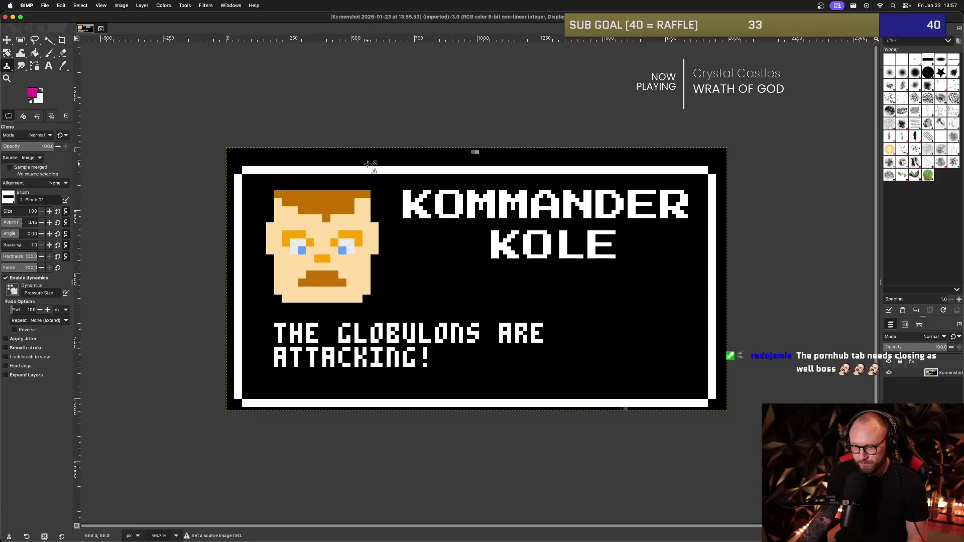
key("r")
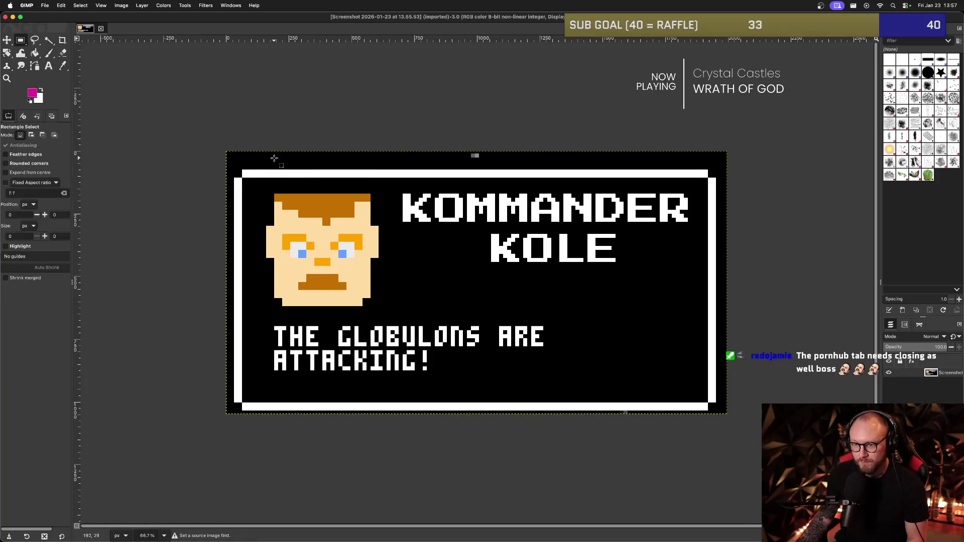
scroll(269, 173, "up", 3)
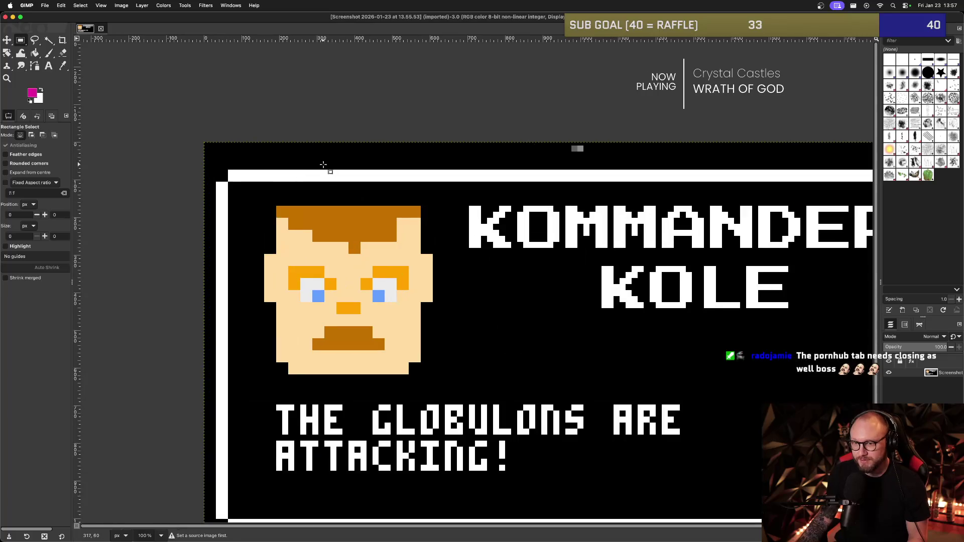
scroll(223, 159, "down", 2)
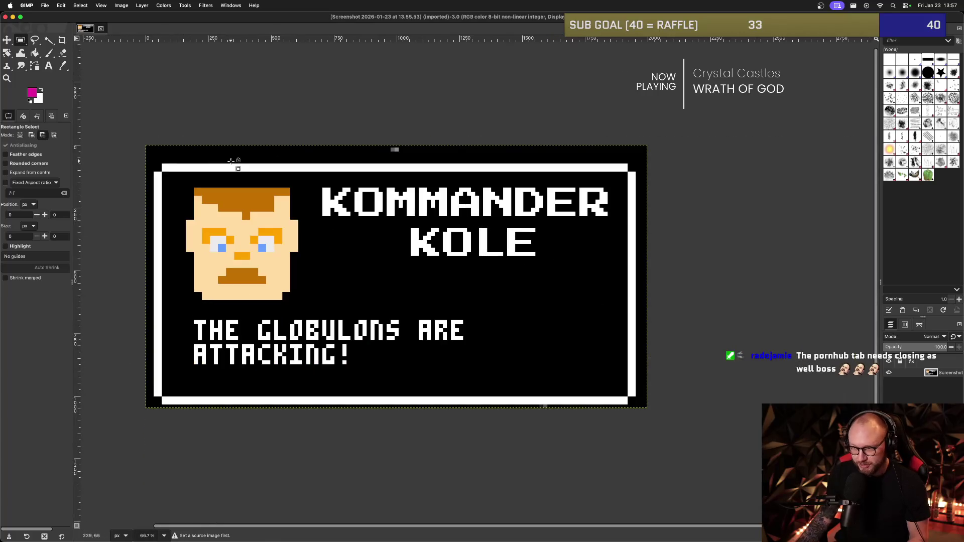
scroll(153, 146, "up", 1)
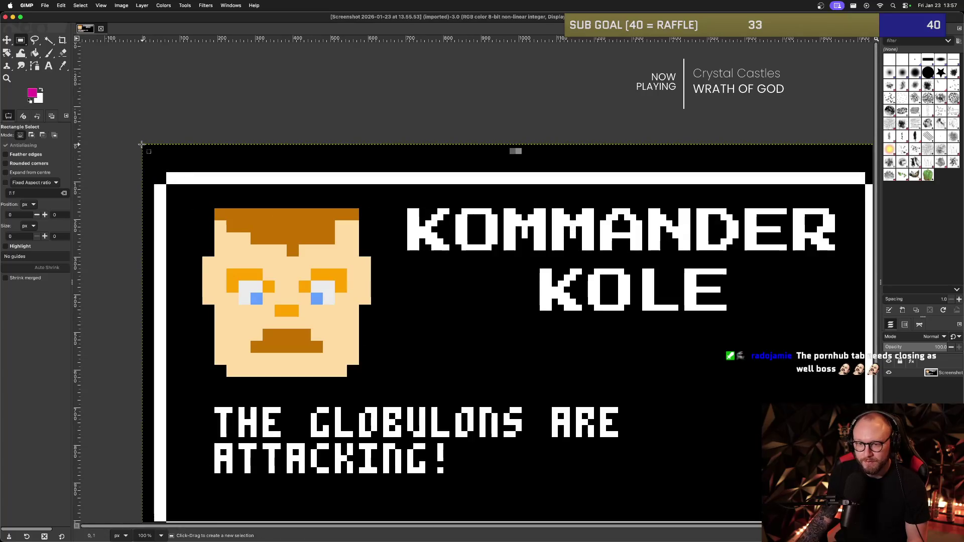
left_click_drag(209, 159, 737, 155)
left_click(692, 125)
left_click(122, 9)
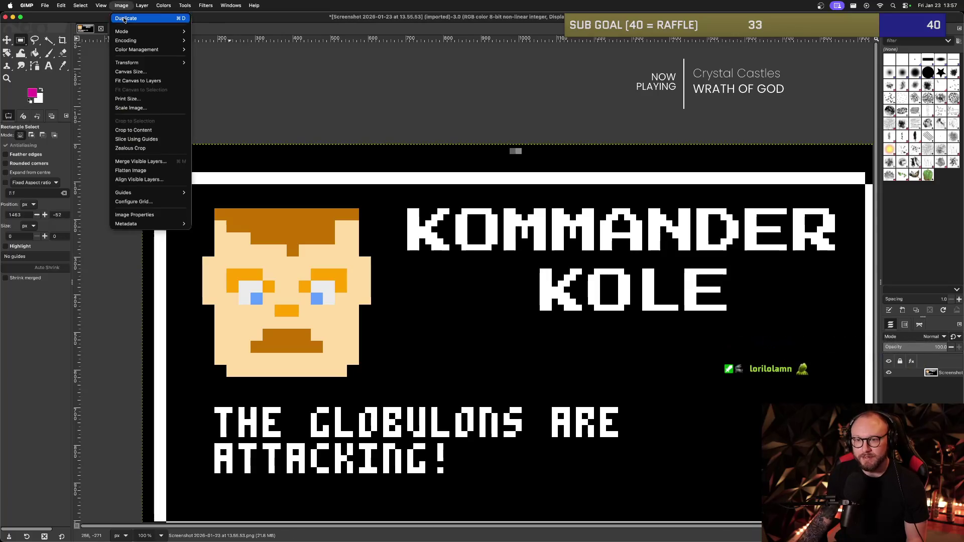
mouse_move(142, 5)
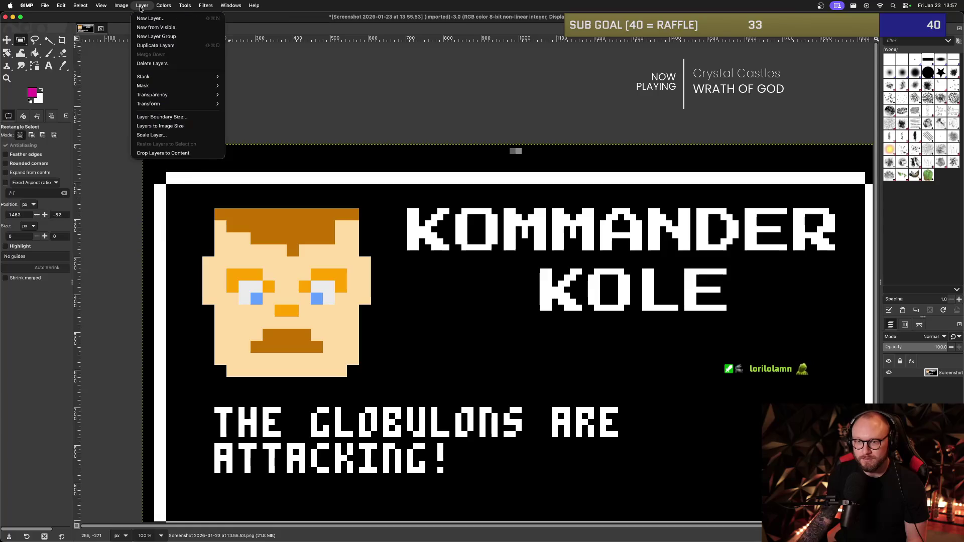
mouse_move(162, 95)
key("Escape")
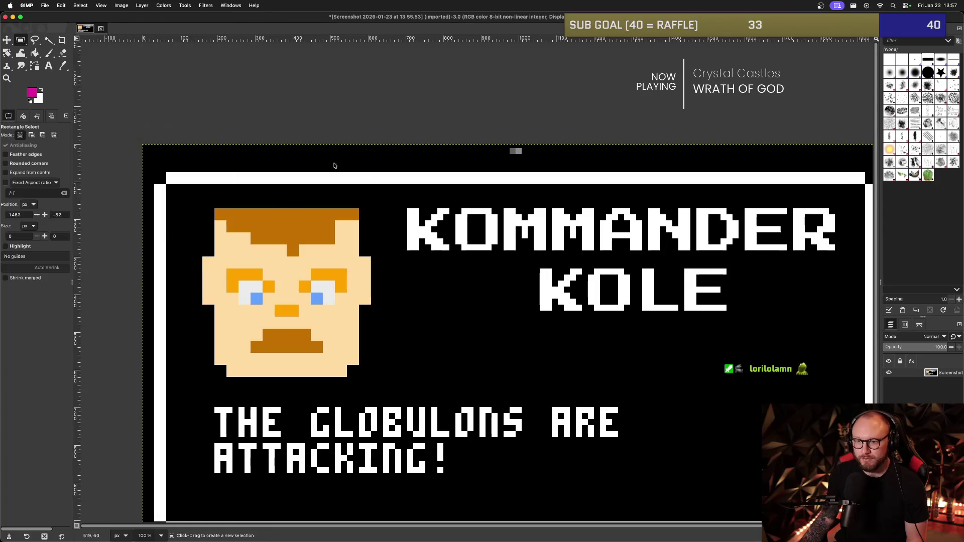
scroll(383, 154, "right", 3)
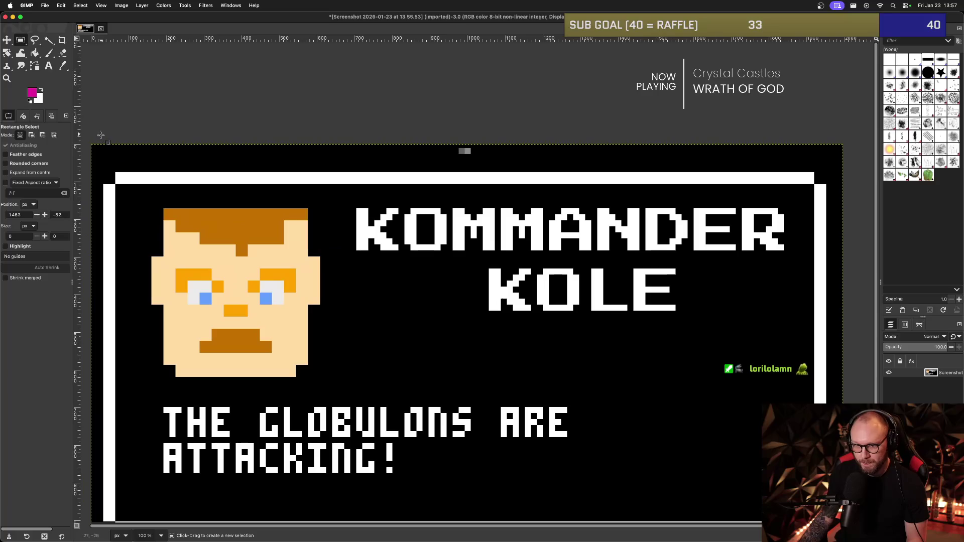
left_click_drag(86, 139, 849, 173)
Clear the selected top band to transparency and scroll over to the card's left edge.
key("Delete")
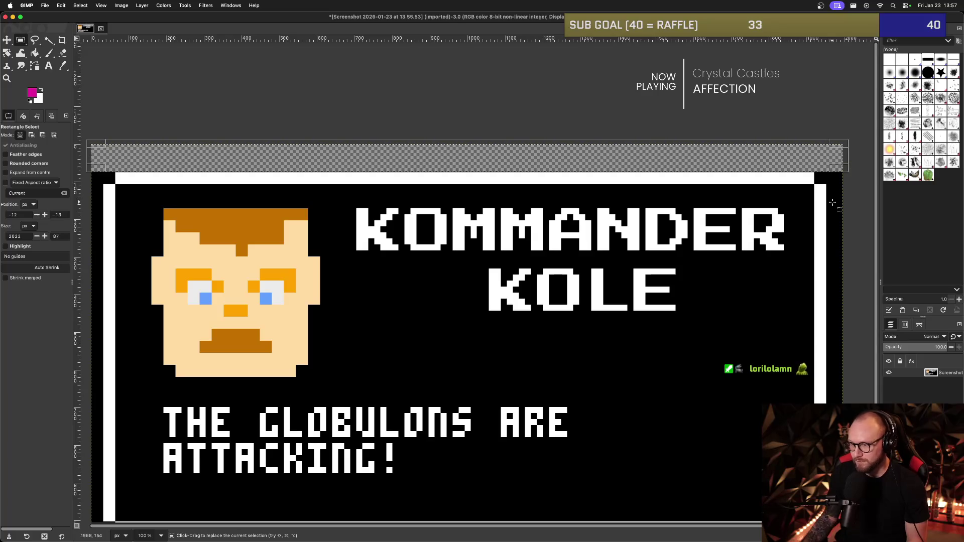
left_click(789, 127)
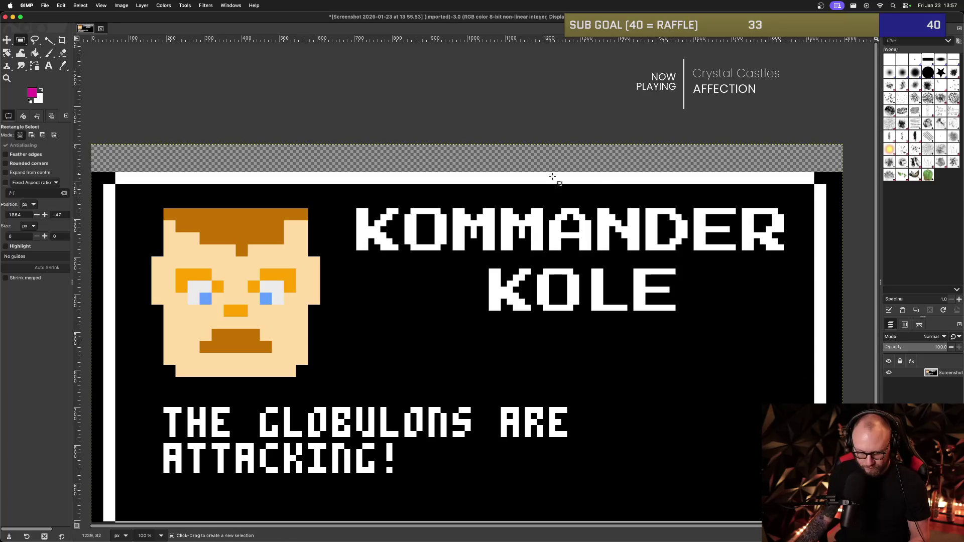
scroll(457, 171, "up", 5)
scroll(459, 172, "down", 5)
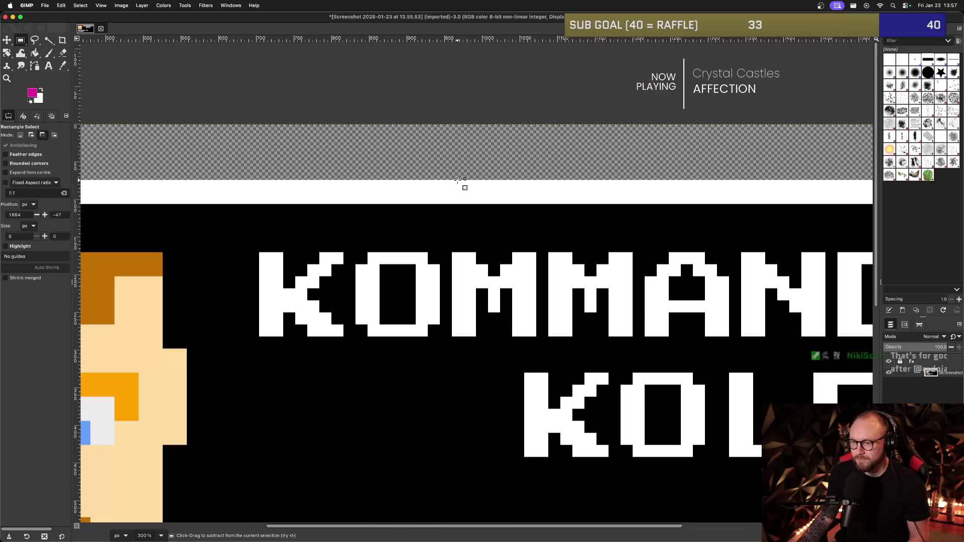
scroll(402, 264, "left", 5)
scroll(402, 264, "down", 2)
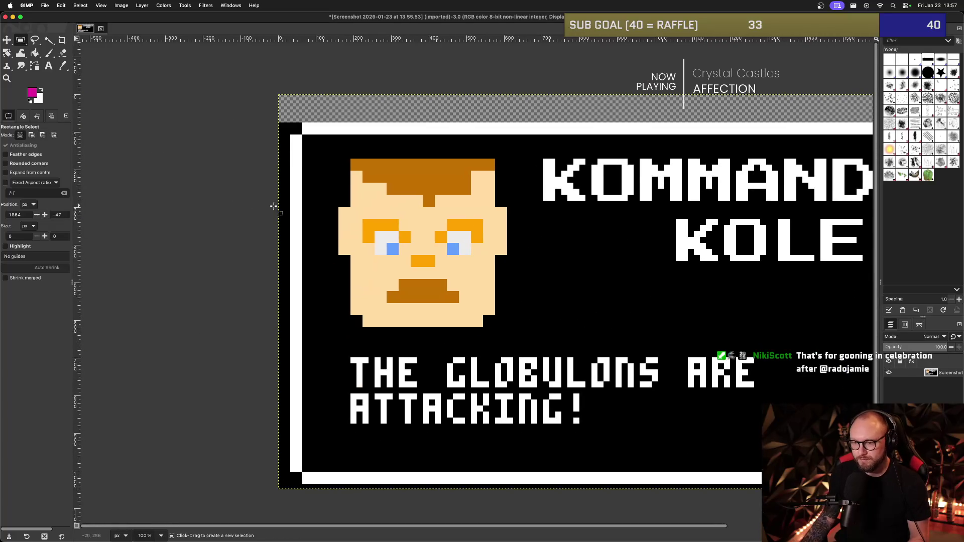
scroll(289, 145, "left", 1)
scroll(289, 145, "down", 1)
Select the black strip along the card's left edge and delete it to transparency.
mouse_move(315, 151)
left_mouse_down()
mouse_move(302, 162)
mouse_move(317, 486)
left_mouse_up()
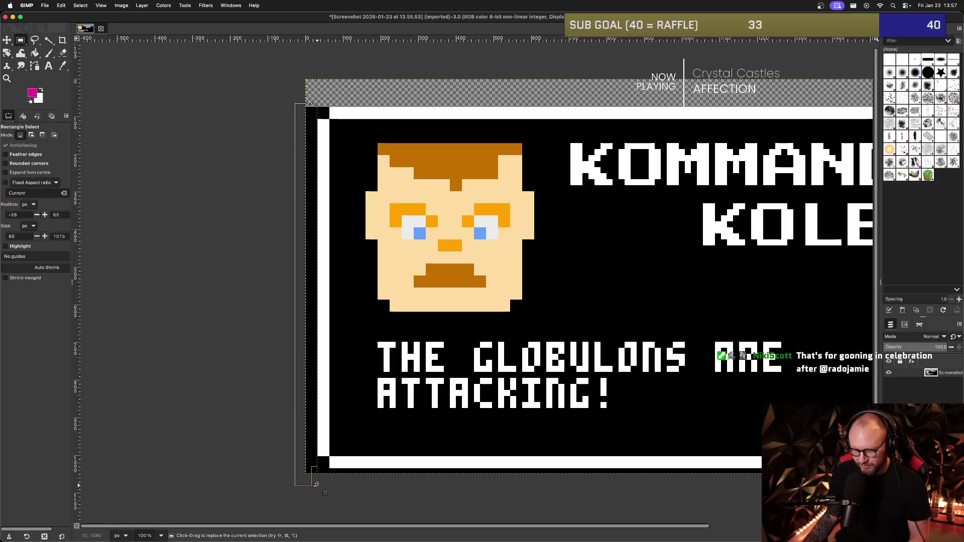
scroll(316, 476, "up", 2)
scroll(315, 463, "up", 3)
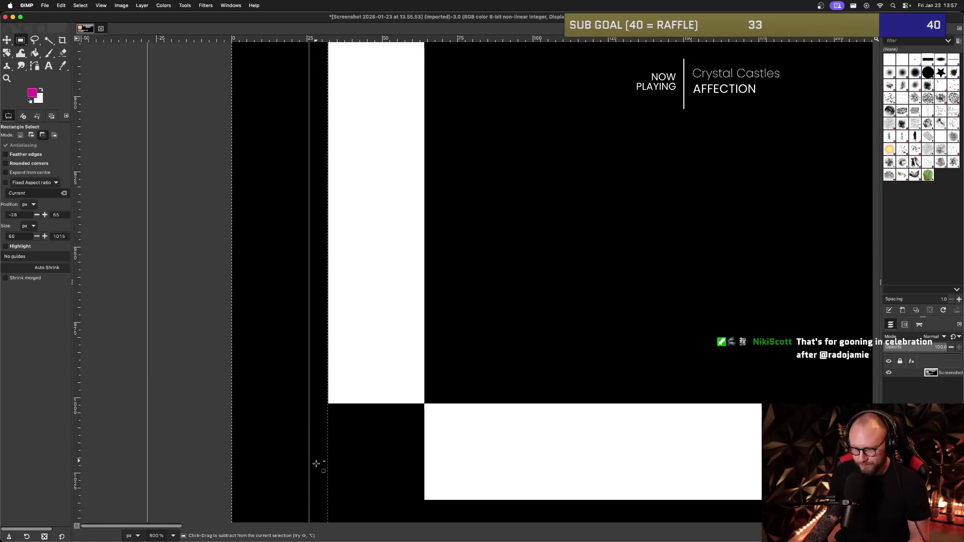
key("Delete")
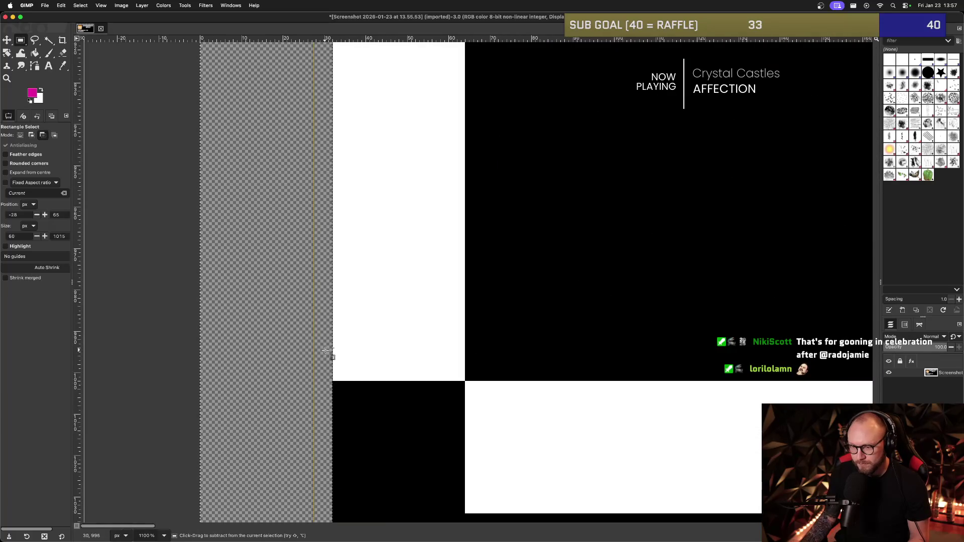
Scroll down to bring the bottom edge with its white border and black corners into view.
scroll(332, 357, "up", 3)
scroll(335, 359, "down", 2)
scroll(336, 359, "down", 1)
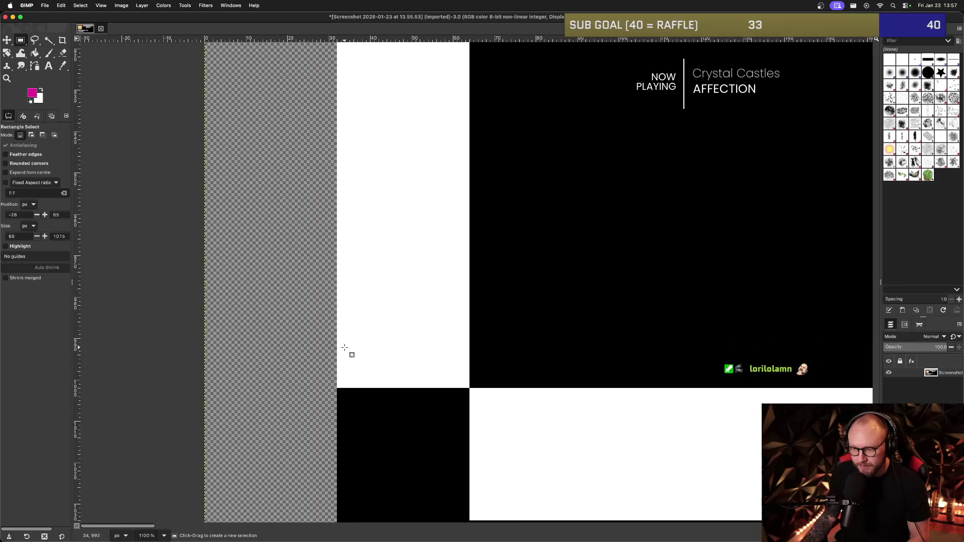
scroll(381, 358, "down", 3)
scroll(351, 289, "right", 3)
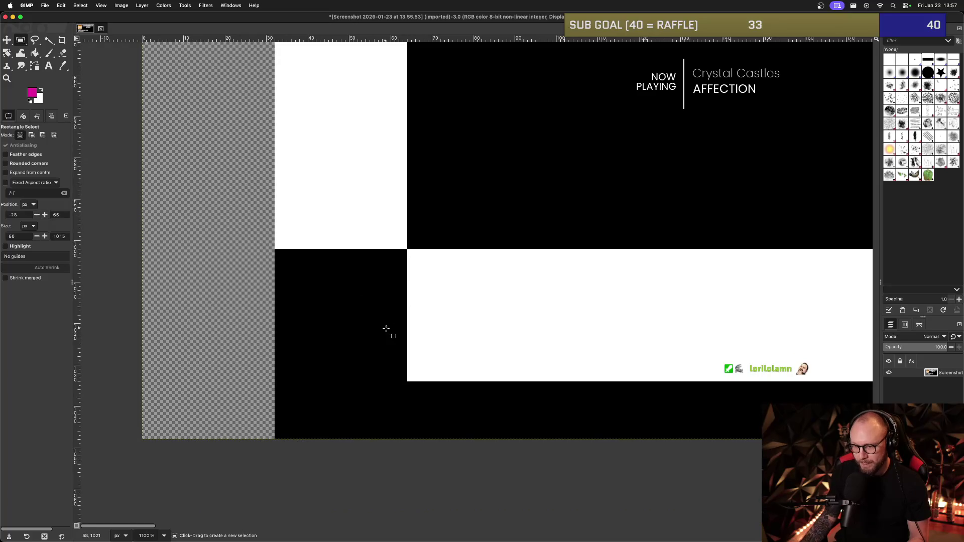
scroll(381, 318, "down", 4)
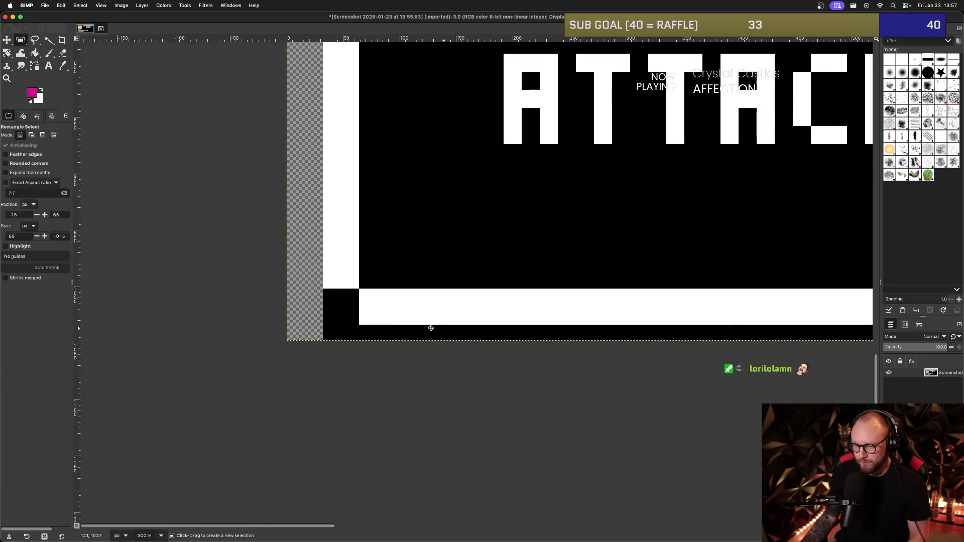
scroll(430, 328, "down", 1)
scroll(382, 316, "down", 2)
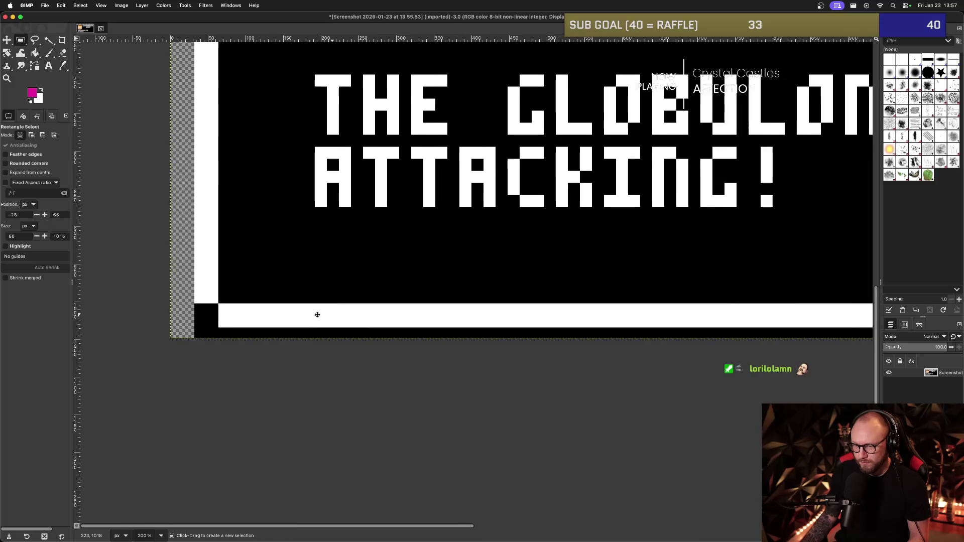
scroll(327, 315, "right", 3)
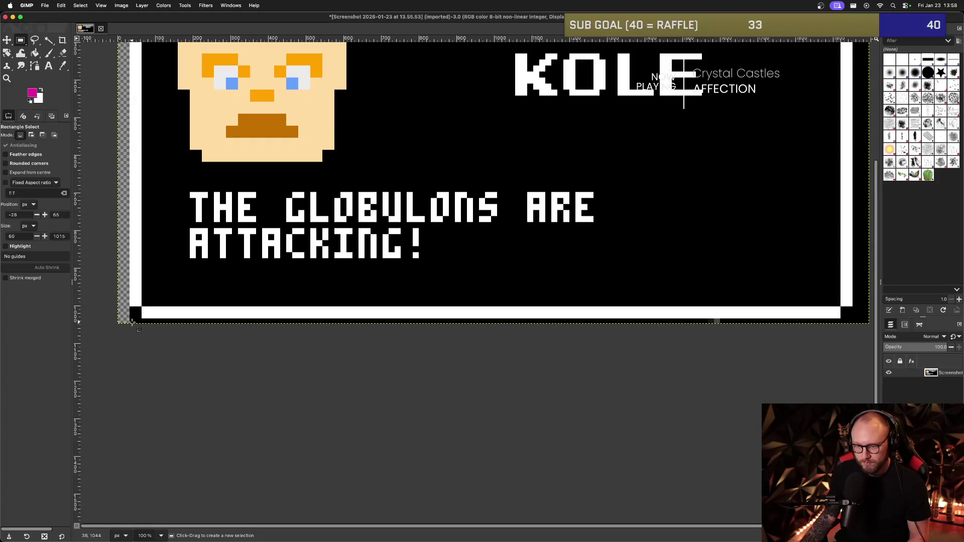
scroll(131, 323, "up", 1)
Rectangle-select a thin strip spanning the full bottom edge of the Kommander Kole image.
mouse_move(309, 332)
left_mouse_down()
mouse_move(962, 330)
mouse_move(878, 341)
left_mouse_up()
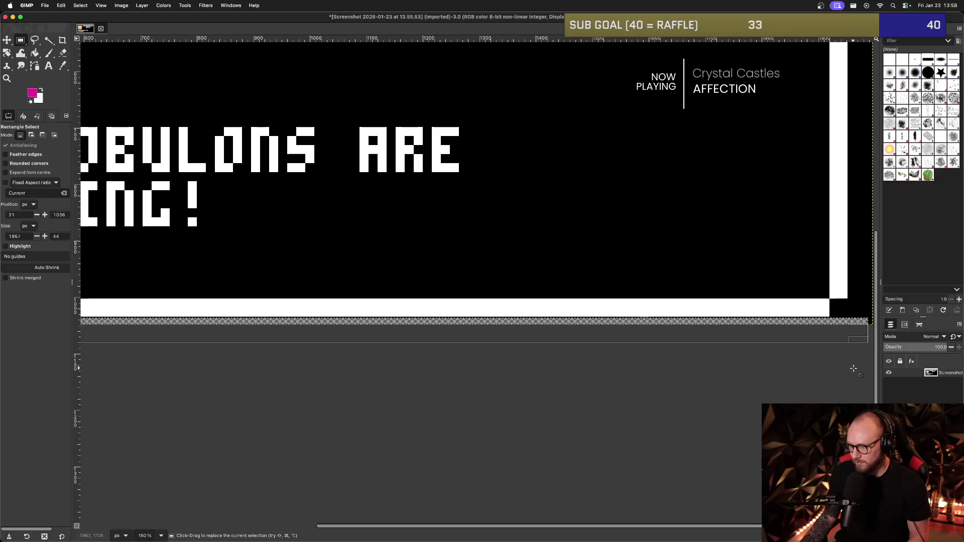
scroll(781, 312, "up", 4)
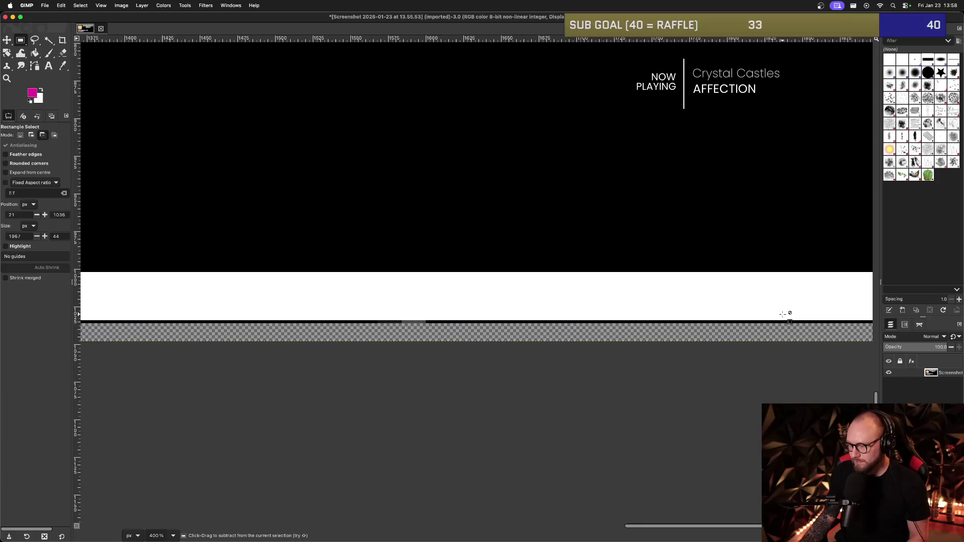
scroll(706, 325, "up", 3)
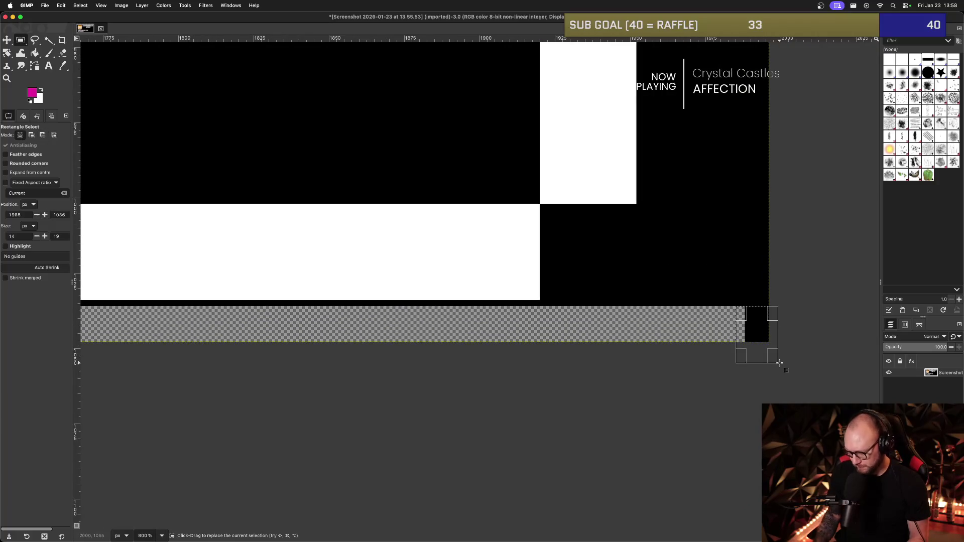
scroll(506, 311, "left", 10)
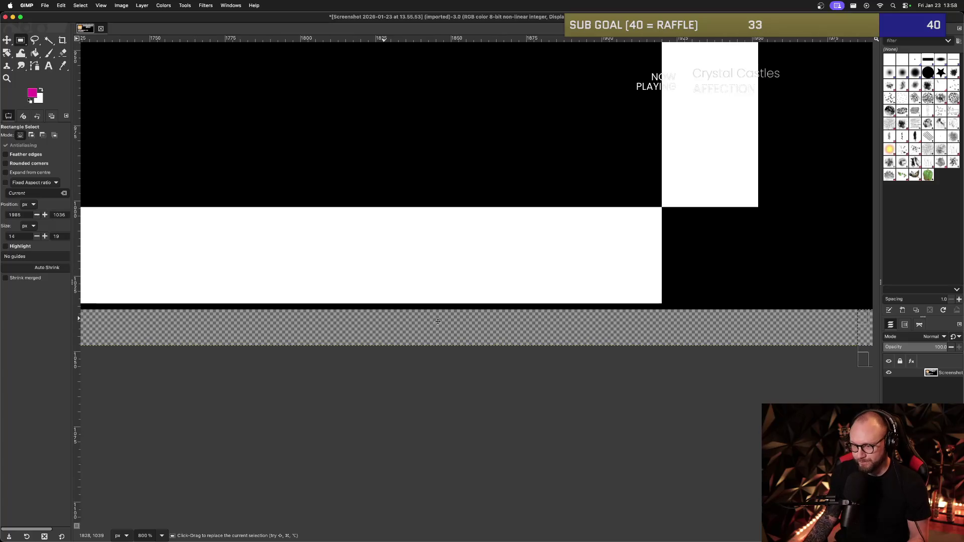
scroll(317, 311, "left", 14)
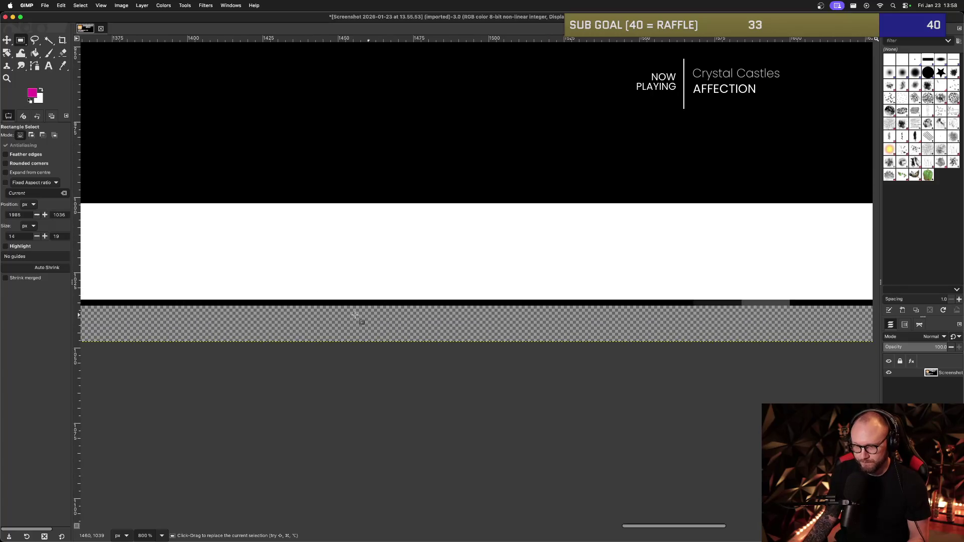
scroll(425, 311, "left", 13)
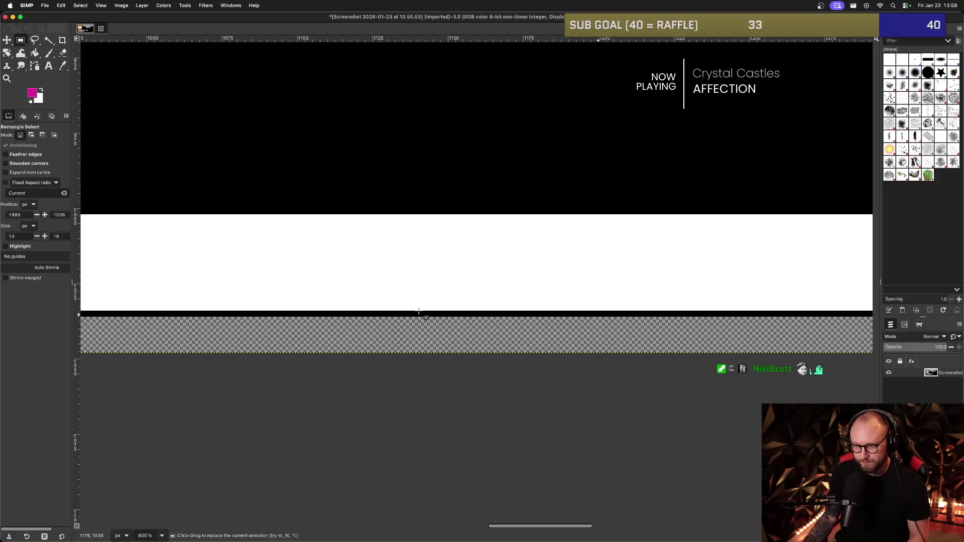
scroll(466, 312, "left", 13)
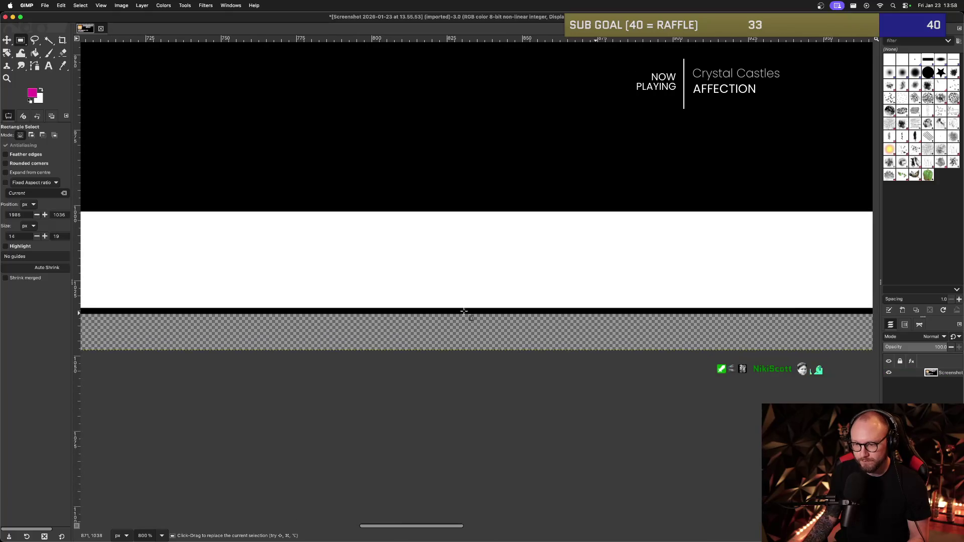
scroll(414, 306, "down", 4, "ctrl")
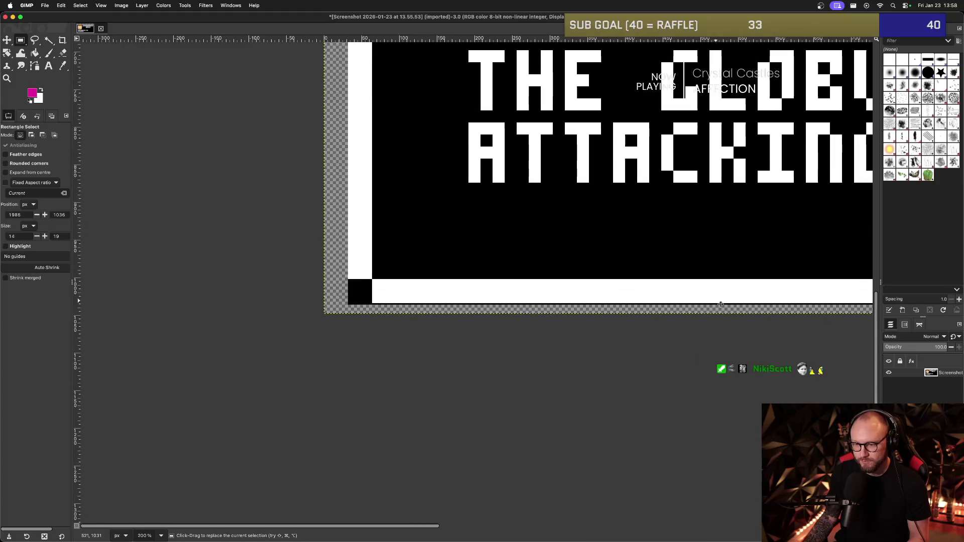
scroll(393, 304, "left", 2)
scroll(393, 304, "up", 4, "ctrl")
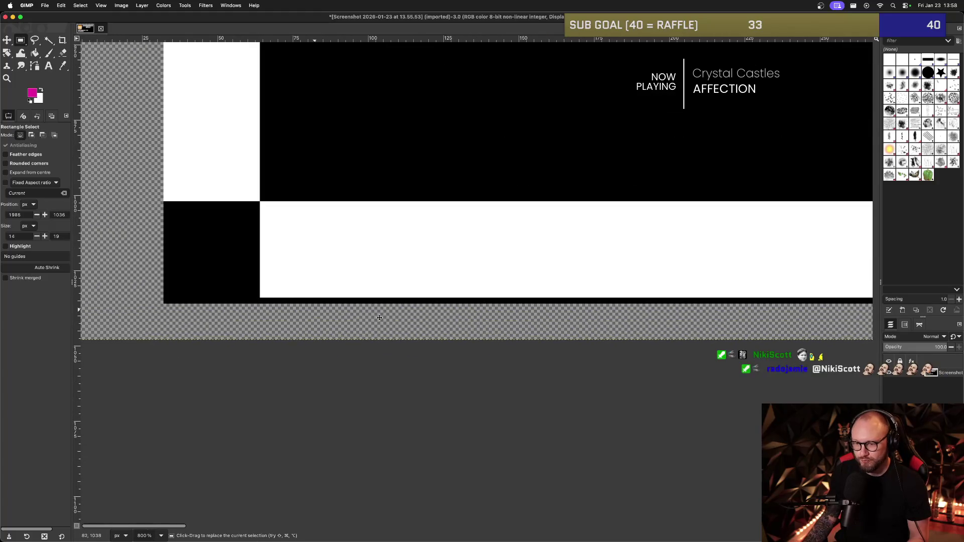
scroll(351, 309, "left", 2)
scroll(326, 312, "up", 2, "ctrl")
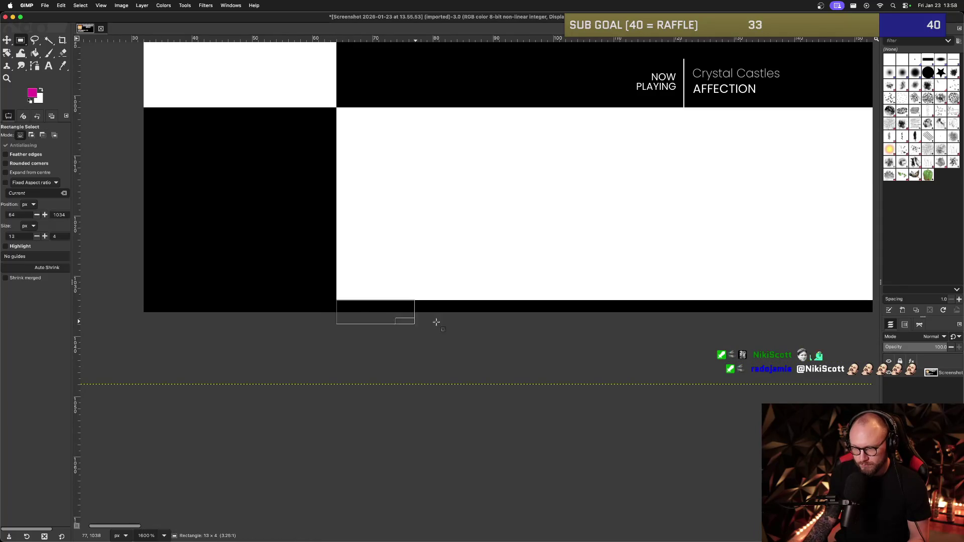
scroll(618, 326, "down", 8, "ctrl")
mouse_move(506, 321)
left_mouse_down()
mouse_move(960, 320)
mouse_move(931, 353)
left_mouse_up()
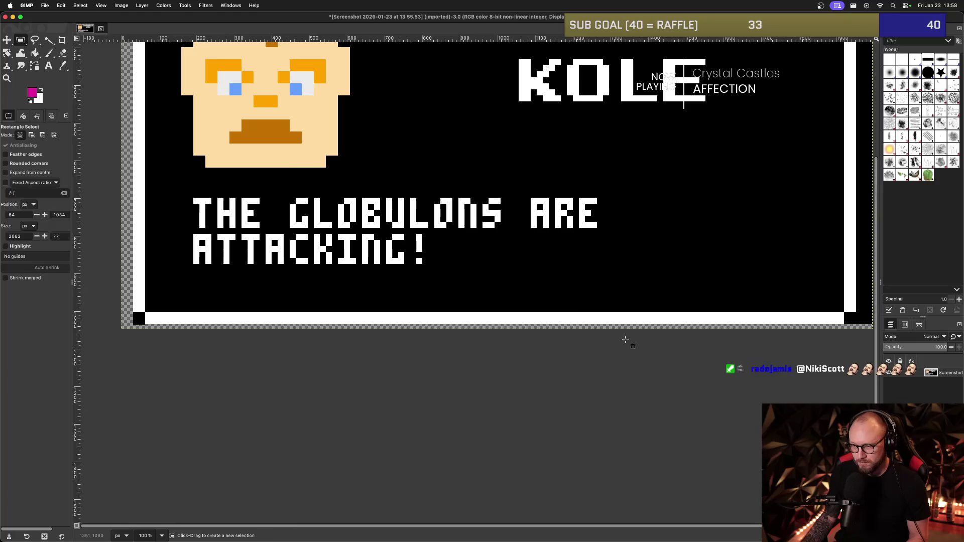
Select the black block at the bottom-right corner and delete it to transparency.
scroll(572, 317, "up", 3)
scroll(632, 333, "up", 5)
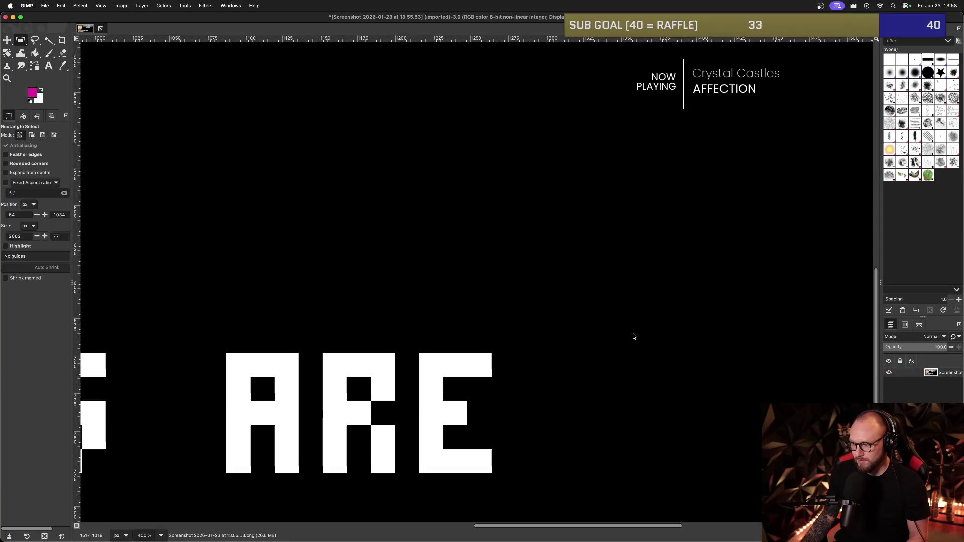
scroll(691, 339, "down", 3)
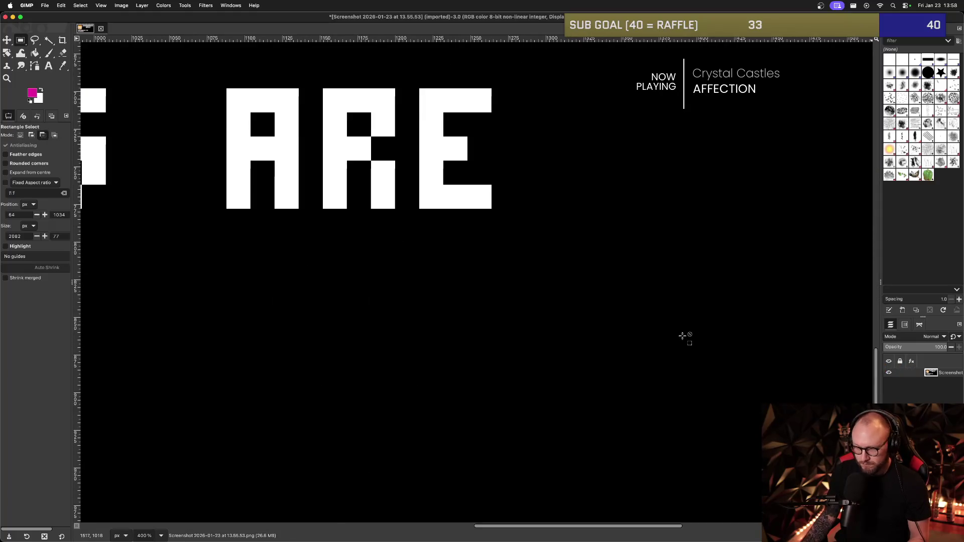
scroll(681, 335, "down", 2)
scroll(631, 337, "down", 5)
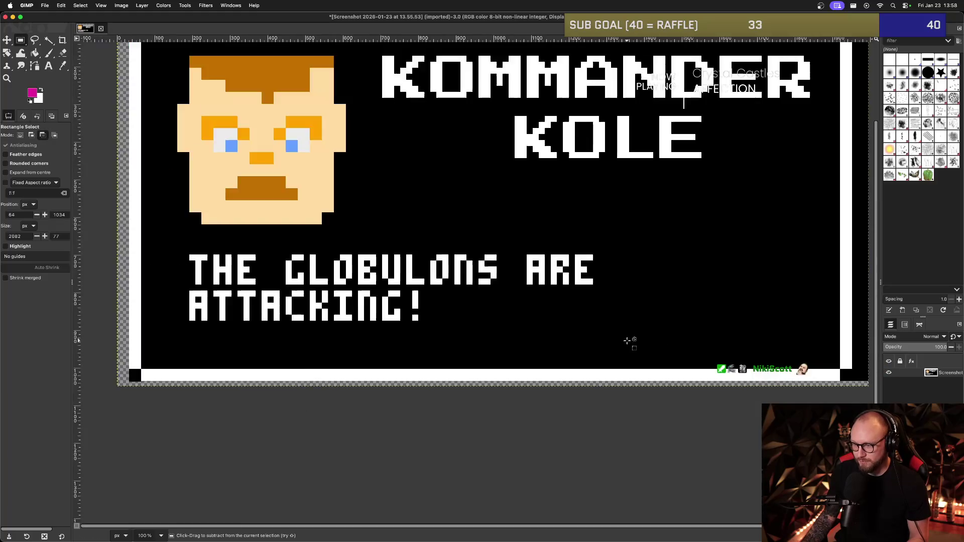
scroll(647, 355, "up", 5)
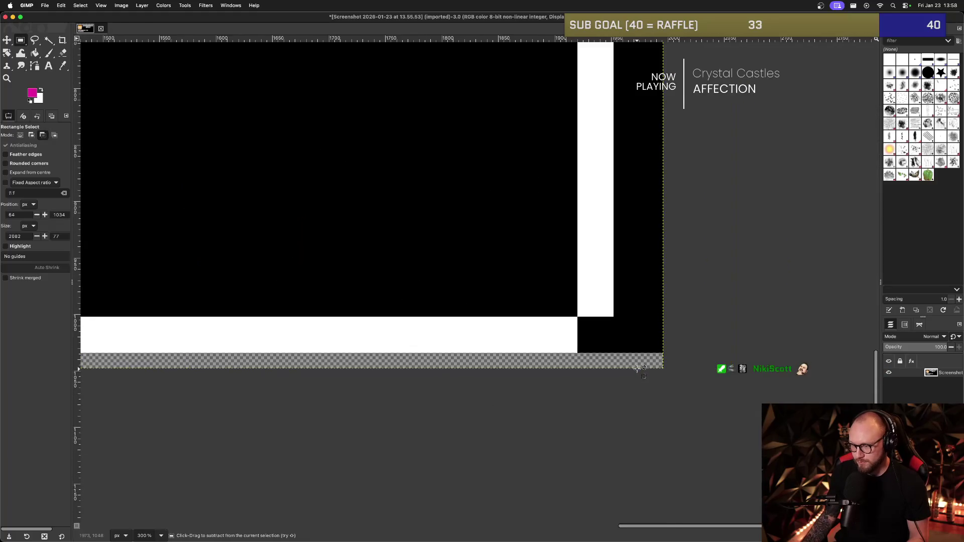
scroll(638, 344, "up", 3)
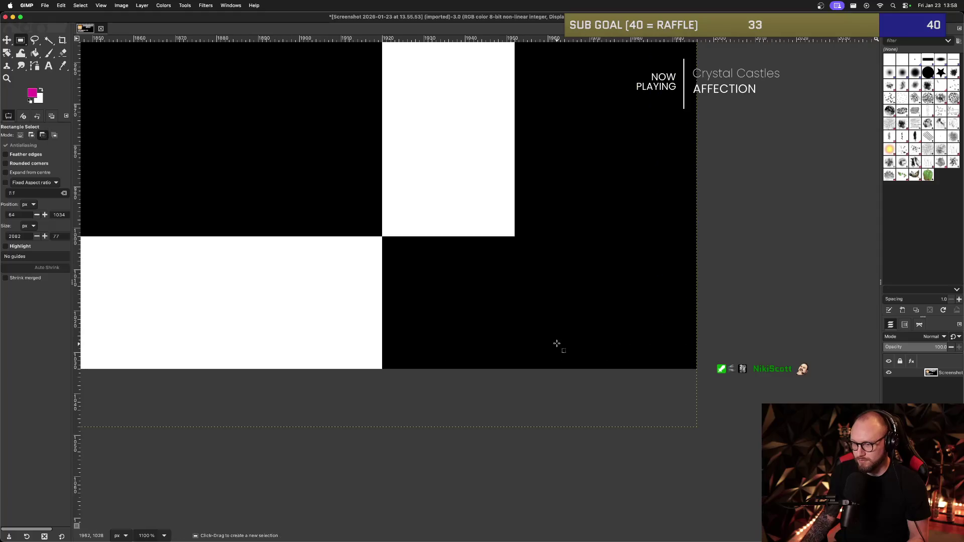
mouse_move(382, 237)
left_mouse_down()
mouse_move(512, 307)
mouse_move(704, 383)
left_mouse_up()
key("Delete")
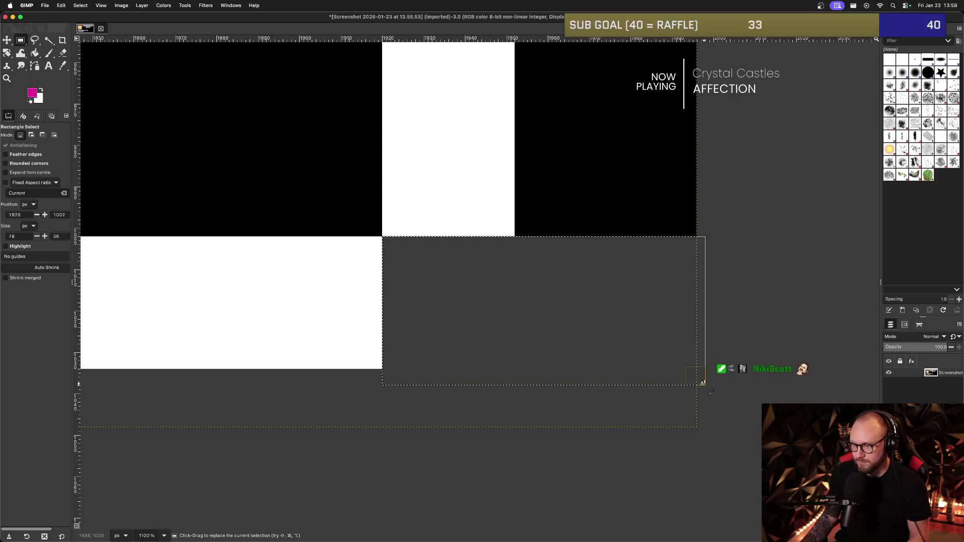
left_click(627, 205)
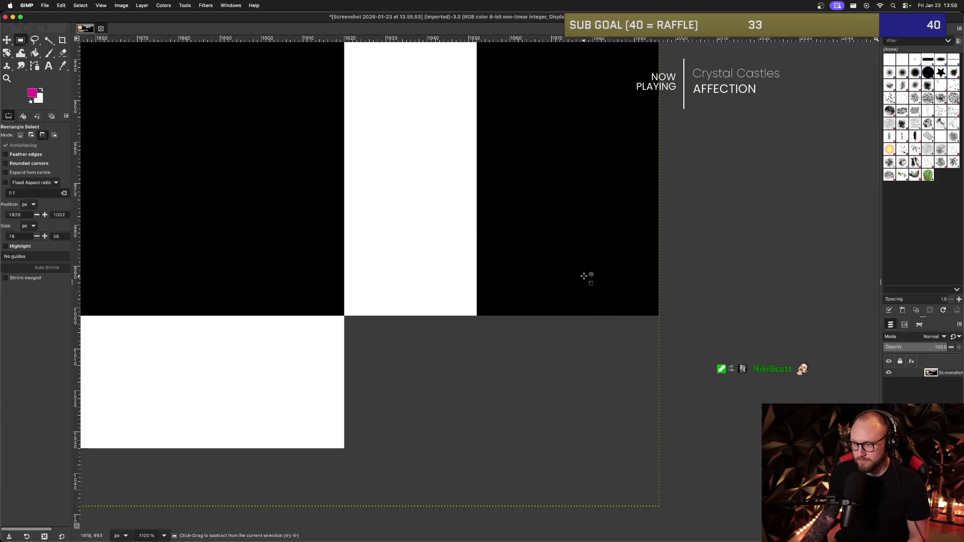
Delete the black strip along the right edge and clear the selection.
scroll(582, 271, "down", 6)
scroll(528, 255, "down", 3)
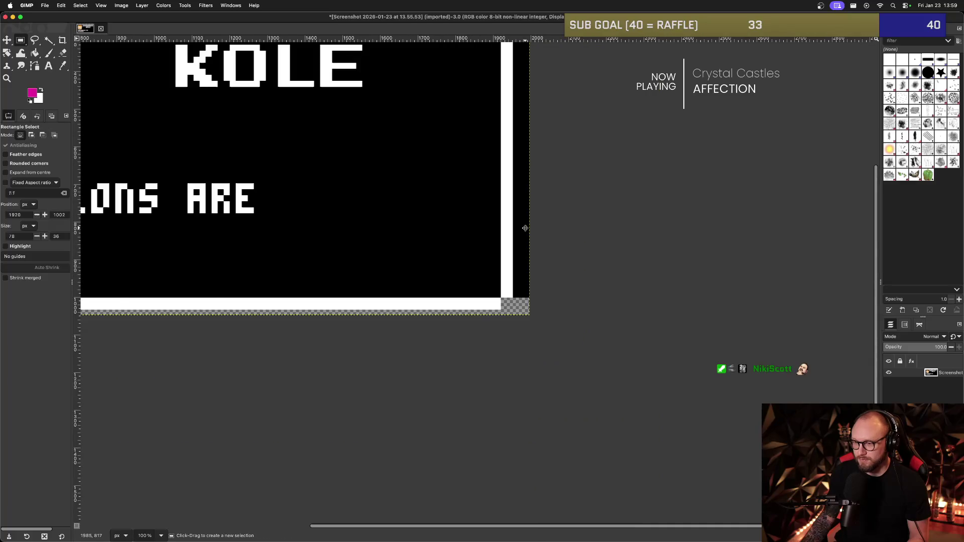
scroll(478, 141, "up", 5)
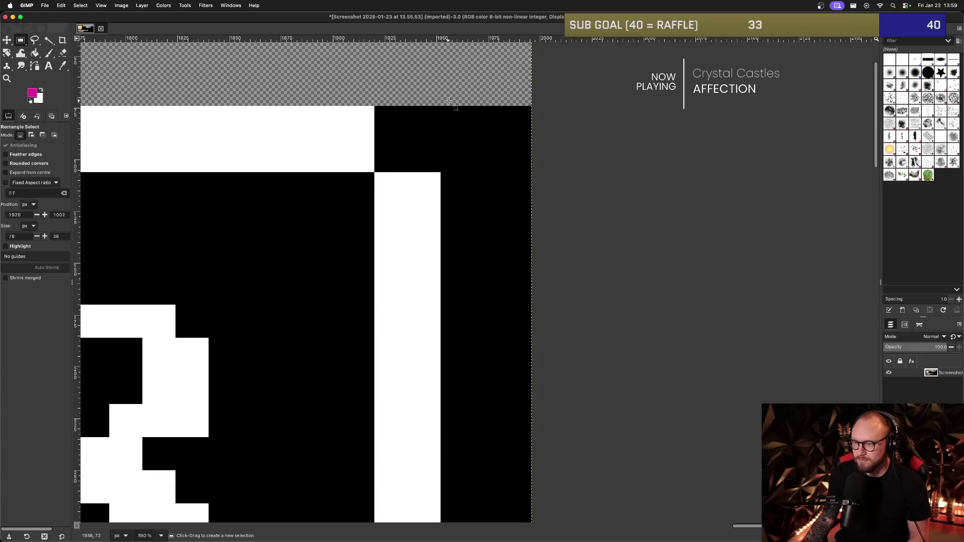
scroll(532, 302, "down", 15)
mouse_move(500, 233)
left_mouse_down()
mouse_move(533, 356)
mouse_move(530, 485)
mouse_move(530, 441)
mouse_move(529, 474)
mouse_move(530, 464)
mouse_move(539, 472)
left_mouse_up()
scroll(530, 479, "down", 10)
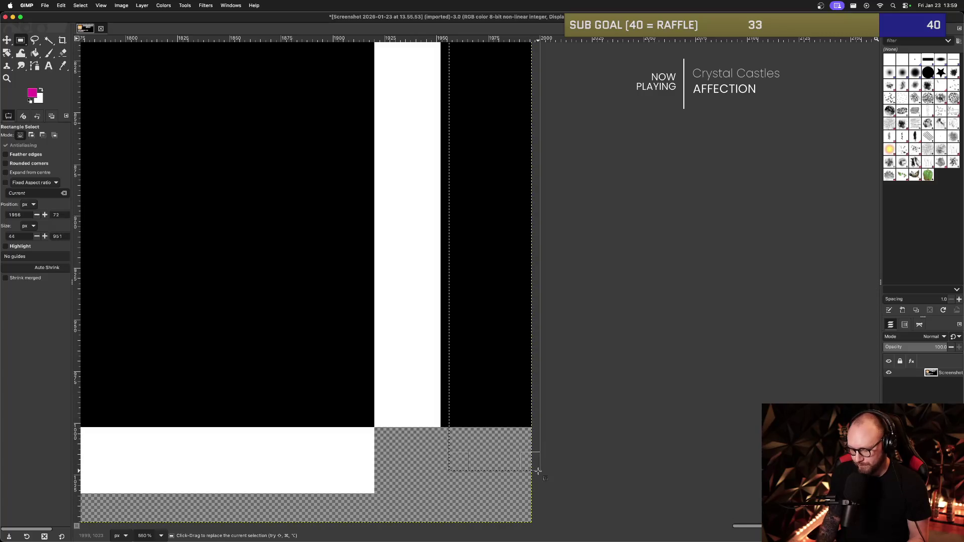
key("Delete")
key("ctrl+shift+a")
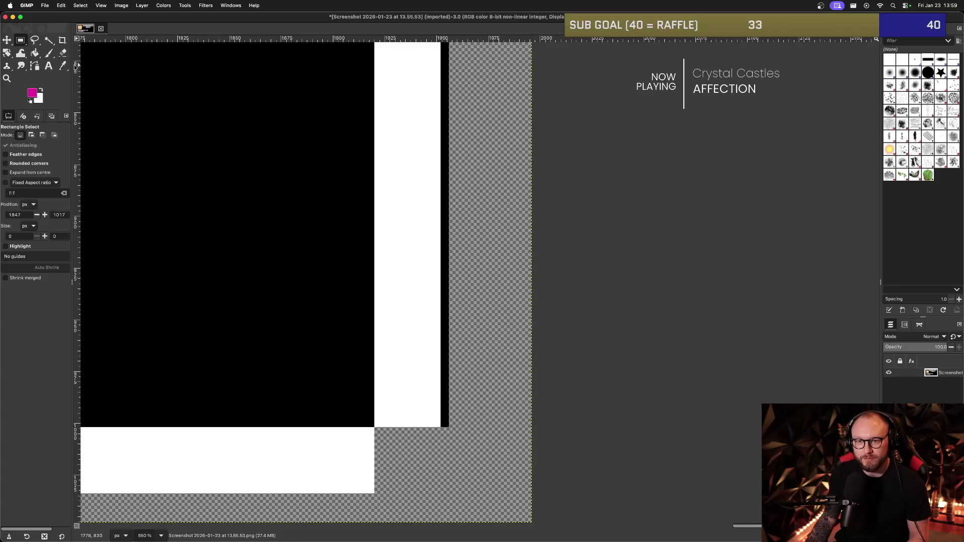
Fuzzy-select the black square at the top-left corner and delete it.
left_click(48, 41)
left_click(448, 326)
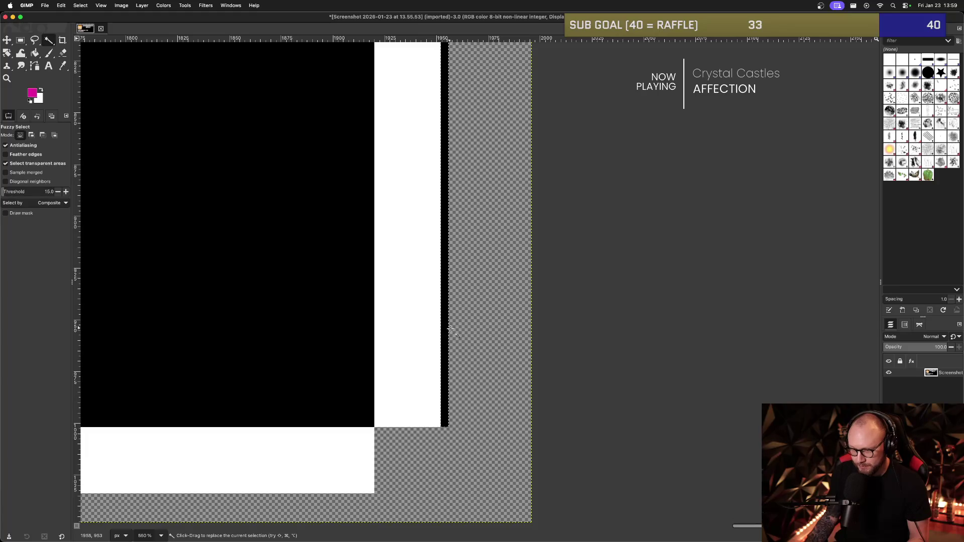
scroll(352, 295, "down", 8)
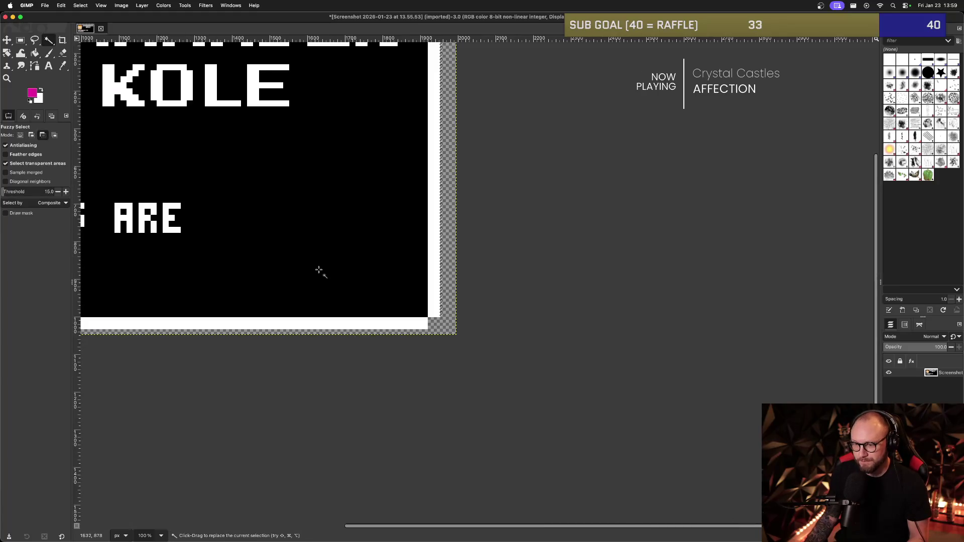
scroll(263, 146, "up", 8)
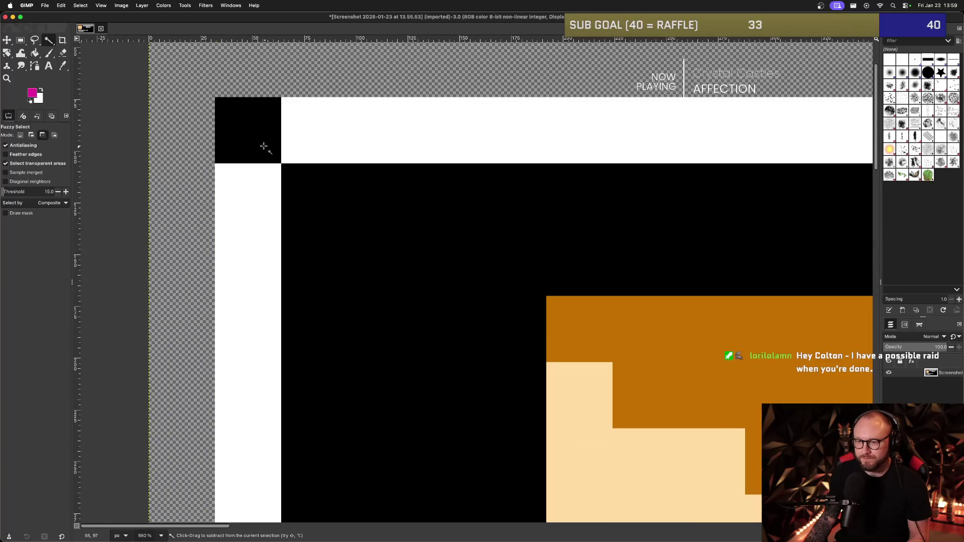
left_click(263, 146)
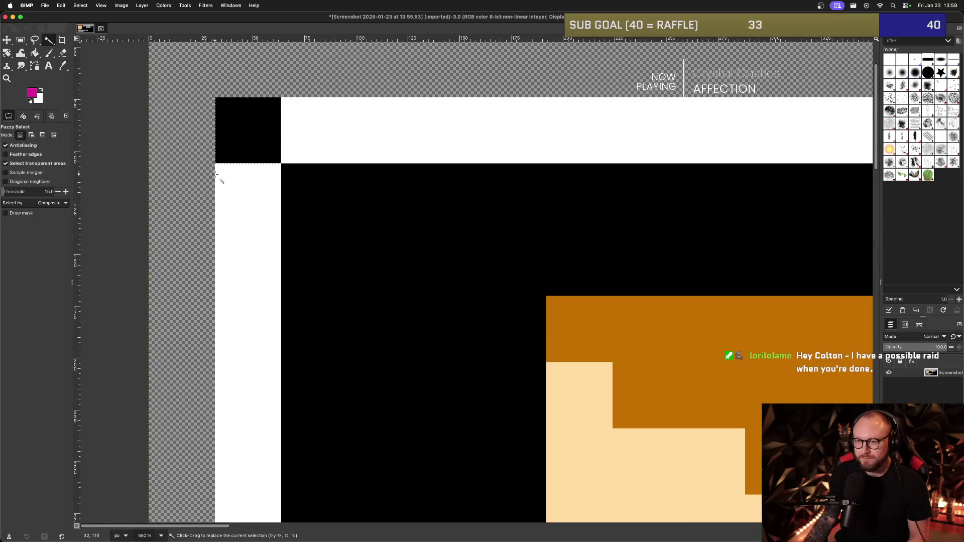
key("Delete")
scroll(305, 308, "down", 4)
scroll(305, 308, "down", 5)
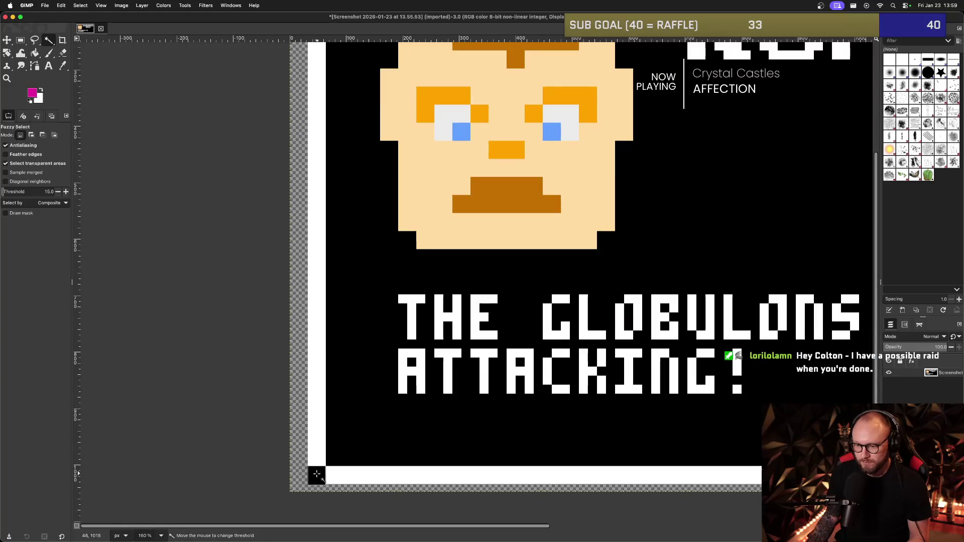
scroll(453, 343, "down", 5)
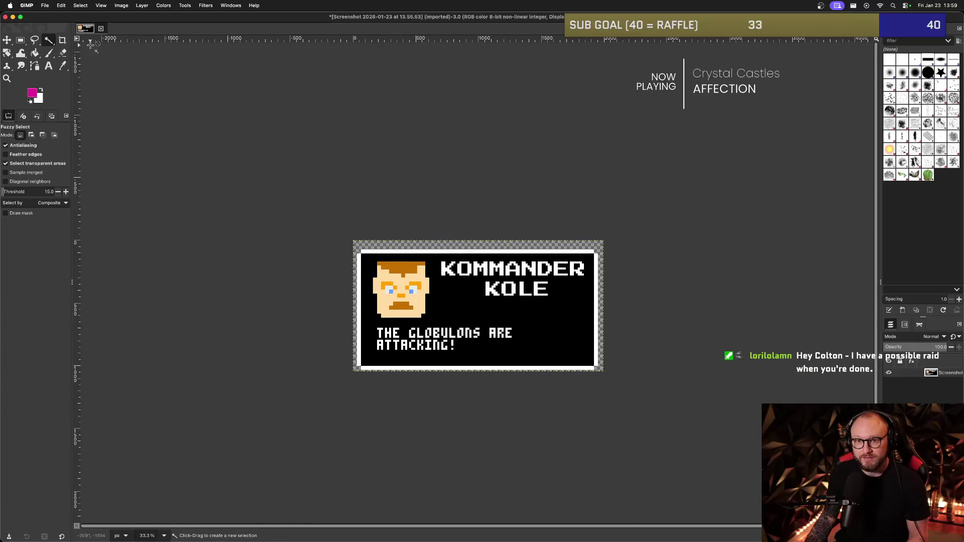
Export the cleaned image to the Desktop as kommander_box_merch.png with default PNG options.
left_click(44, 5)
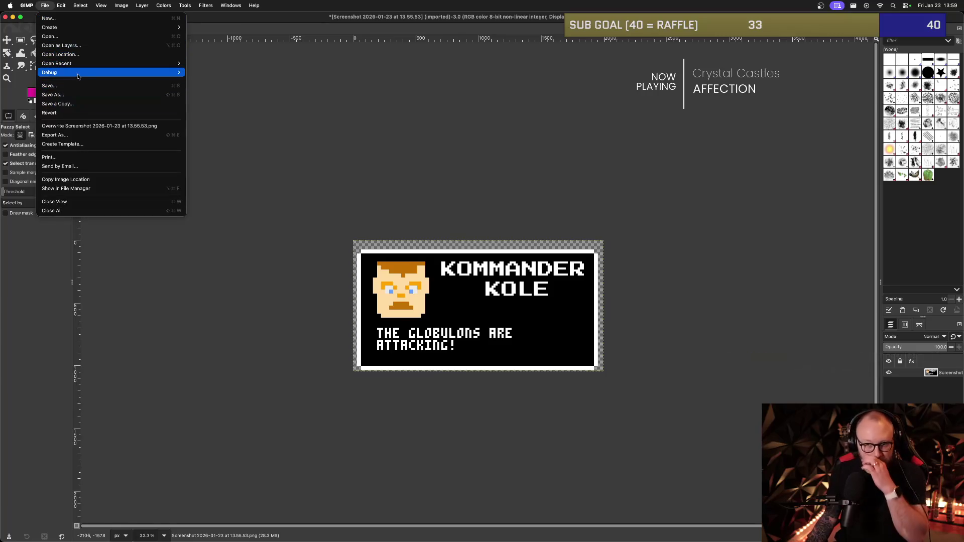
left_click(91, 137)
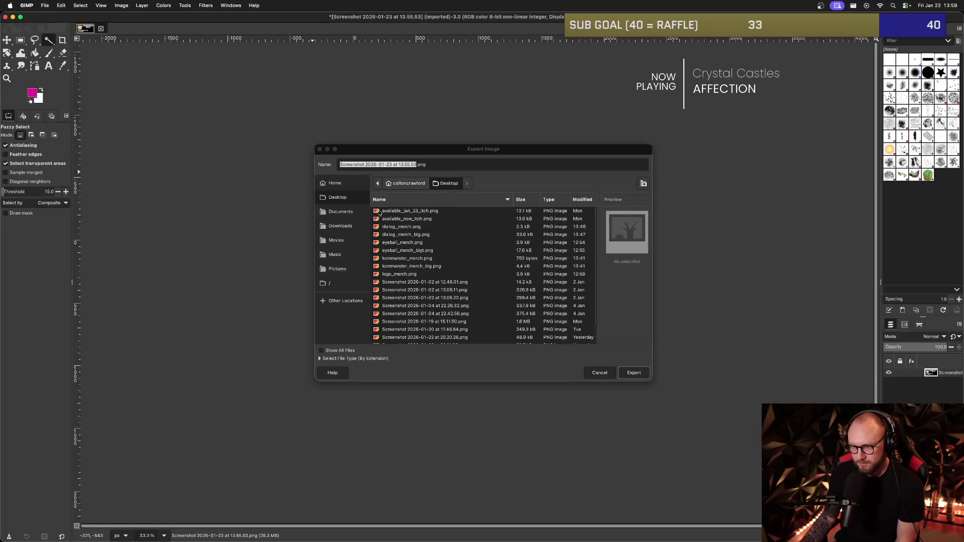
key("o")
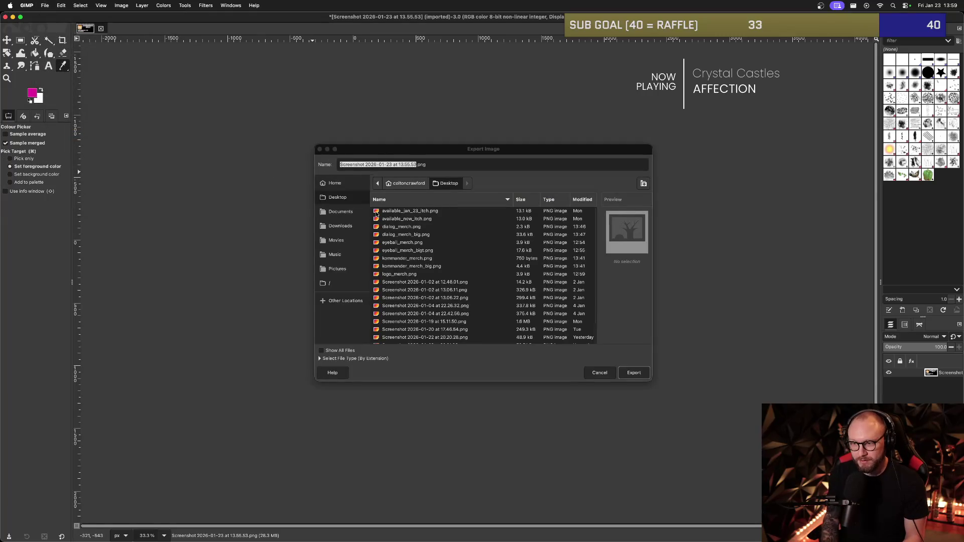
double_click(386, 164)
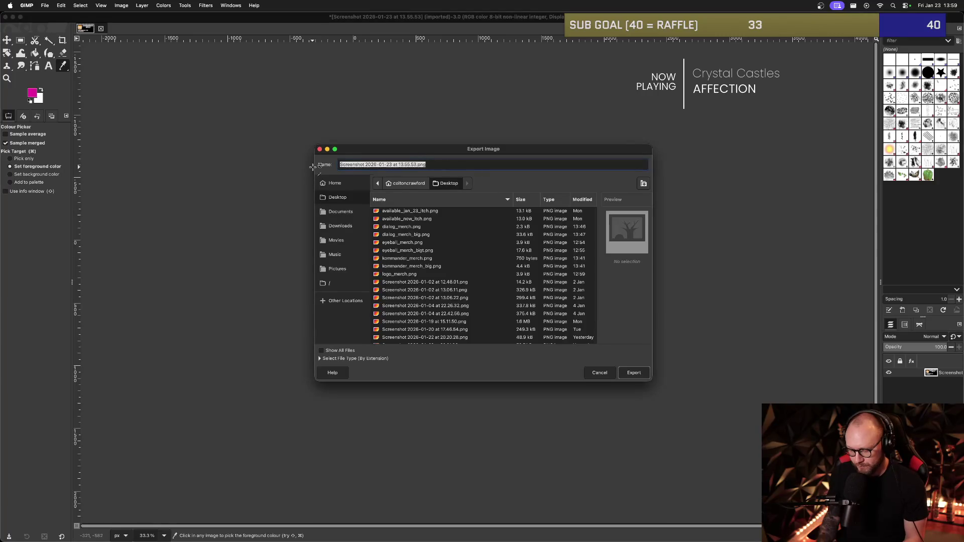
type("kommander_b")
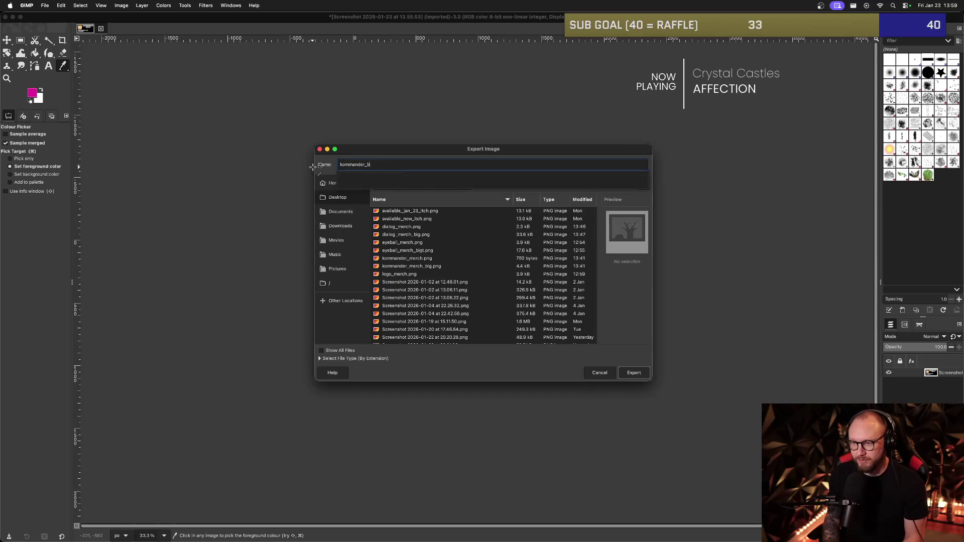
type("ox_merch.png")
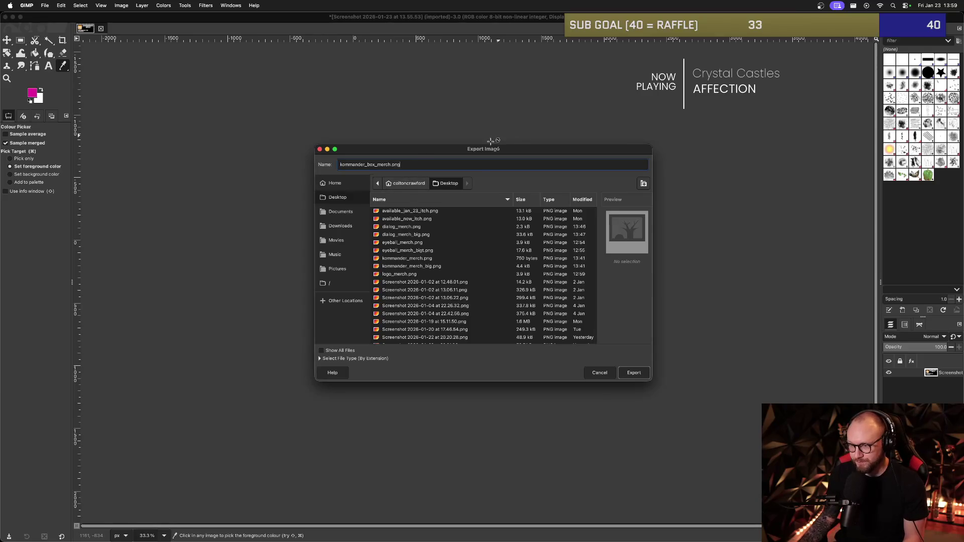
left_click(633, 373)
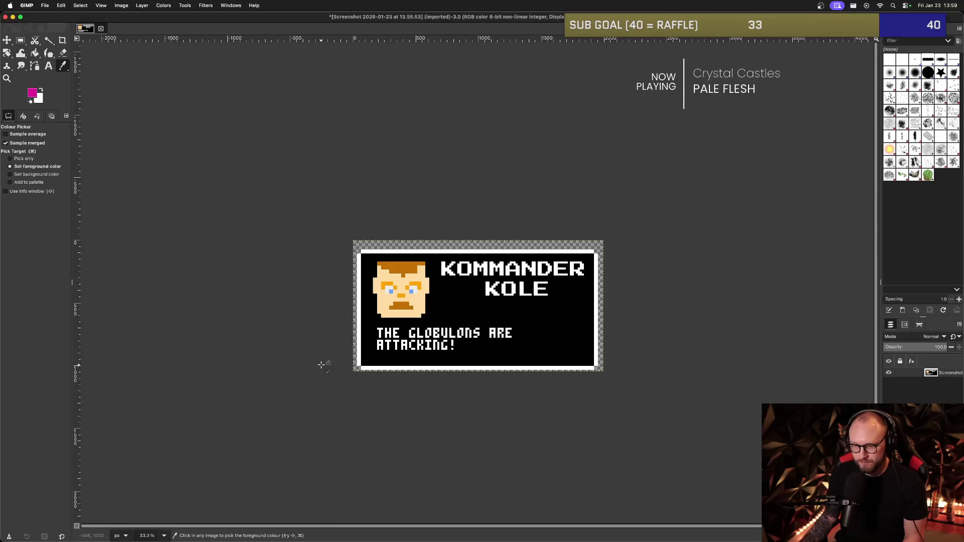
left_click(192, 198)
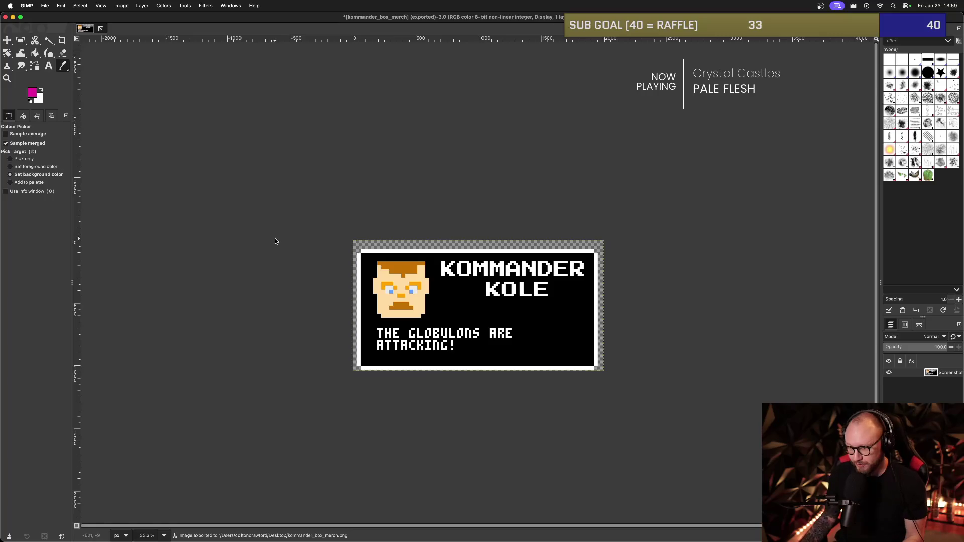
key("super+Tab")
key("super+Tab")
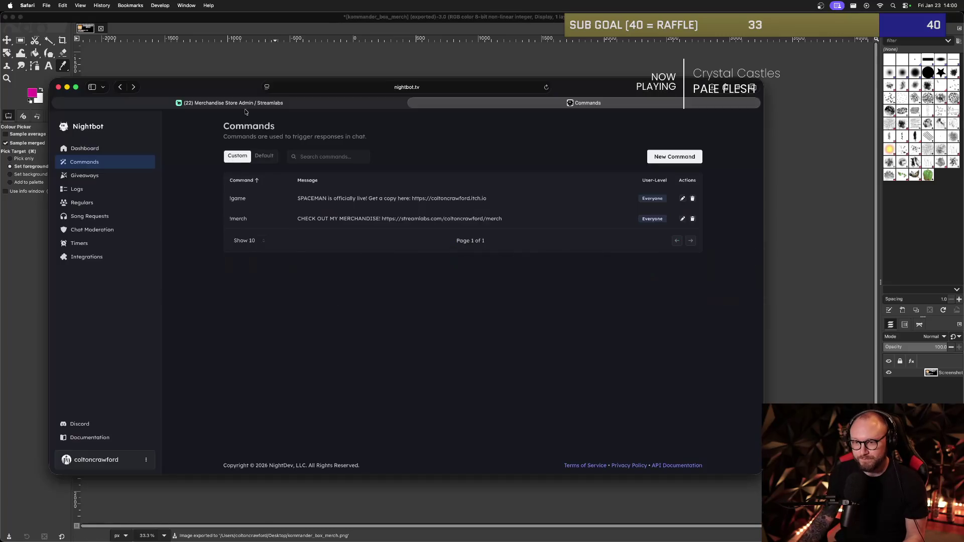
Upload kommander_box_merch.png from Desktop to the media gallery and add it as an image layer on the tee.
left_click(245, 104)
scroll(345, 249, "down", 10)
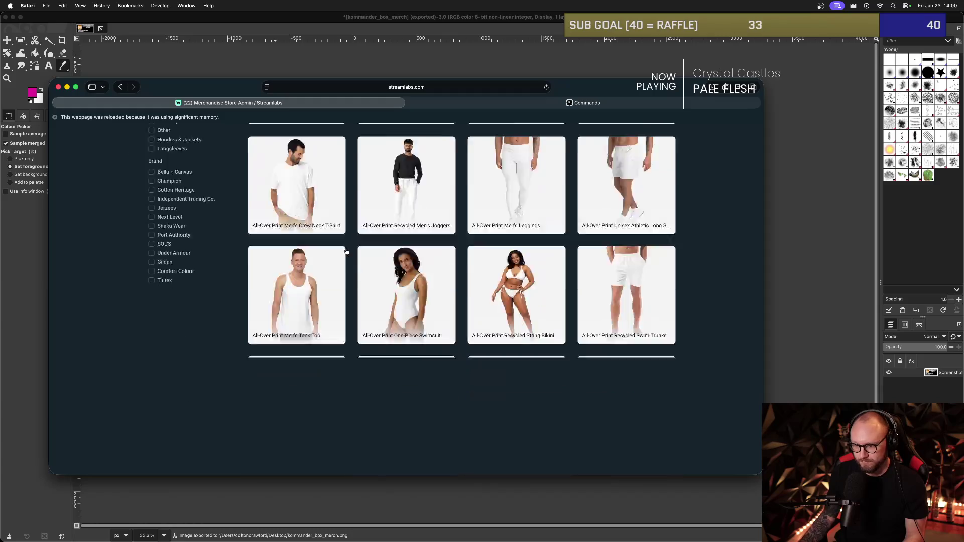
scroll(351, 257, "up", 3)
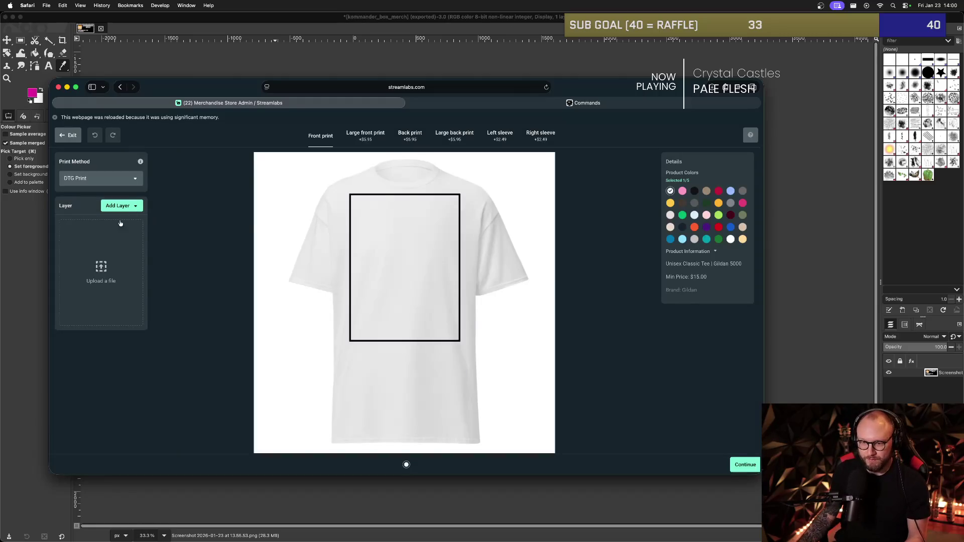
left_click(120, 207)
left_click(127, 220)
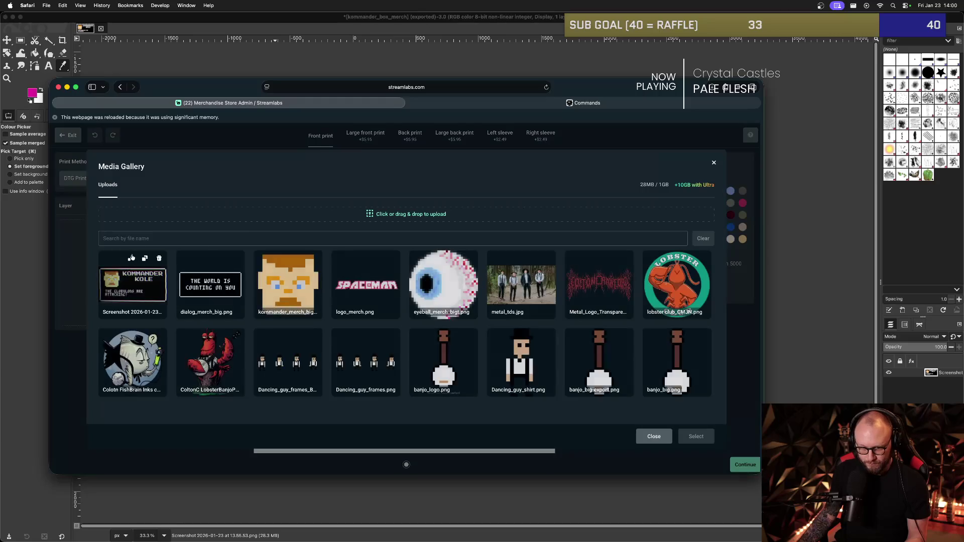
left_click(322, 214)
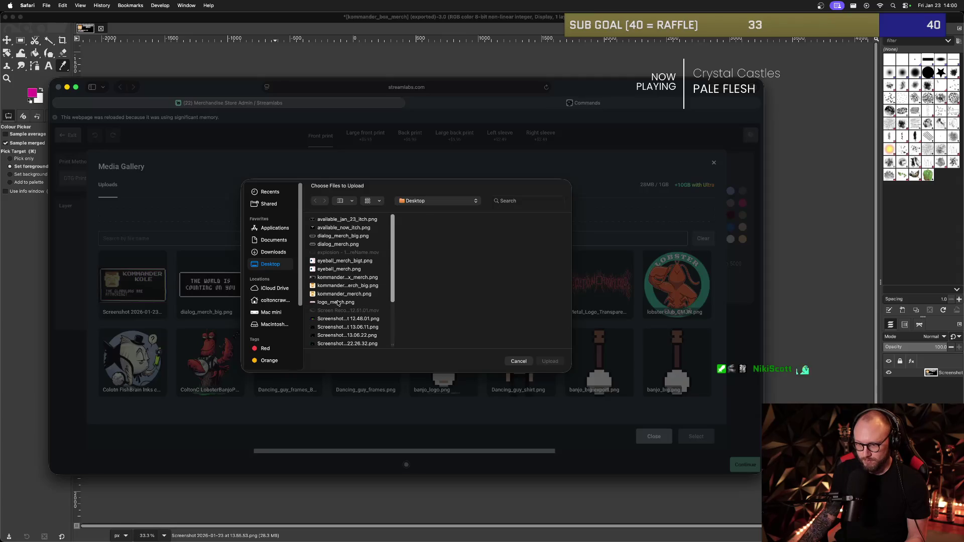
left_click(342, 277)
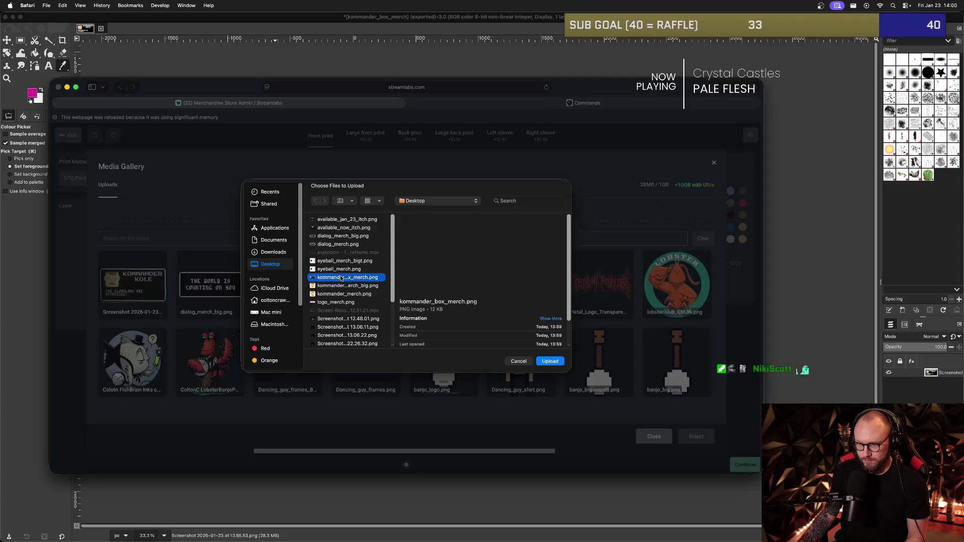
left_click(549, 362)
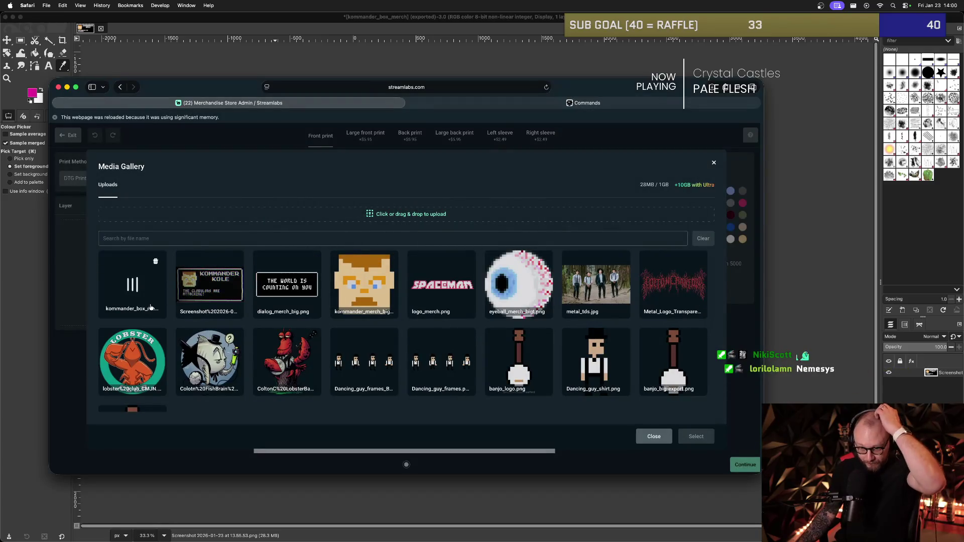
left_click(148, 294)
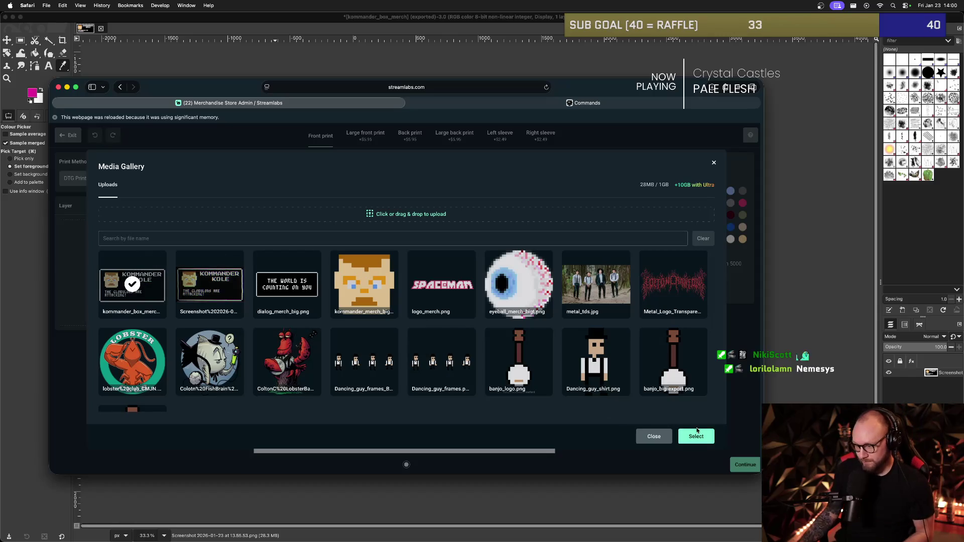
left_click(696, 433)
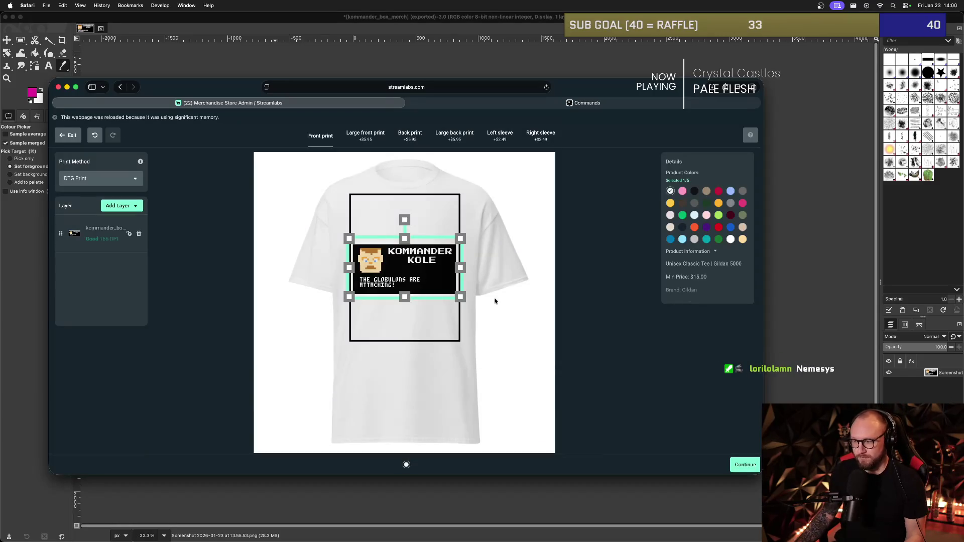
Add pink as a shirt colour and shrink the Kommander Kole box slightly.
left_click(494, 301)
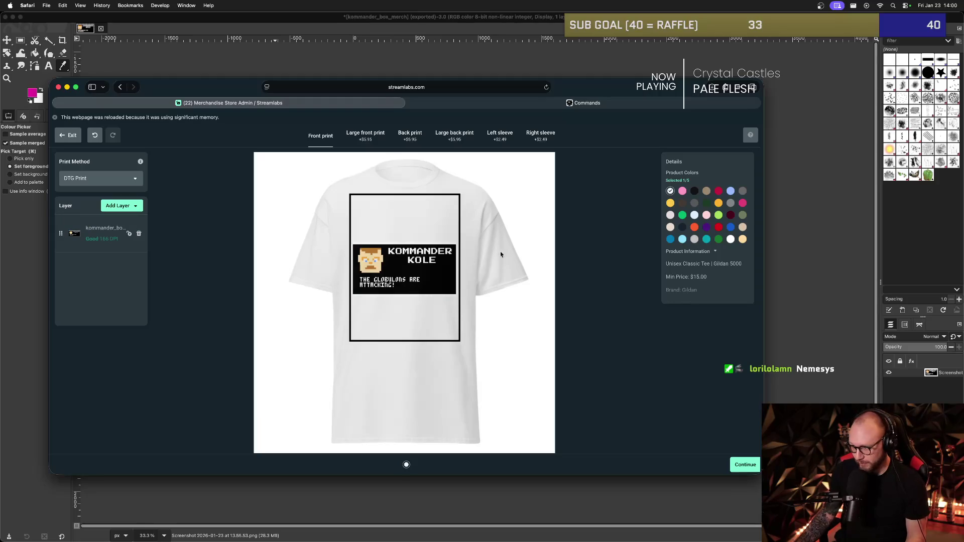
left_click(682, 191)
left_click(435, 278)
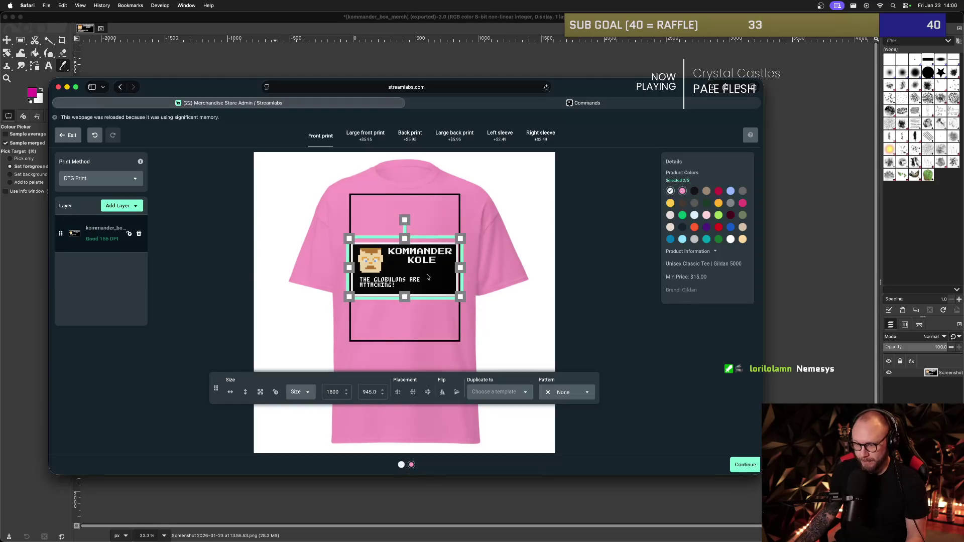
left_click_drag(458, 240, 451, 245)
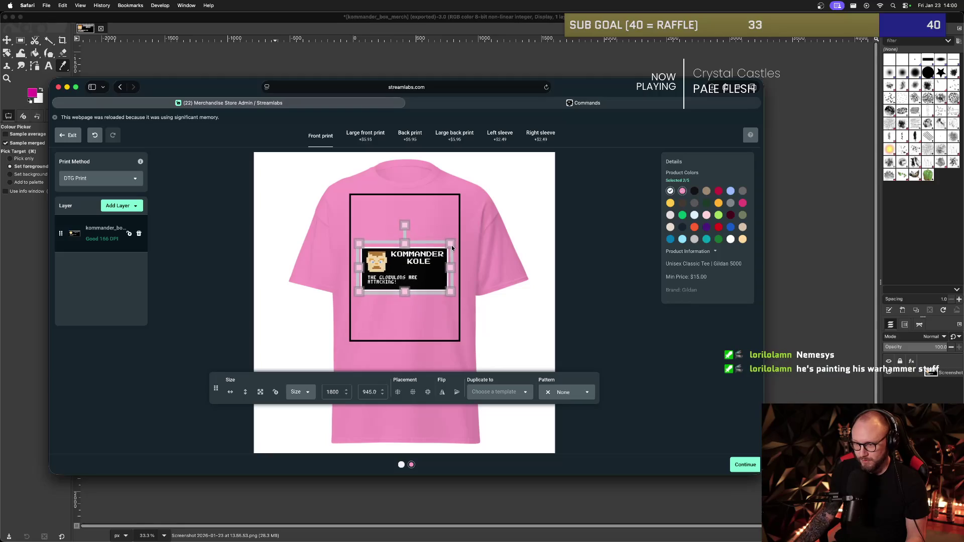
left_click(418, 311)
Resize and centre the Kommander Kole box in the front print area at about 1152×605.
left_click(418, 286)
mouse_move(418, 286)
left_mouse_down()
mouse_move(425, 297)
mouse_move(434, 288)
left_mouse_up()
left_click(434, 288)
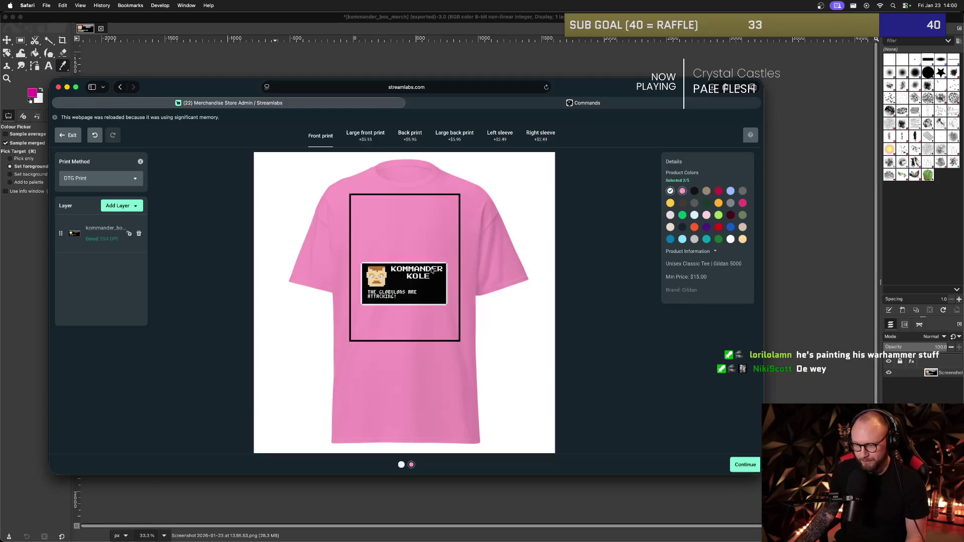
left_click(434, 271)
scroll(435, 271, "down", 5)
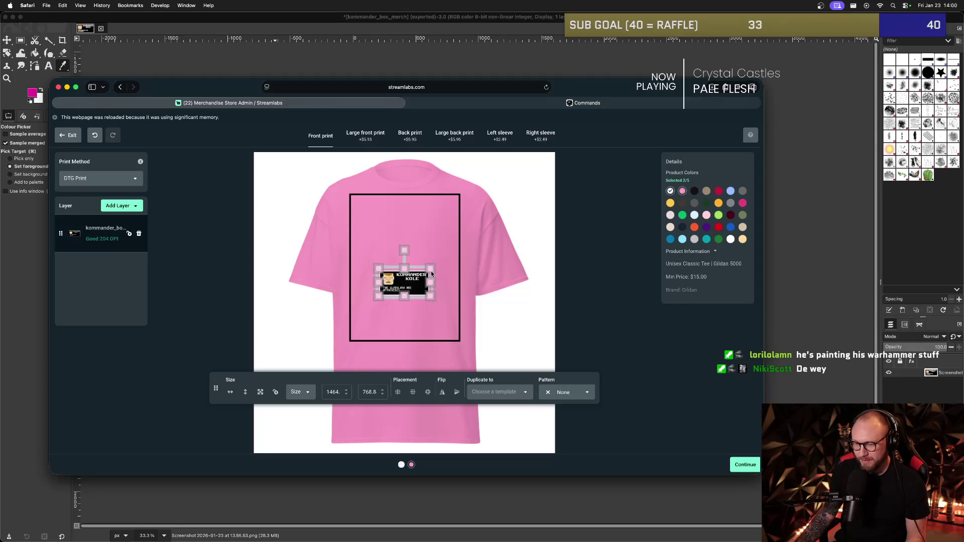
left_click_drag(406, 283, 433, 248)
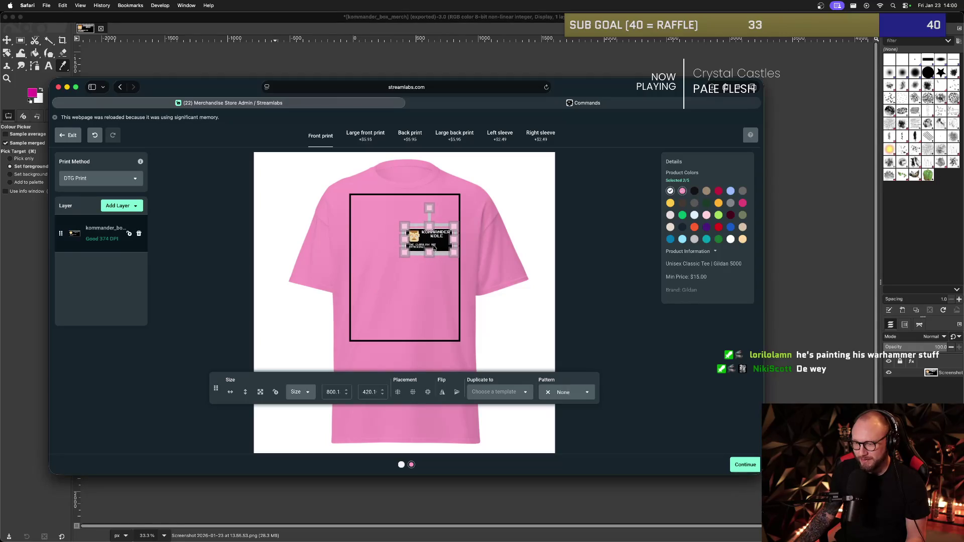
left_click(444, 289)
left_click(433, 246)
left_click_drag(433, 246, 410, 281)
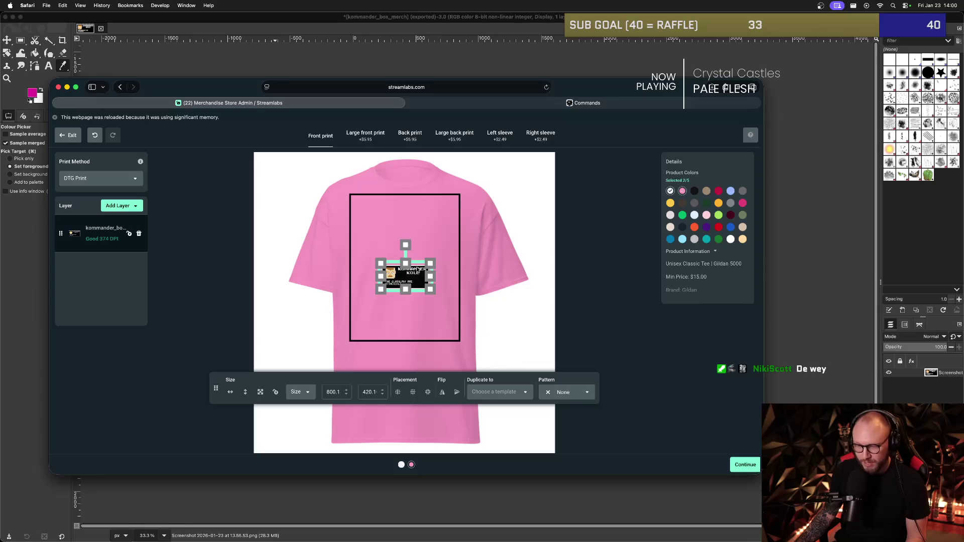
mouse_move(431, 265)
left_mouse_down()
mouse_move(441, 253)
mouse_move(438, 261)
left_mouse_up()
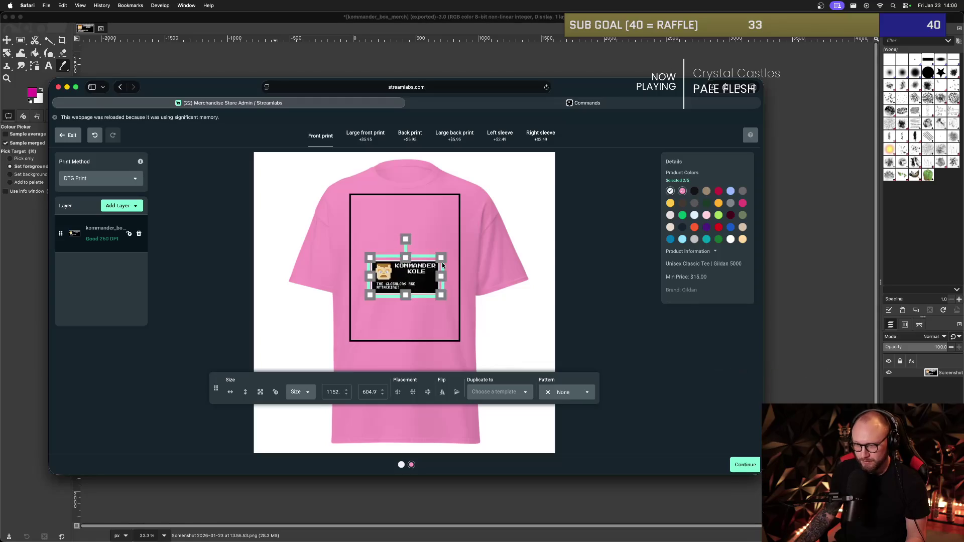
left_click(99, 209)
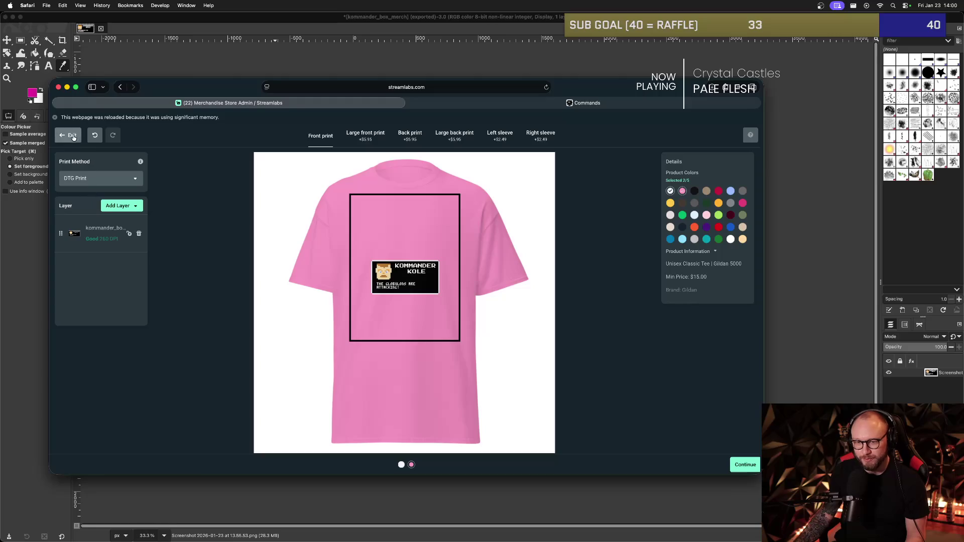
left_click(125, 208)
Add logo_merch.png as an image layer and position the SPACEMAN logo near the top of the print area.
left_click(135, 226)
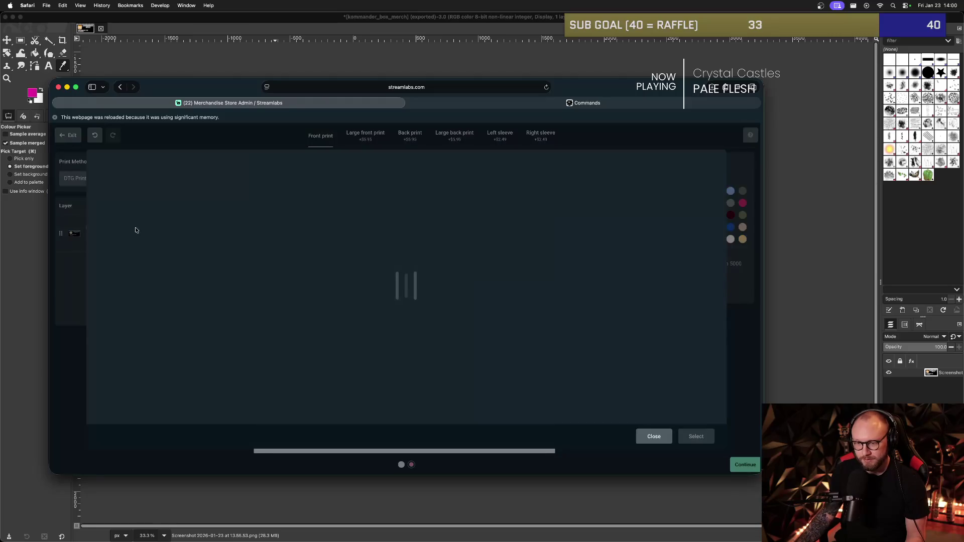
left_click(448, 293)
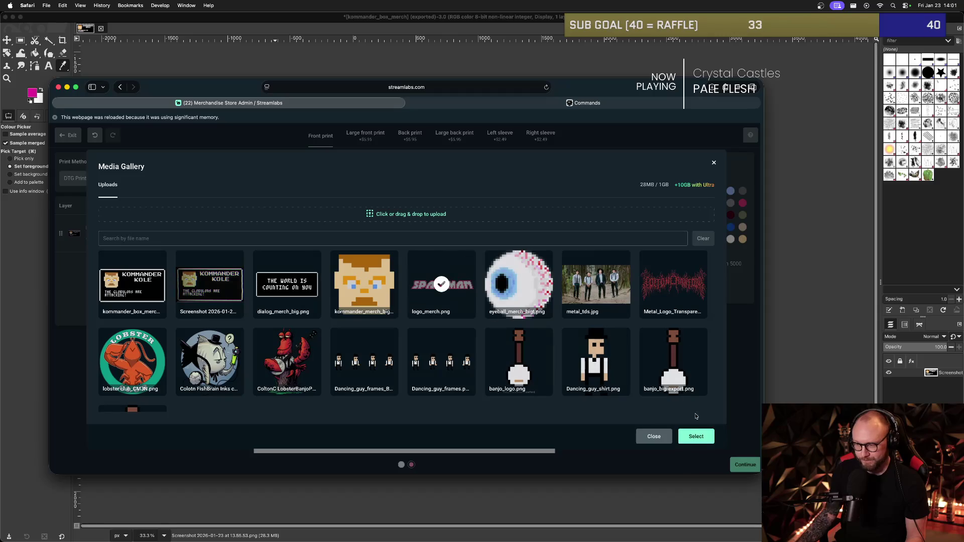
left_click(696, 436)
mouse_move(377, 236)
left_mouse_down()
mouse_move(410, 265)
mouse_move(411, 218)
mouse_move(410, 237)
left_mouse_up()
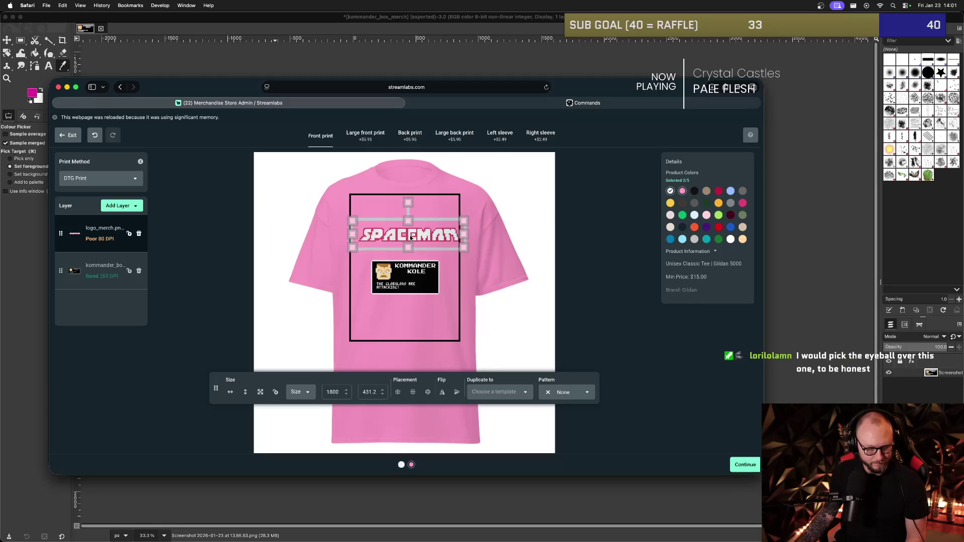
left_click_drag(410, 235, 410, 235)
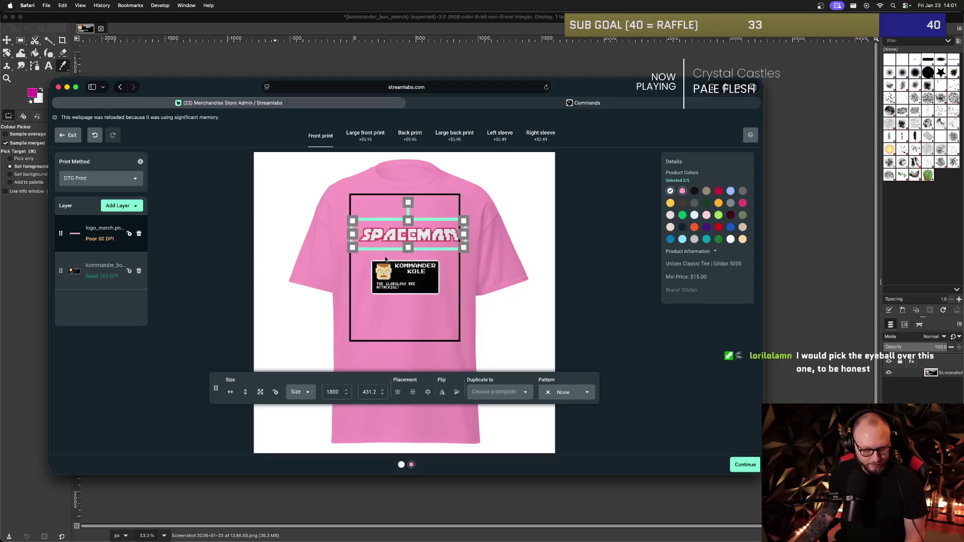
left_click(431, 310)
Enlarge the Kommander Kole box slightly beneath the SPACEMAN logo.
left_click(433, 263)
left_click(455, 307)
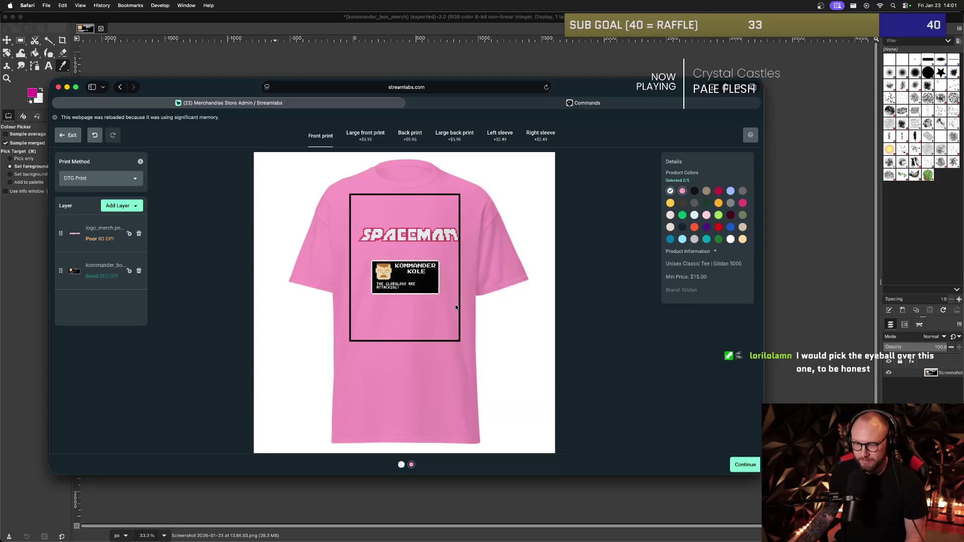
left_click(424, 284)
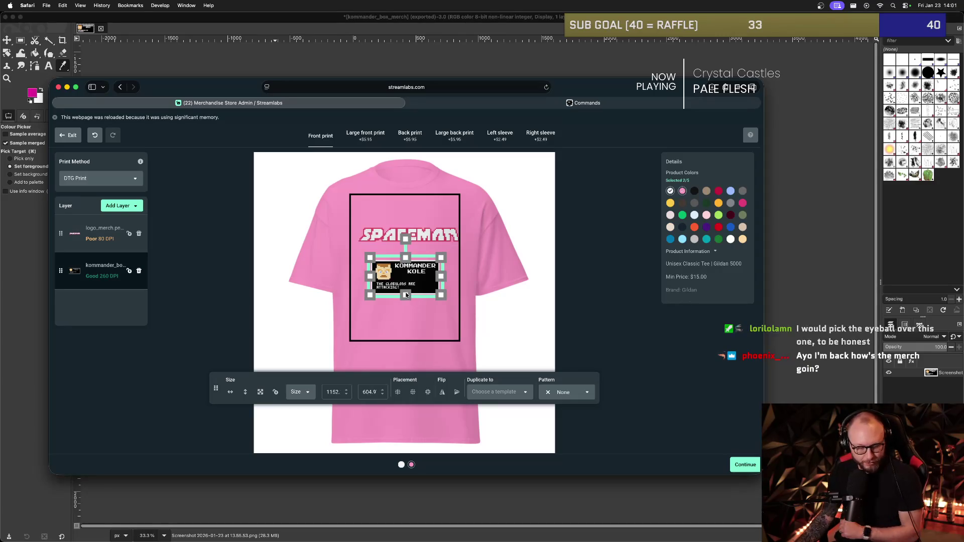
left_click(442, 286)
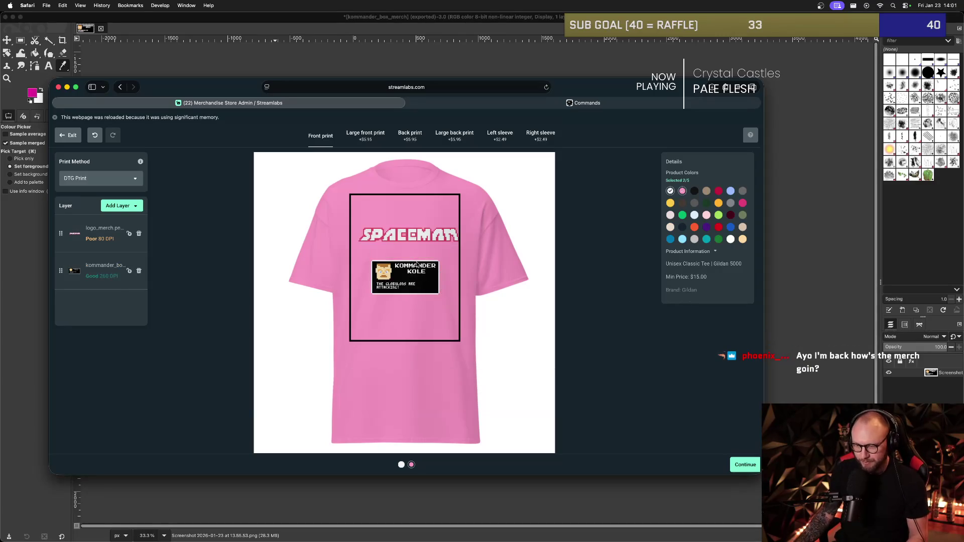
left_click(440, 286)
left_click_drag(440, 257, 448, 257)
left_click(444, 315)
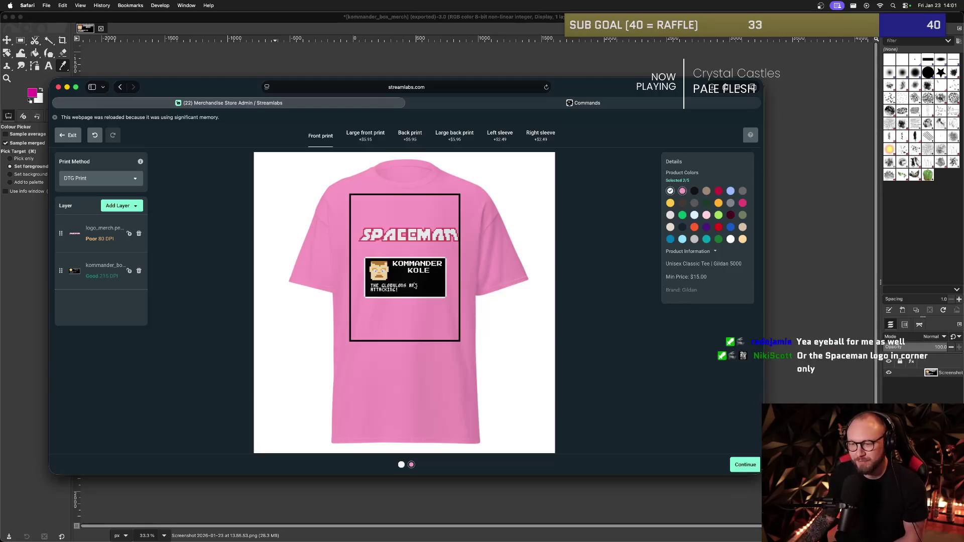
Delete the Kommander Kole image layer from the tee design.
left_click(425, 299)
left_click(423, 247)
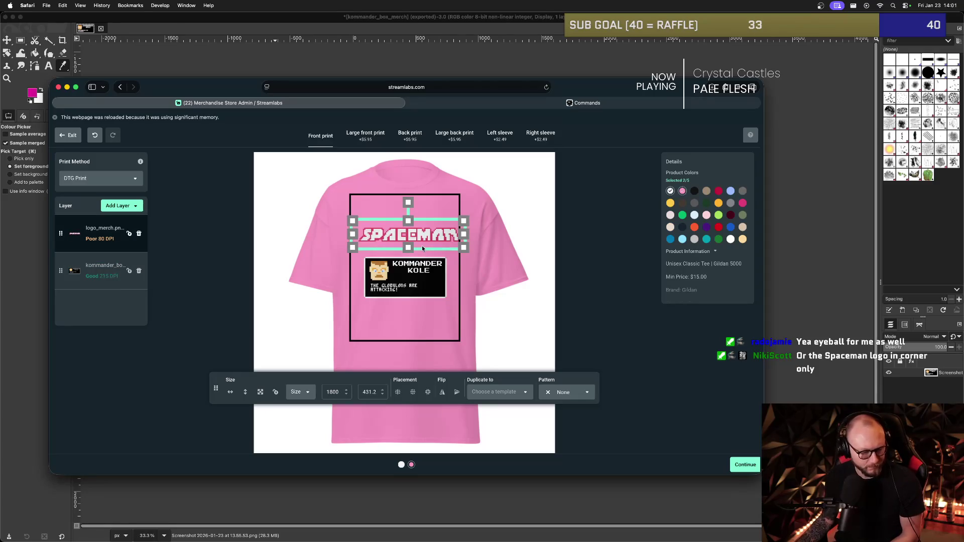
left_click(409, 276)
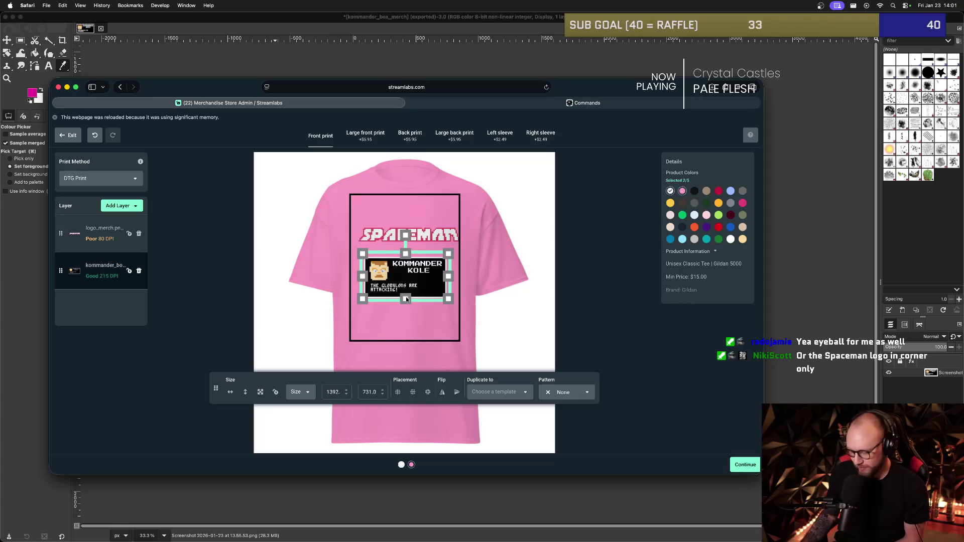
left_click(139, 270)
Shrink the SPACEMAN logo to a small chest logo of about 945×226.
left_click(408, 232)
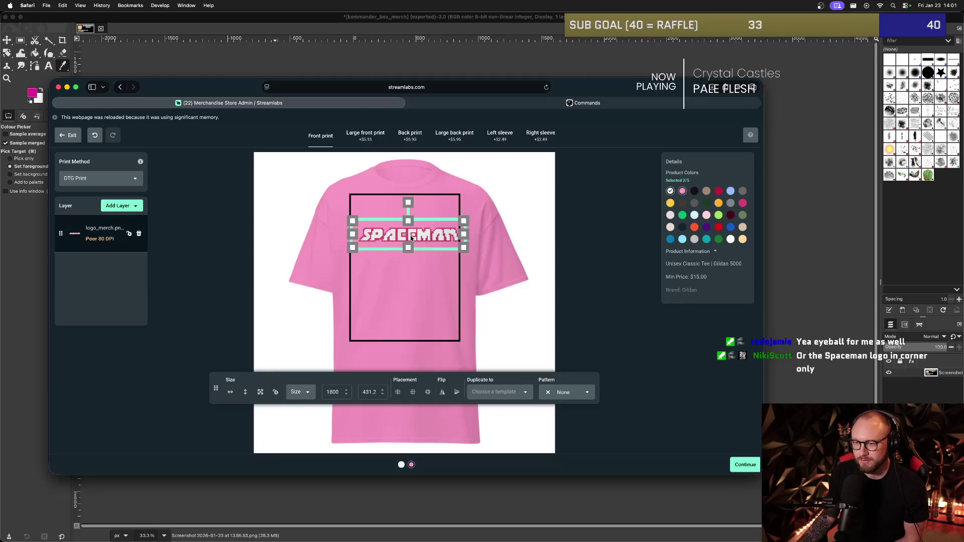
mouse_move(461, 223)
left_mouse_down()
mouse_move(414, 236)
mouse_move(429, 238)
left_mouse_up()
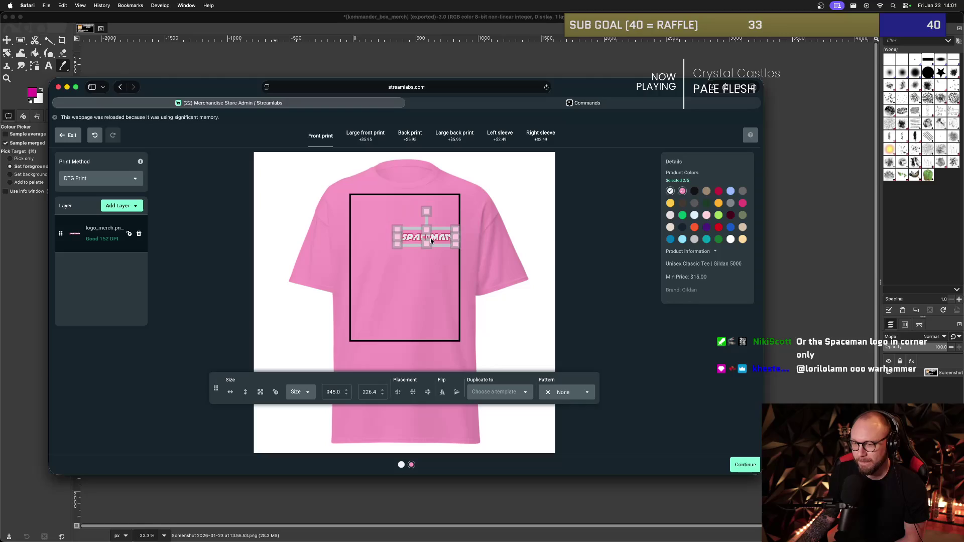
left_click(441, 275)
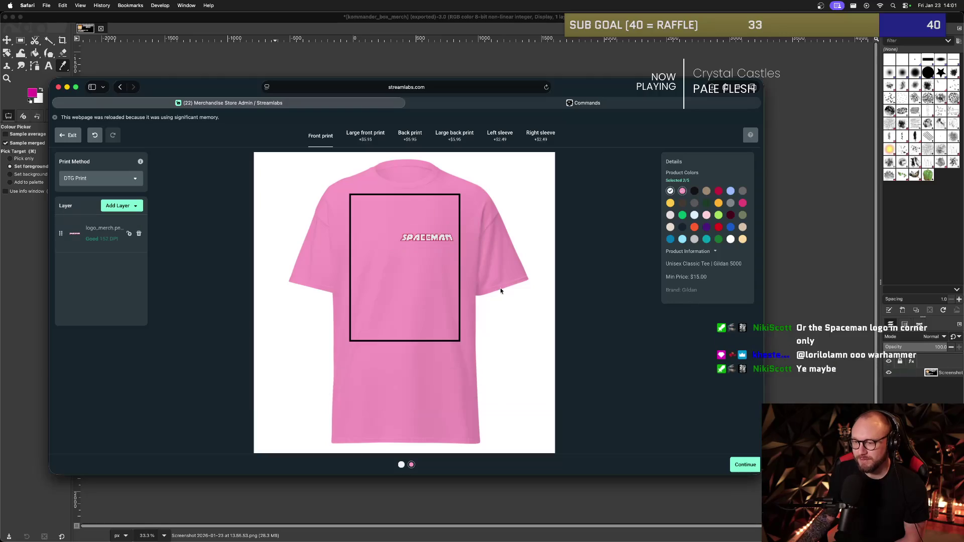
left_click(432, 238)
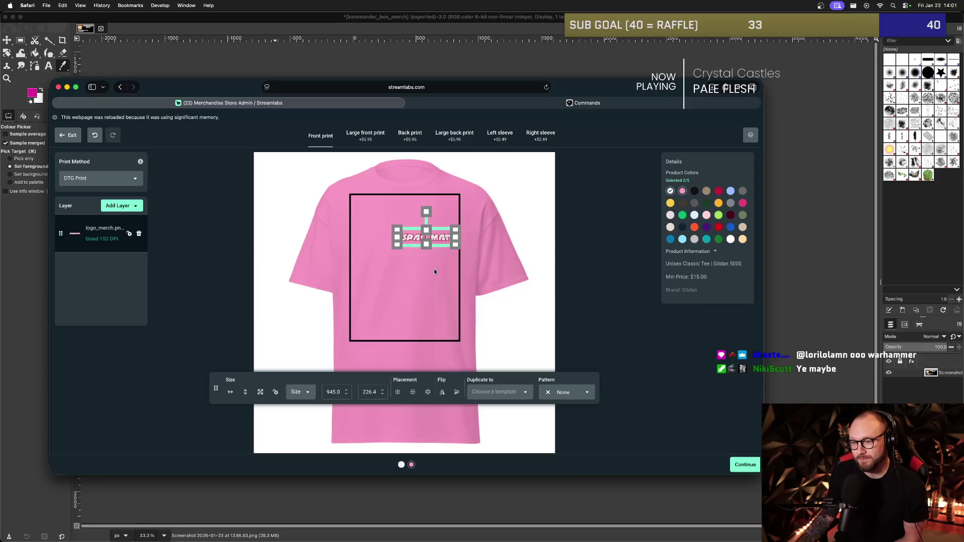
left_click(431, 275)
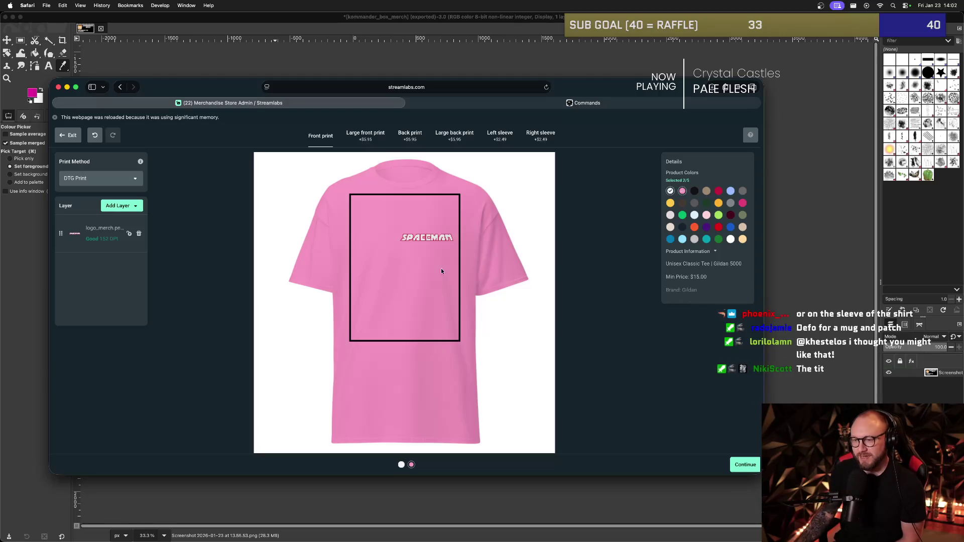
left_click(435, 243)
left_click(512, 240)
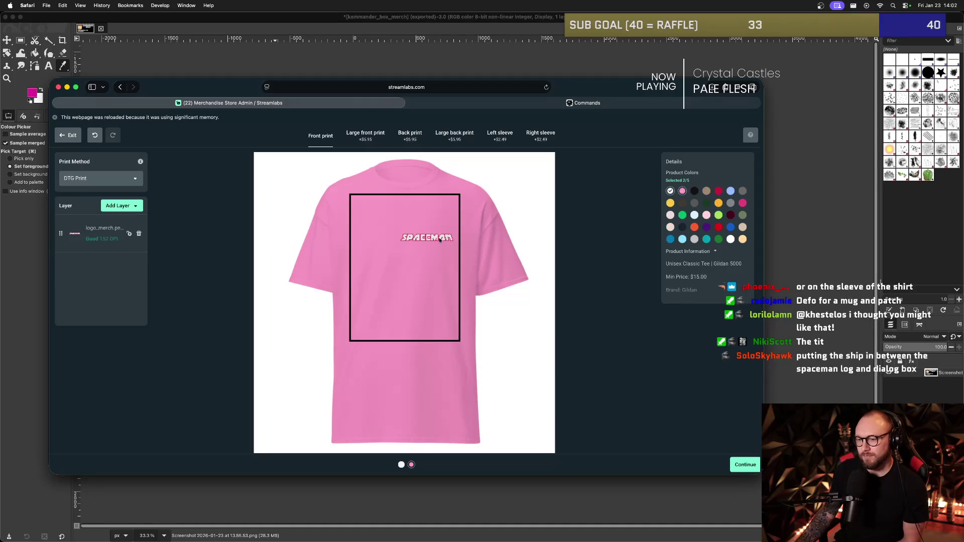
Add light blue, maroon and black colour options, dropping tan and dark brown.
left_click(670, 192)
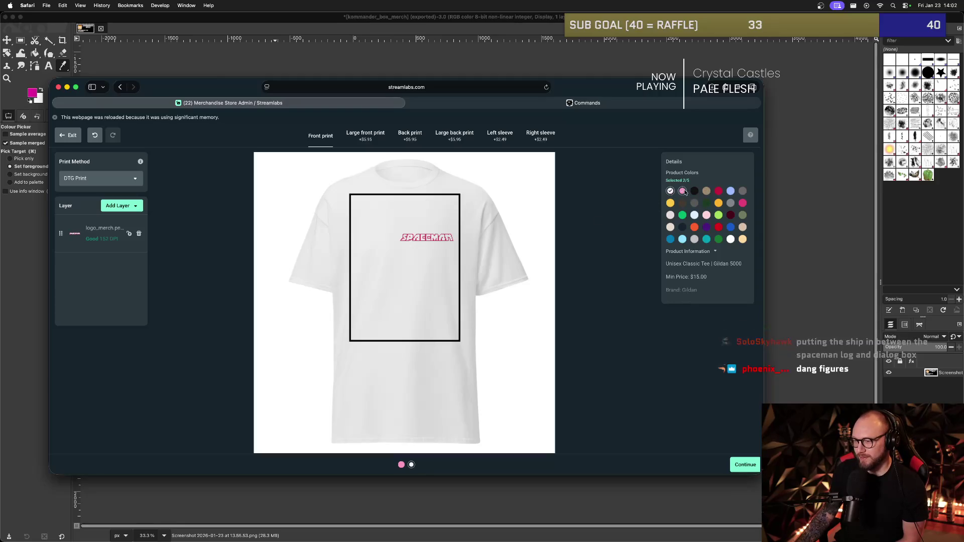
left_click(706, 192)
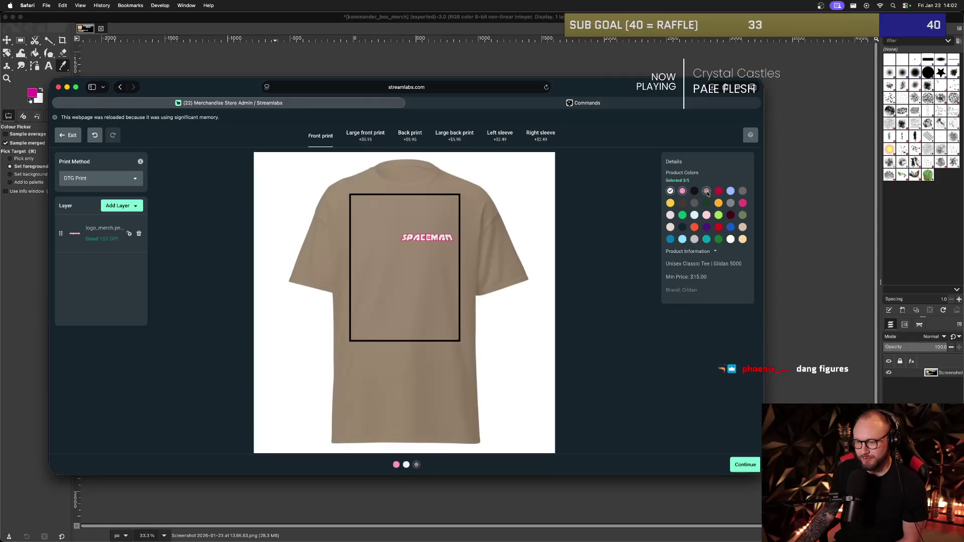
left_click(682, 203)
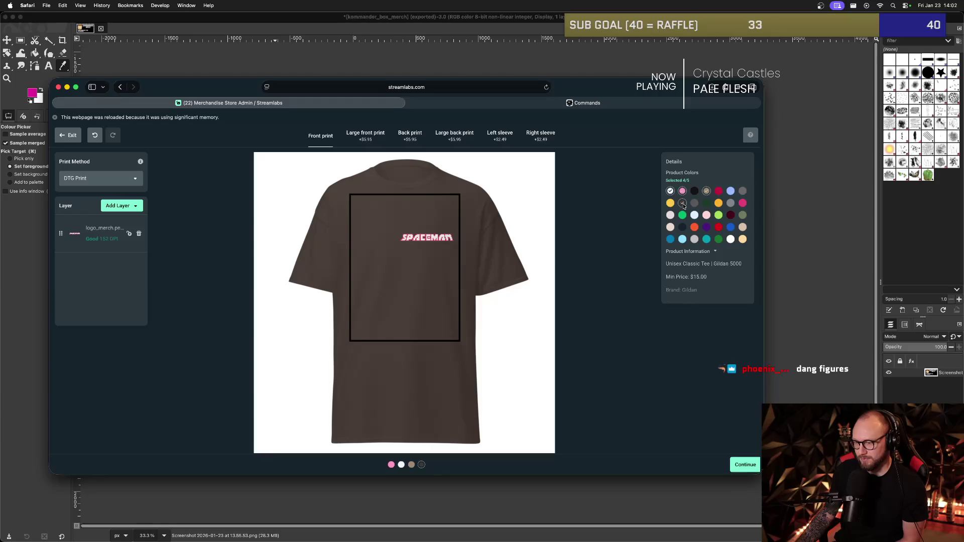
left_click(683, 203)
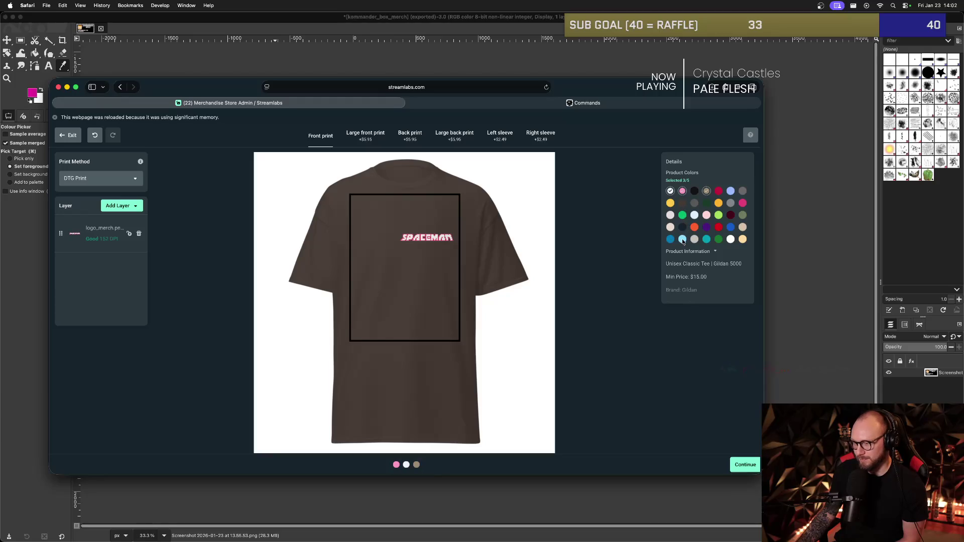
left_click(682, 240)
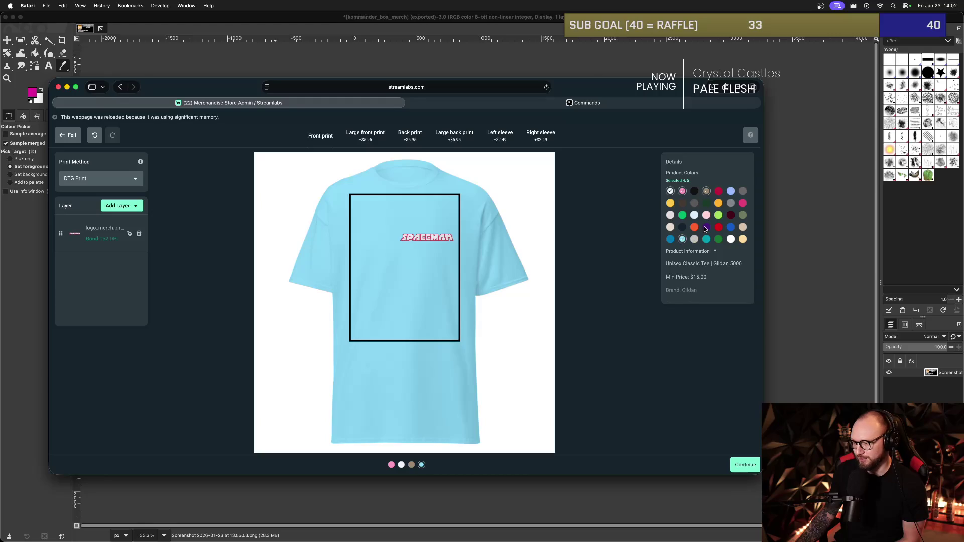
left_click(731, 215)
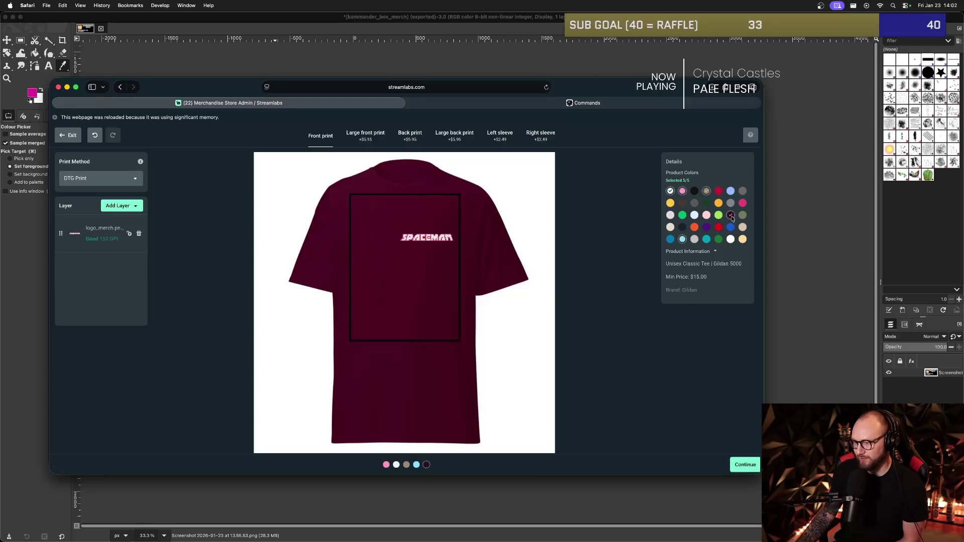
left_click(694, 192)
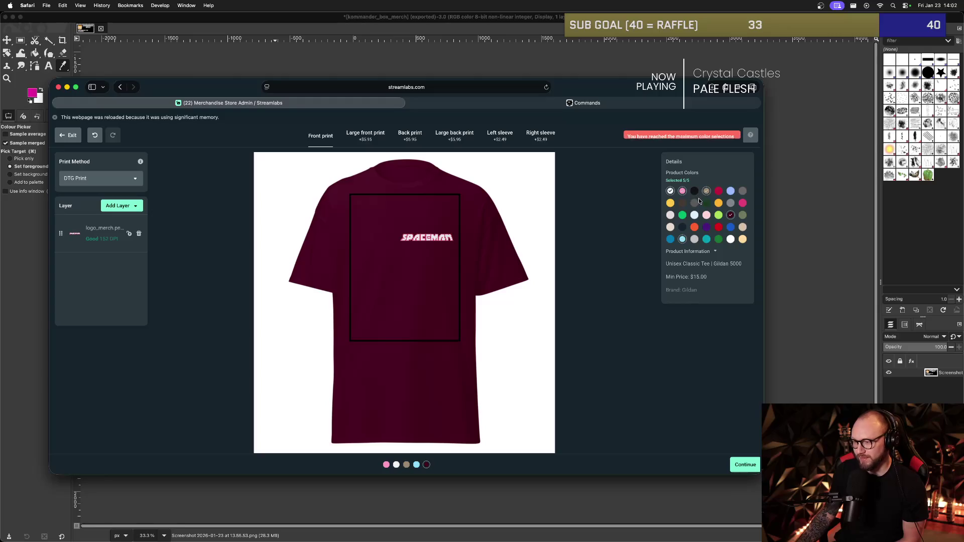
left_click(707, 191)
left_click(694, 191)
Preview the white, pink, black, maroon and light blue variants, keeping all five selected, and continue to Finalize.
left_click(670, 191)
left_click(671, 191)
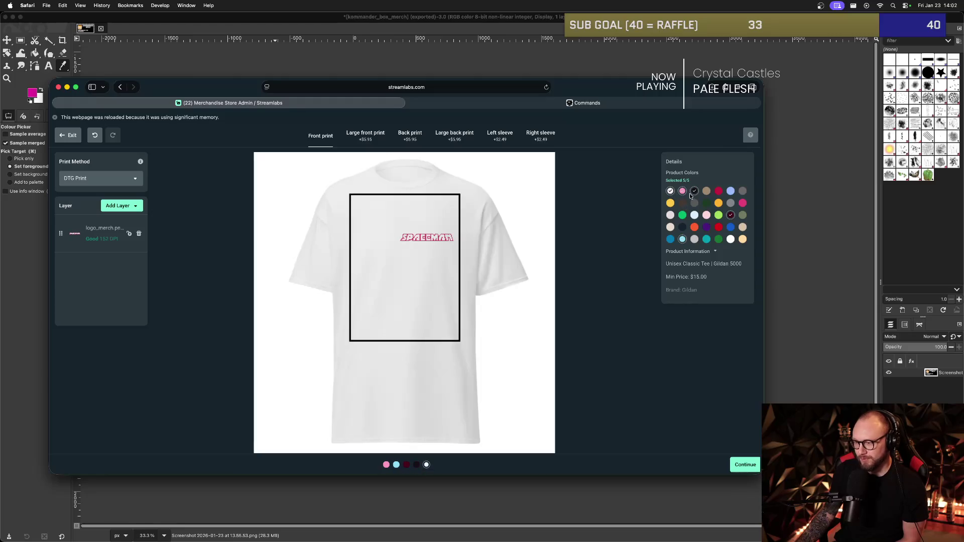
left_click(682, 192)
left_click(682, 191)
left_click(693, 191)
left_click(694, 191)
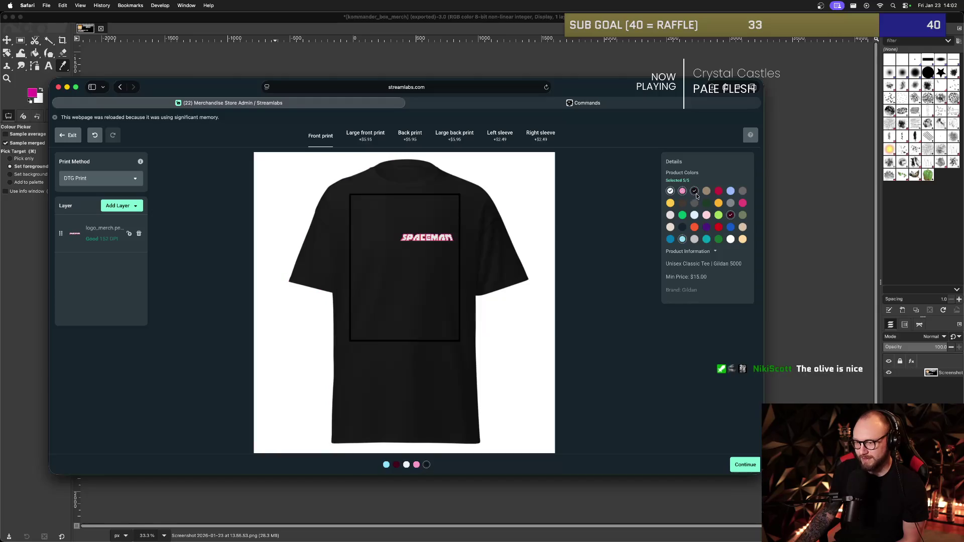
left_click(731, 215)
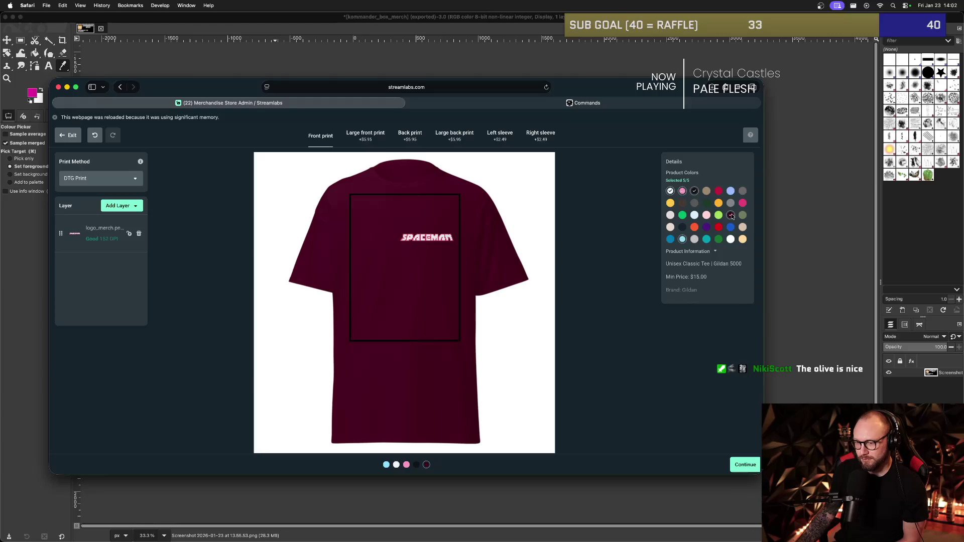
left_click(682, 240)
left_click(682, 239)
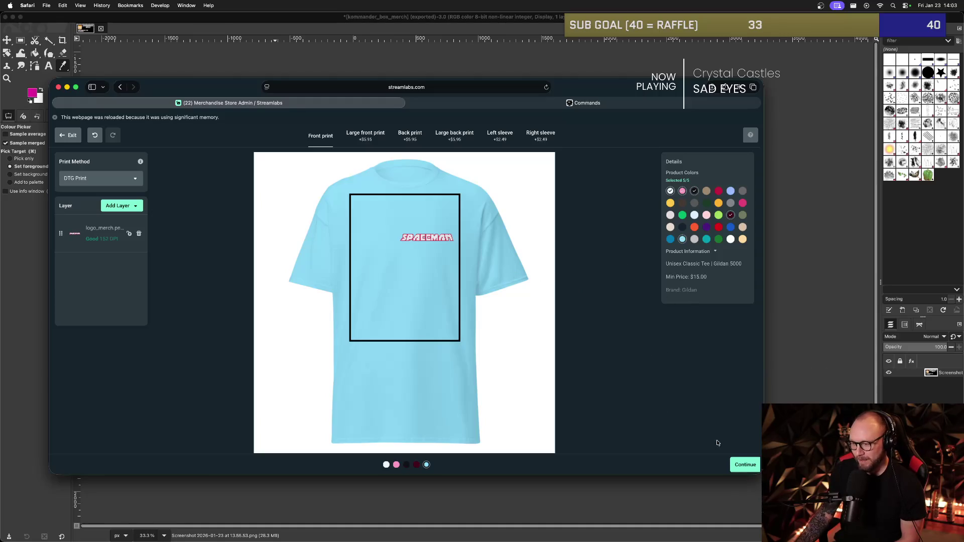
left_click(743, 464)
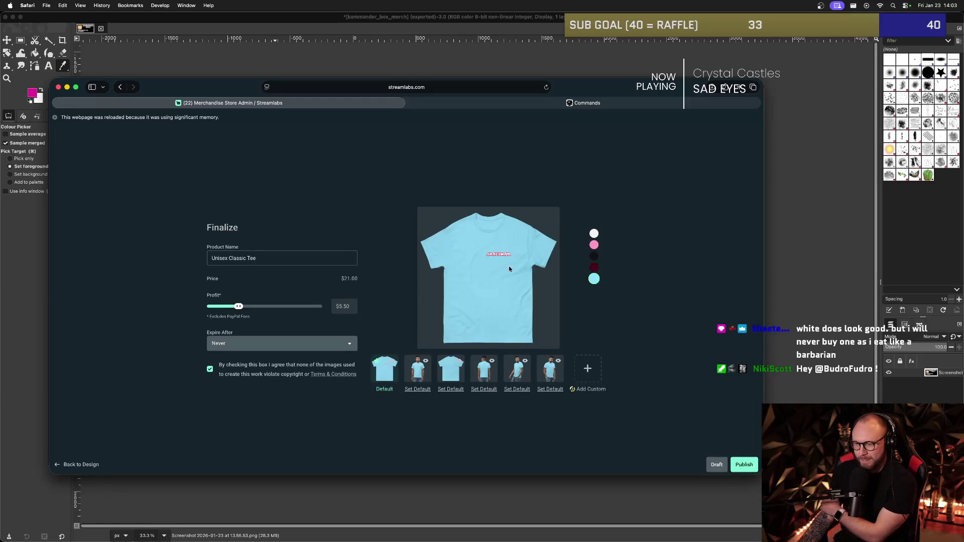
left_click(593, 267)
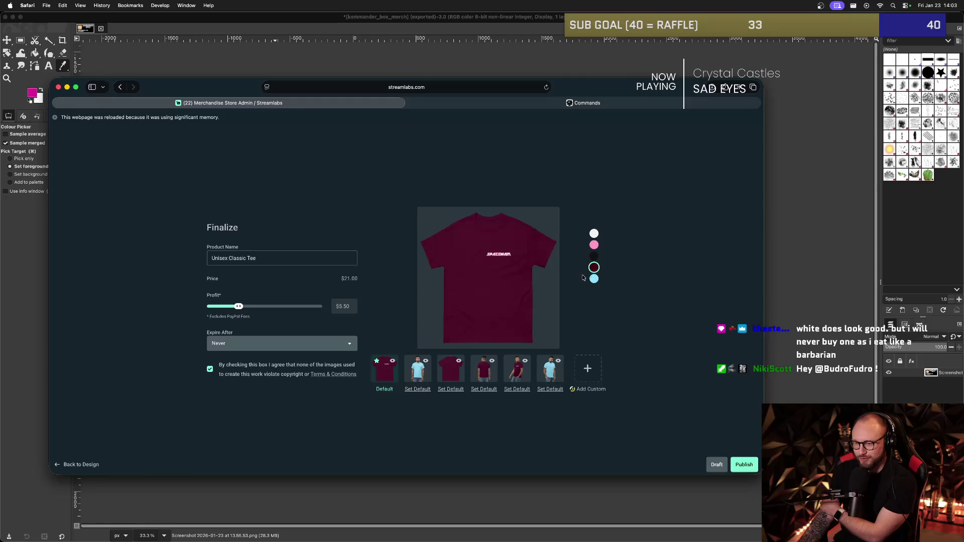
left_click(594, 254)
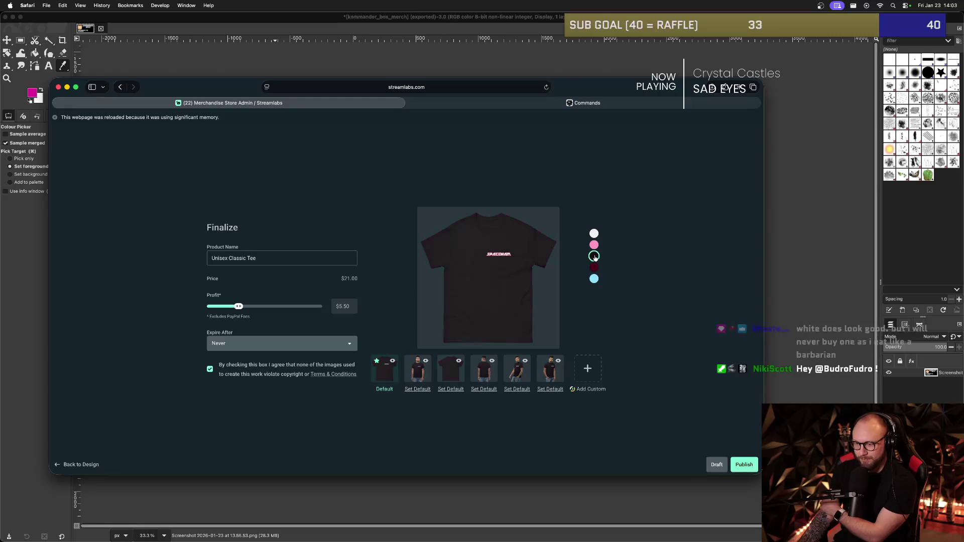
left_click(594, 245)
left_click(593, 234)
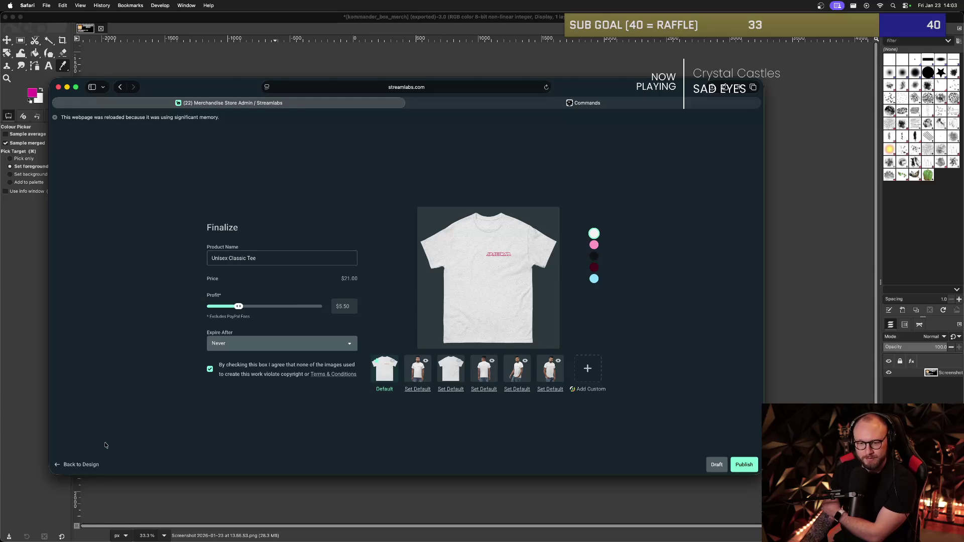
left_click(104, 464)
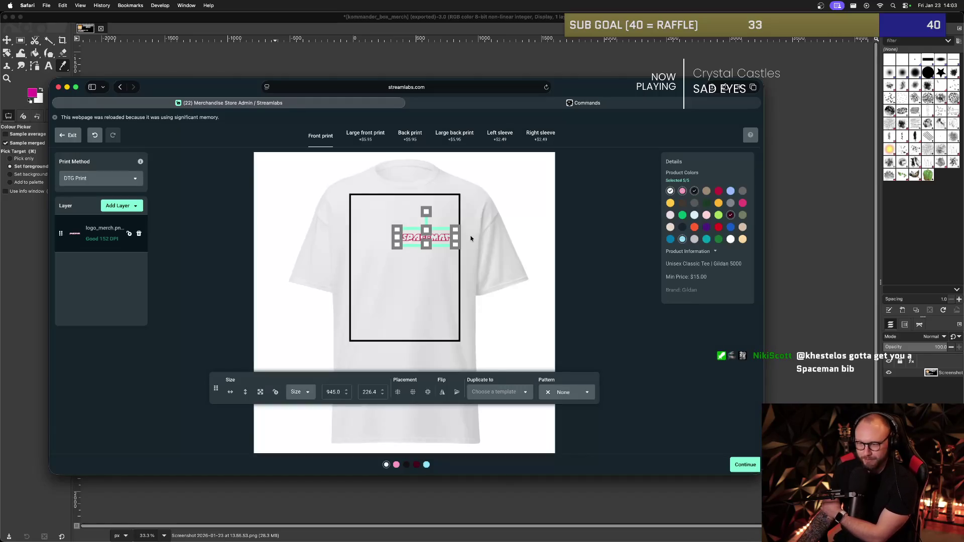
Nudge the SPACEMAN chest logo slightly to the right.
left_click(435, 237)
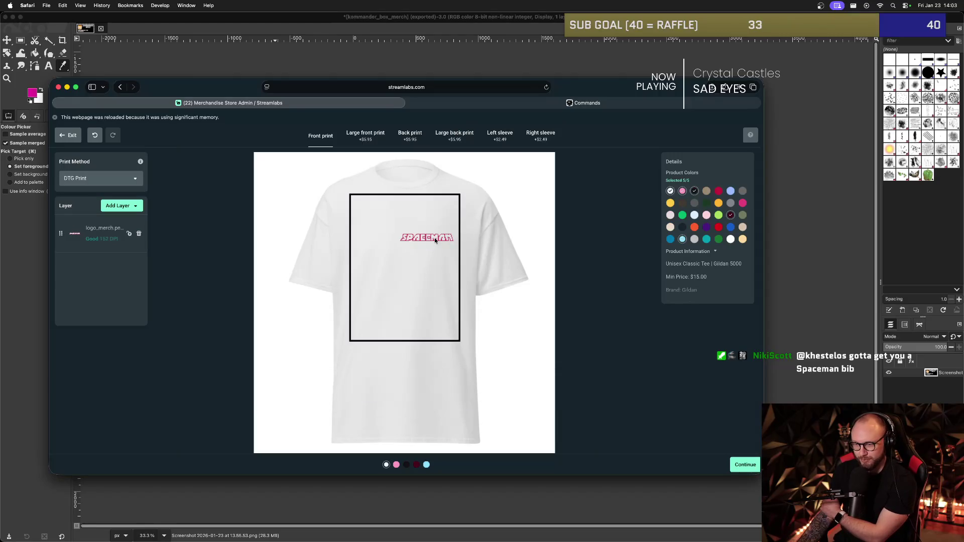
left_click(429, 239)
left_click(422, 260)
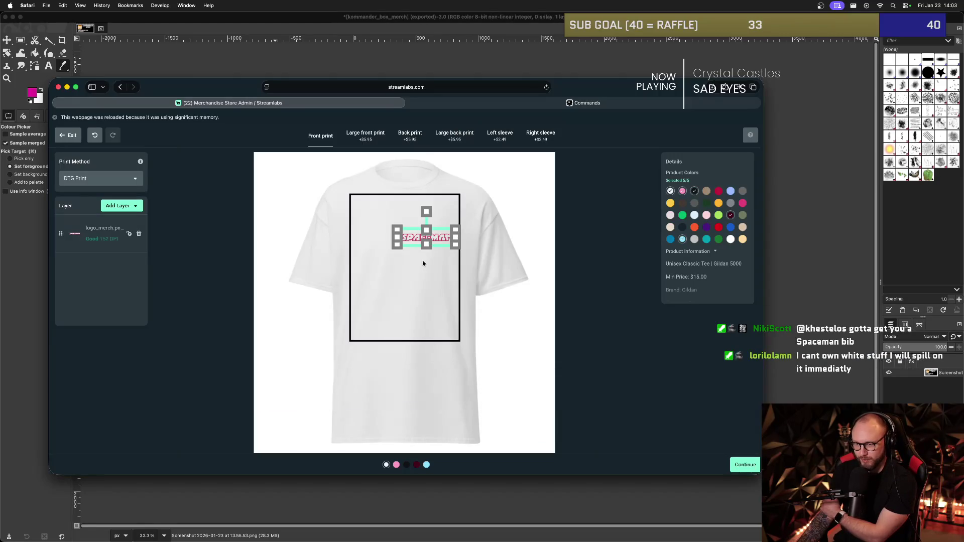
left_click(426, 240)
left_click_drag(425, 240, 427, 240)
left_click(423, 260)
Enlarge the SPACEMAN logo to about 1148×275 and continue past the design step.
left_click(411, 236)
left_click_drag(397, 229, 391, 225)
left_click(442, 241)
left_click(447, 267)
left_click(430, 241)
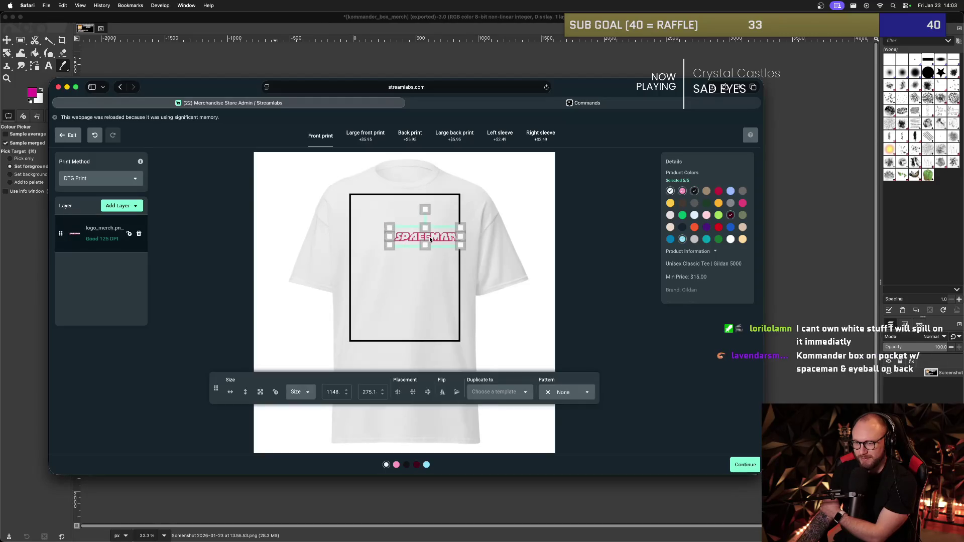
left_click(452, 282)
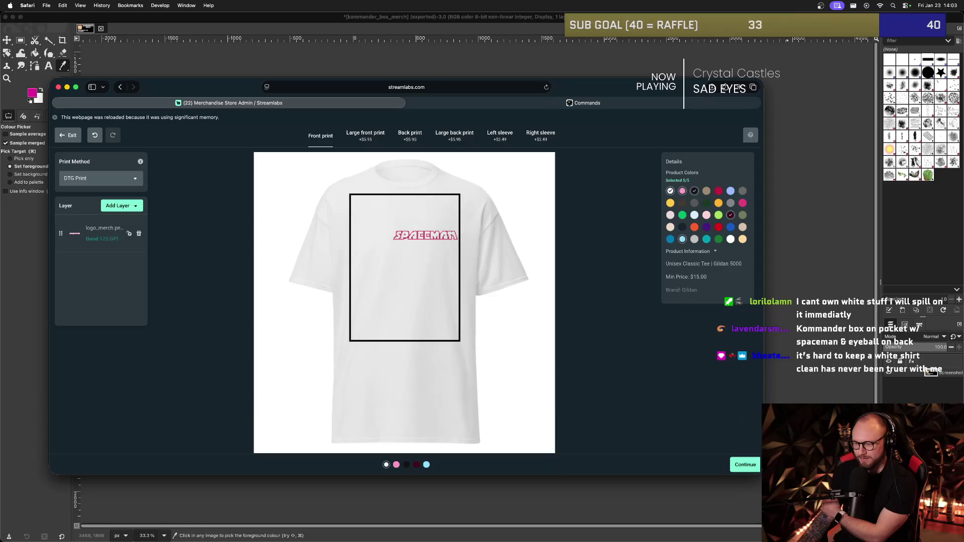
left_click(732, 464)
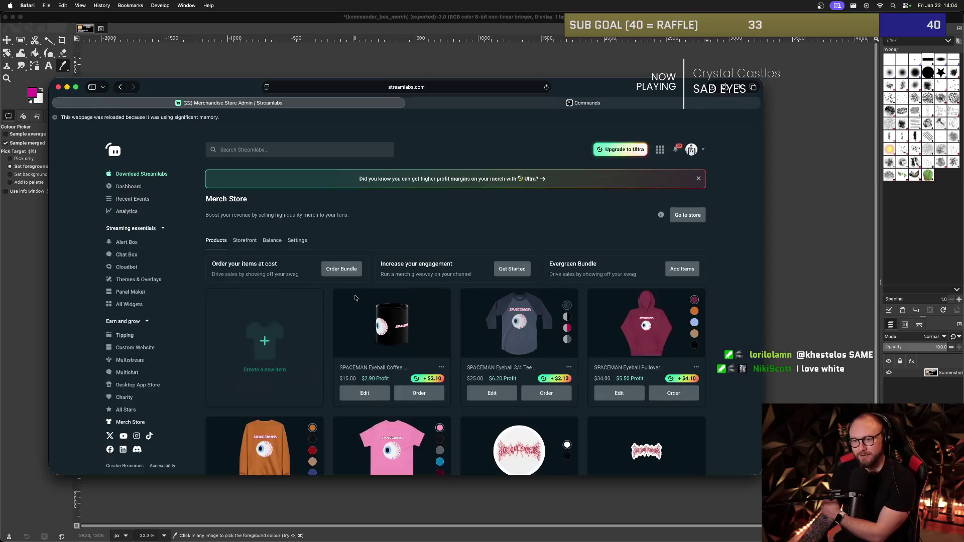
Create a new item and pick the Unisex Classic Tee (Gildan 5000) from the Clothing catalogue.
left_click(307, 316)
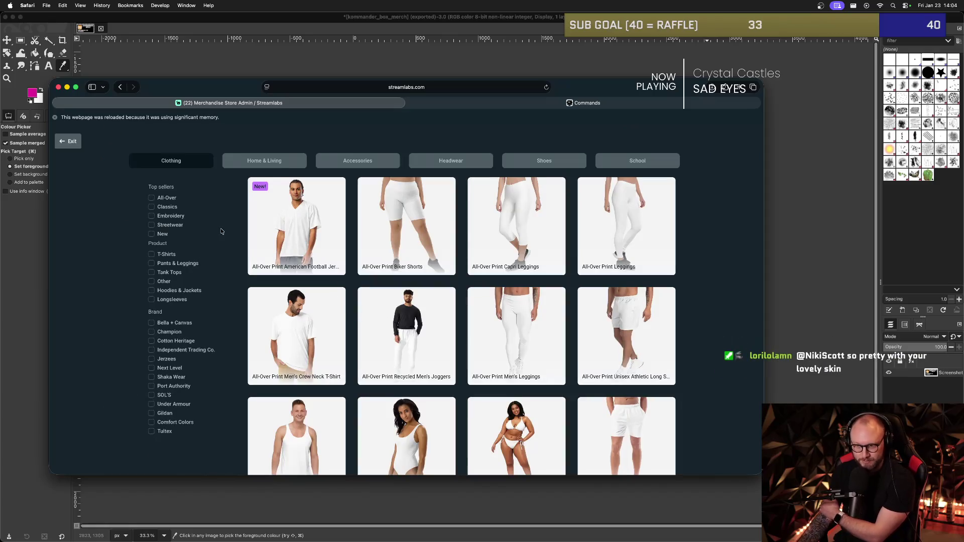
scroll(311, 243, "down", 20)
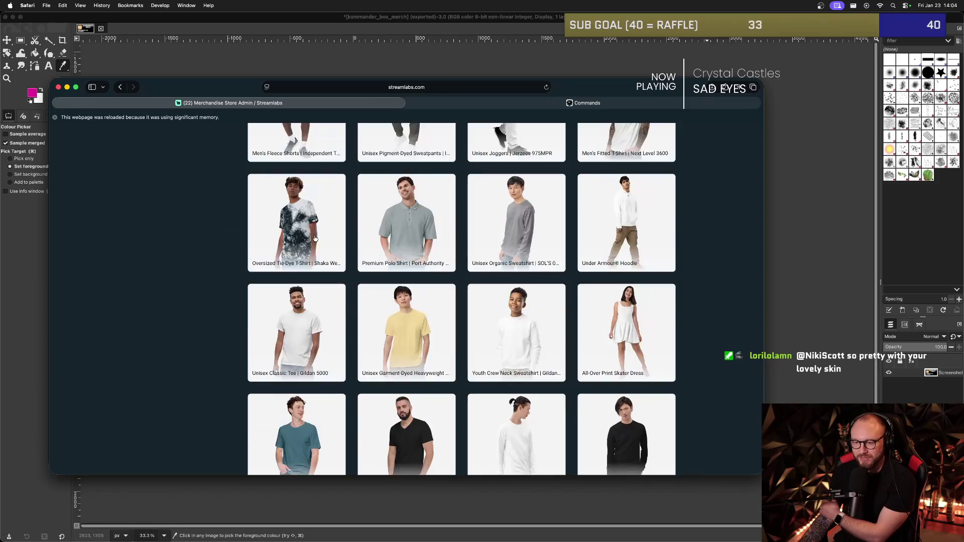
scroll(430, 270, "up", 3)
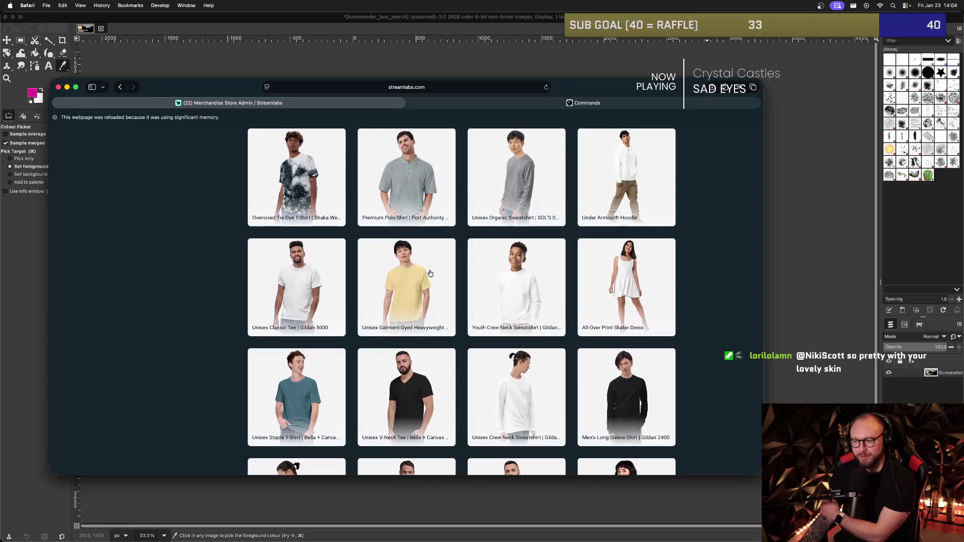
scroll(431, 274, "down", 4)
scroll(437, 276, "up", 3)
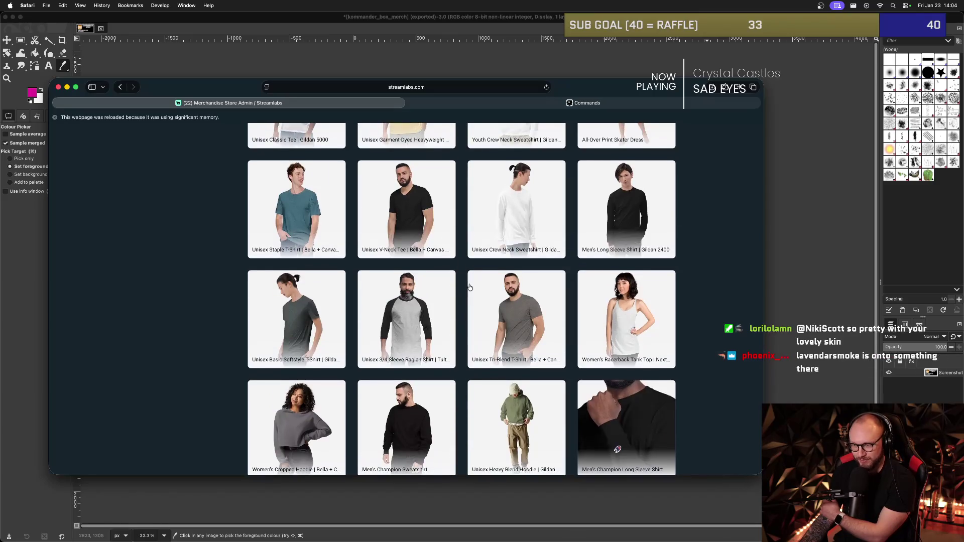
left_click(425, 271)
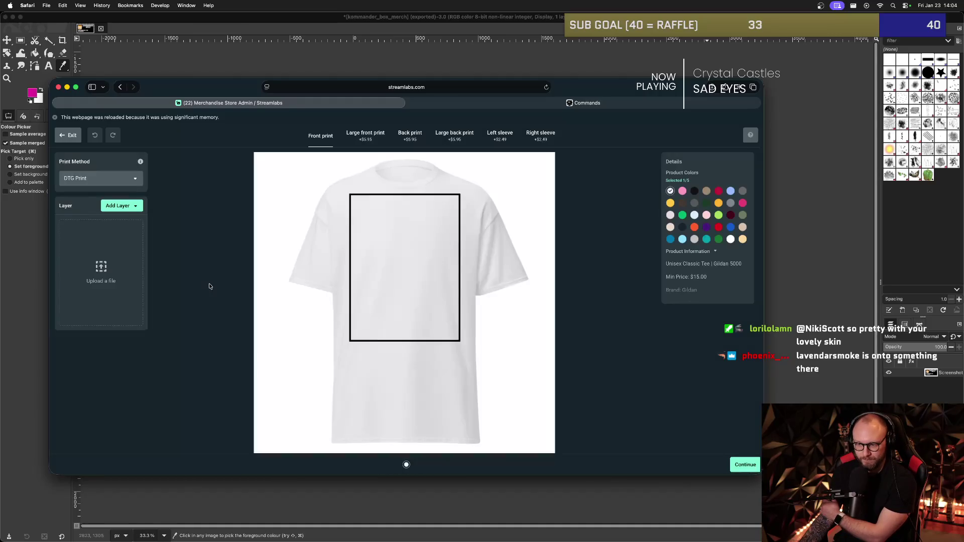
Add logo_merch.png to the new tee, shrunk small near the top right of the front print.
left_click(130, 207)
left_click(132, 221)
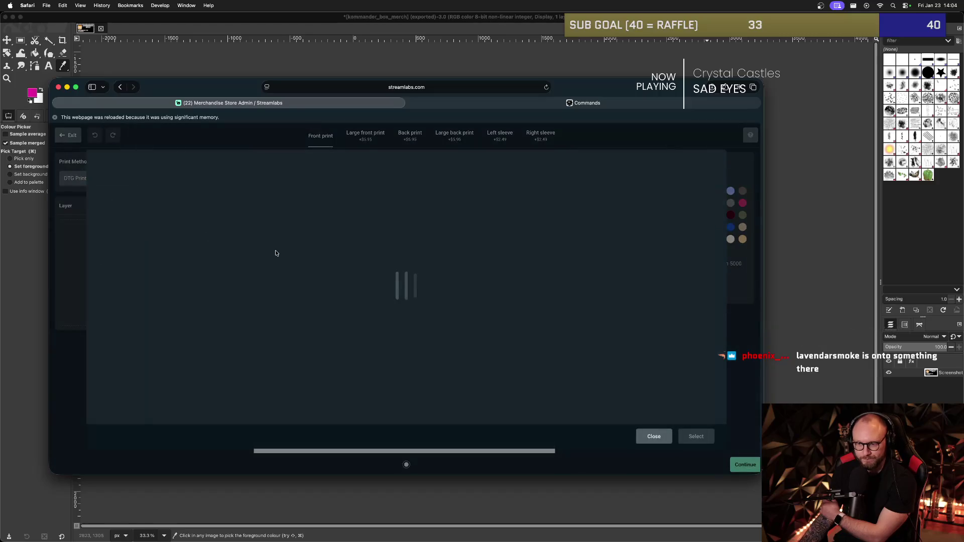
left_click(441, 284)
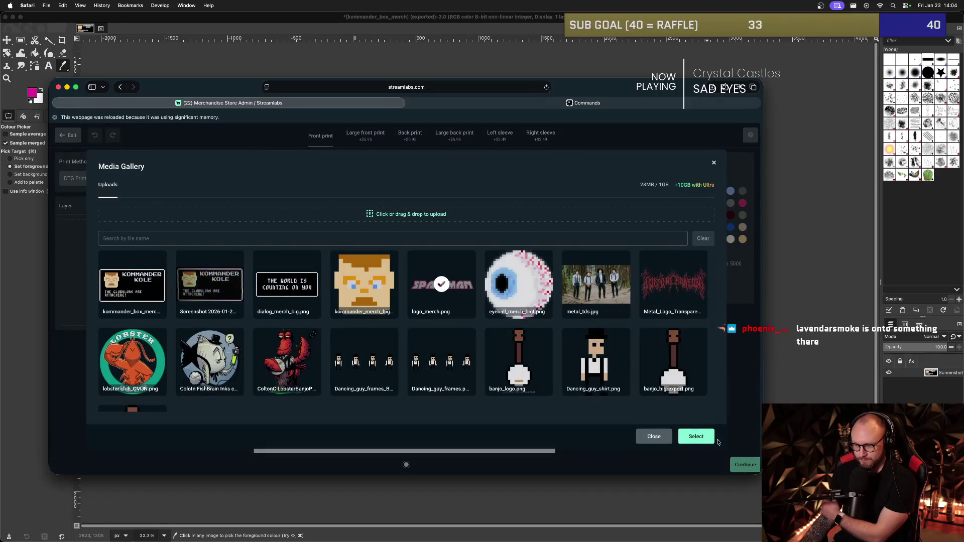
left_click(695, 436)
mouse_move(454, 256)
left_mouse_down()
mouse_move(439, 263)
mouse_move(429, 241)
mouse_move(390, 246)
mouse_move(426, 236)
left_mouse_up()
left_click(441, 265)
left_click(424, 236)
left_click(431, 257)
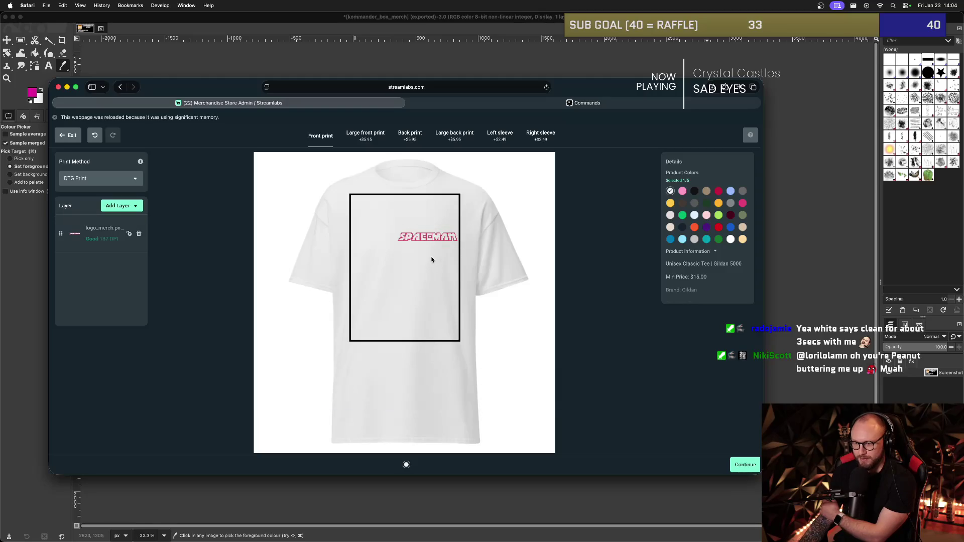
Nudge the SPACEMAN logo about 2 px to the right and check its placement.
left_click(424, 237)
left_click_drag(423, 237, 425, 236)
left_click(407, 253)
left_click(417, 237)
left_click(452, 295)
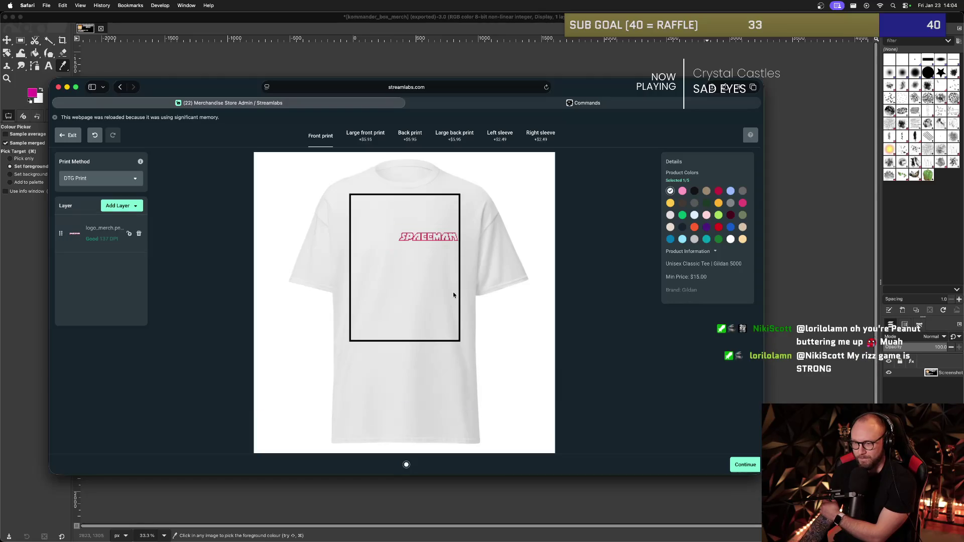
Add pink, black, maroon and sky blue colours, replacing the wrong light blue, then continue to Finalize.
left_click(682, 192)
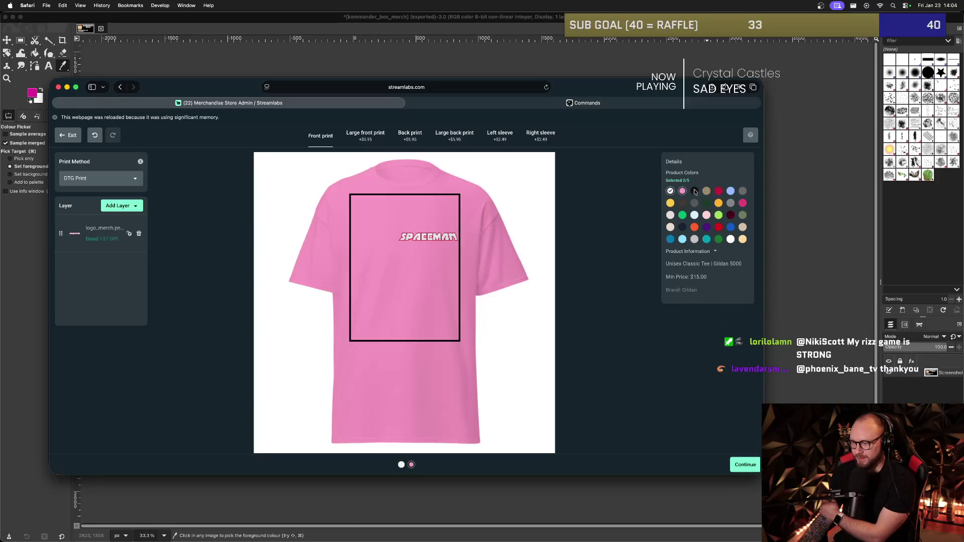
left_click(694, 191)
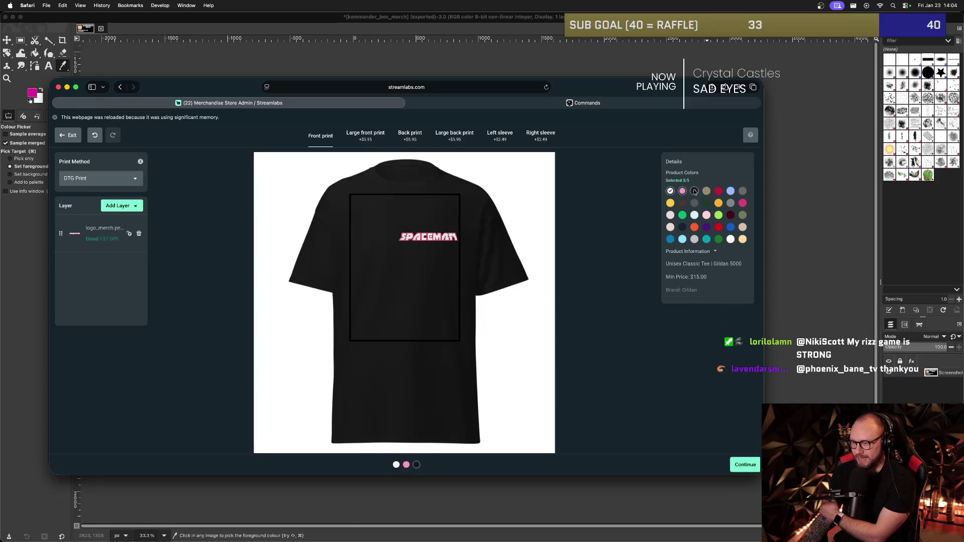
left_click(730, 191)
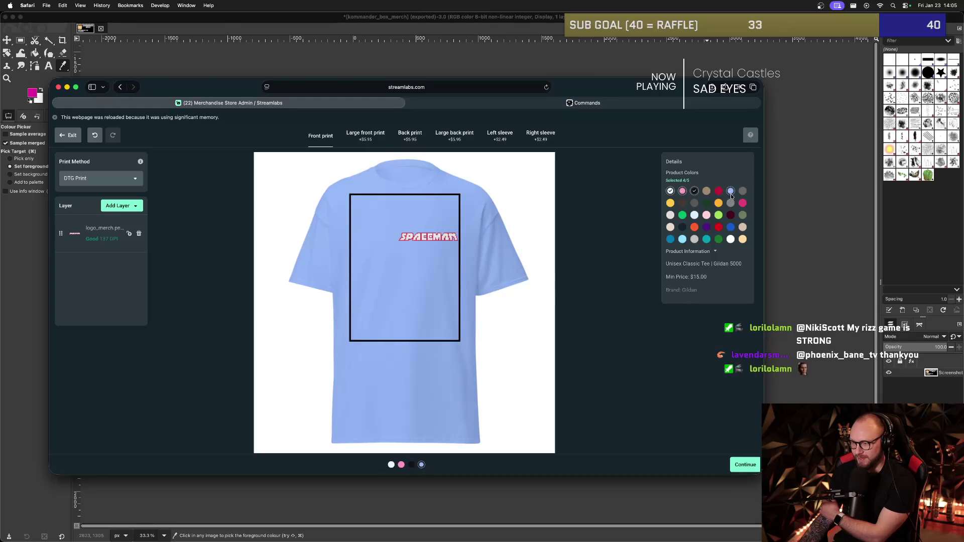
left_click(731, 215)
left_click(732, 194)
left_click(682, 241)
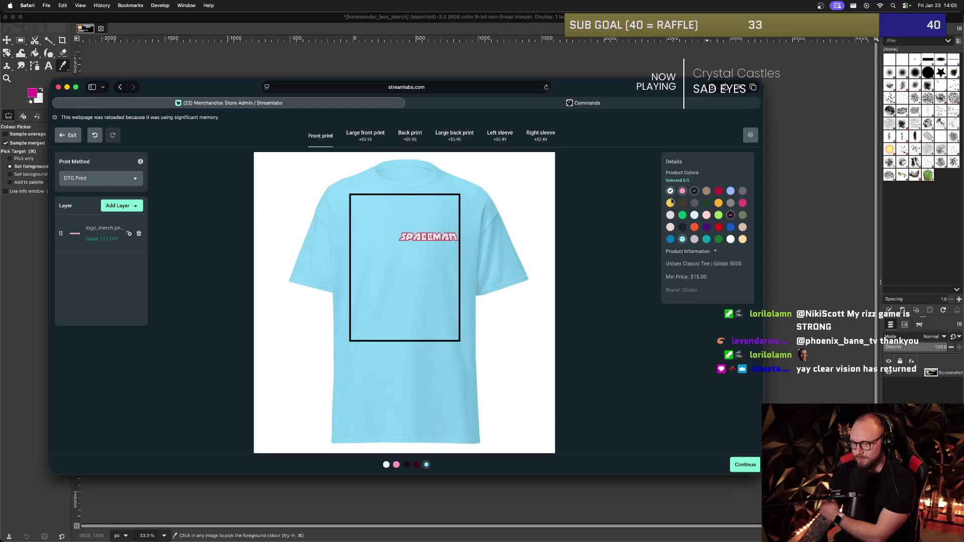
left_click(742, 466)
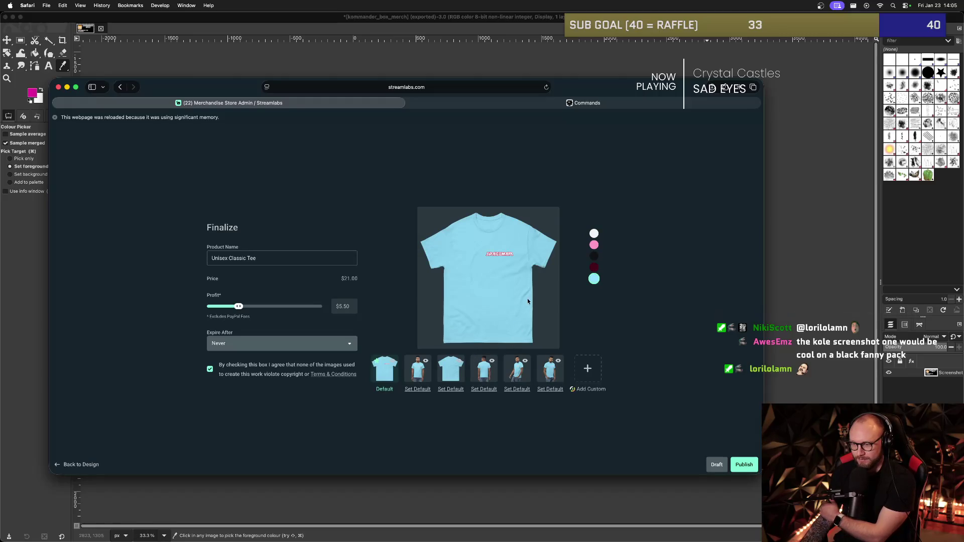
Preview the tee mockups in maroon, black and pink, then return to the tee designer.
left_click(594, 268)
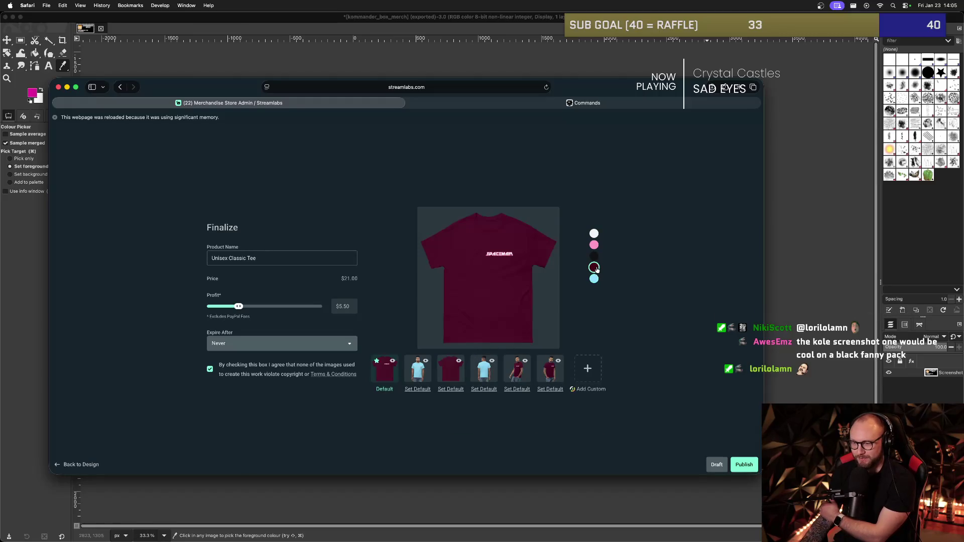
left_click(595, 257)
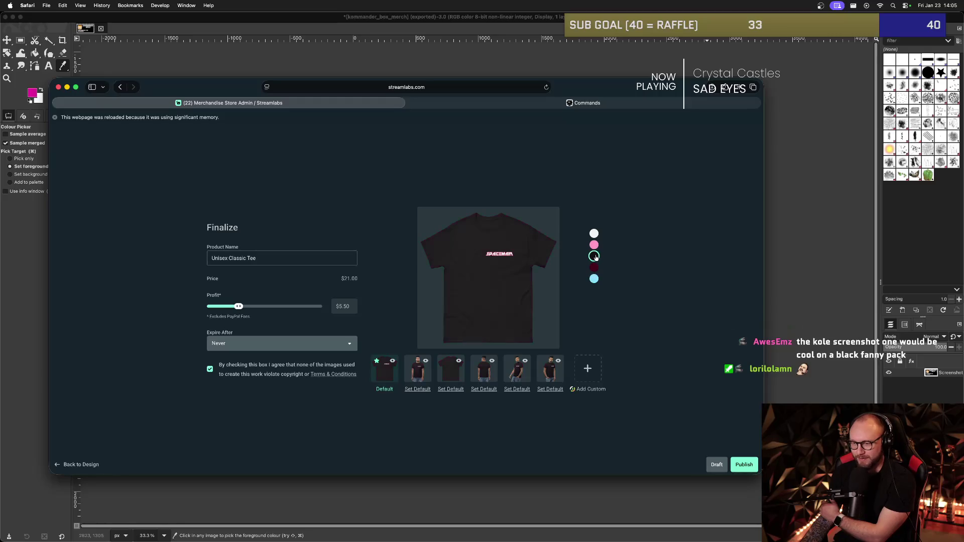
left_click(595, 246)
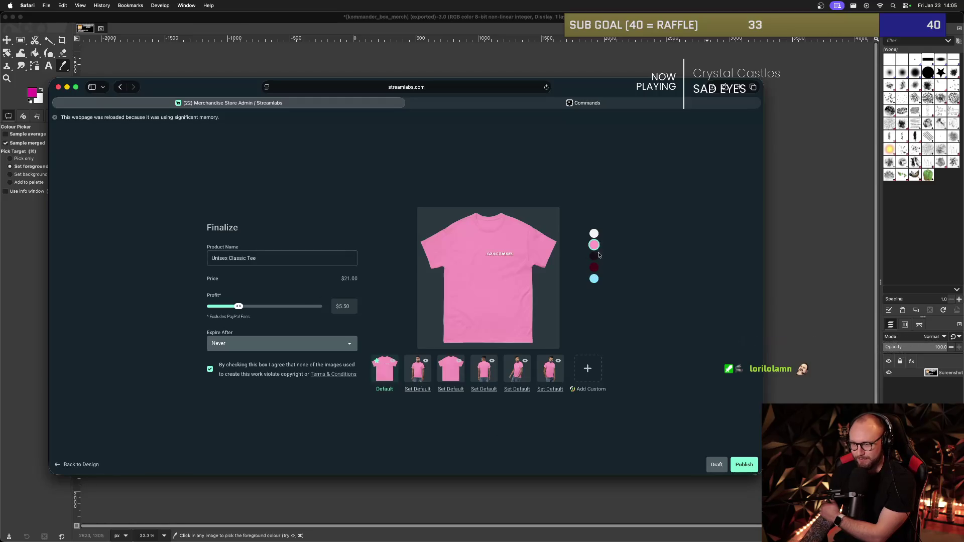
left_click(596, 257)
left_click(595, 259)
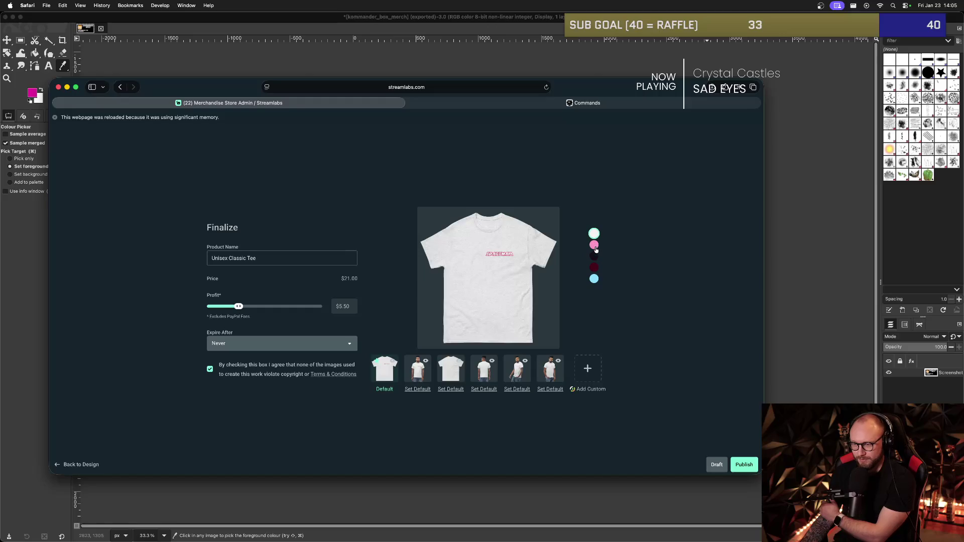
left_click(83, 464)
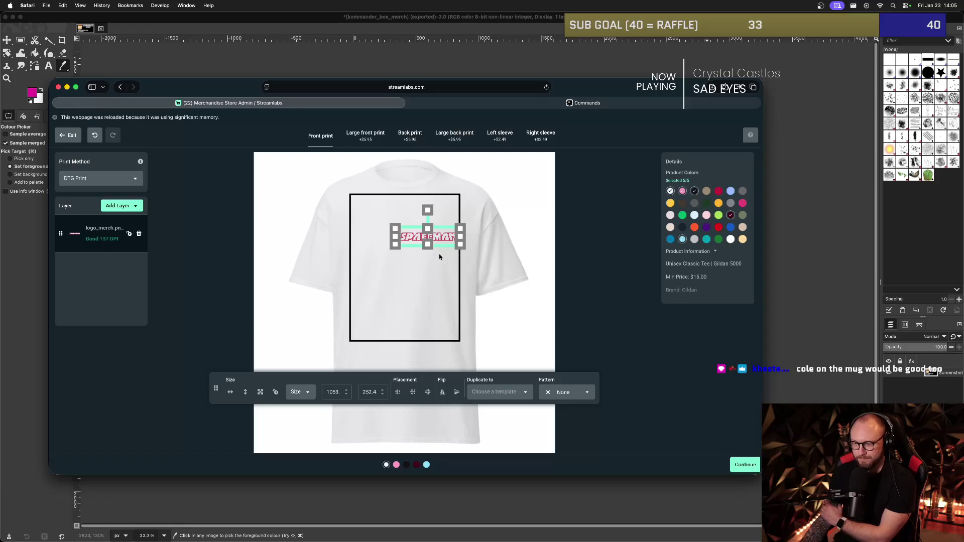
Recheck the tee's SPACEMAN logo placement and turn black back on in Product Colors.
left_click(439, 256)
left_click(434, 237)
left_click(462, 270)
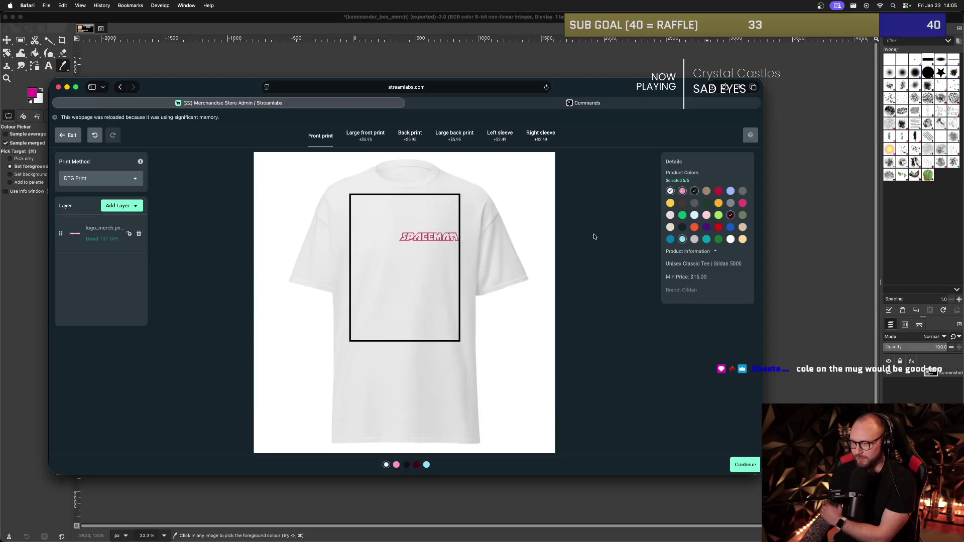
left_click(695, 191)
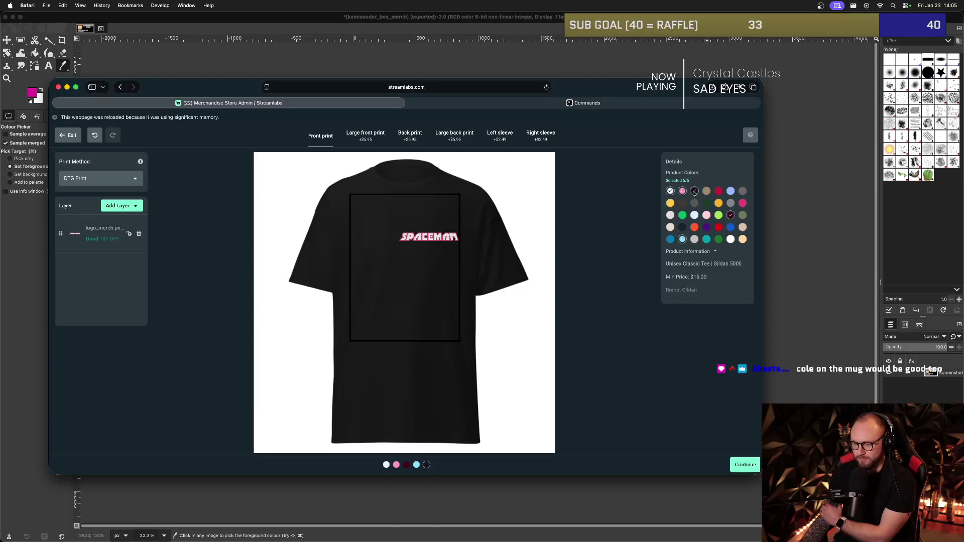
left_click(694, 192)
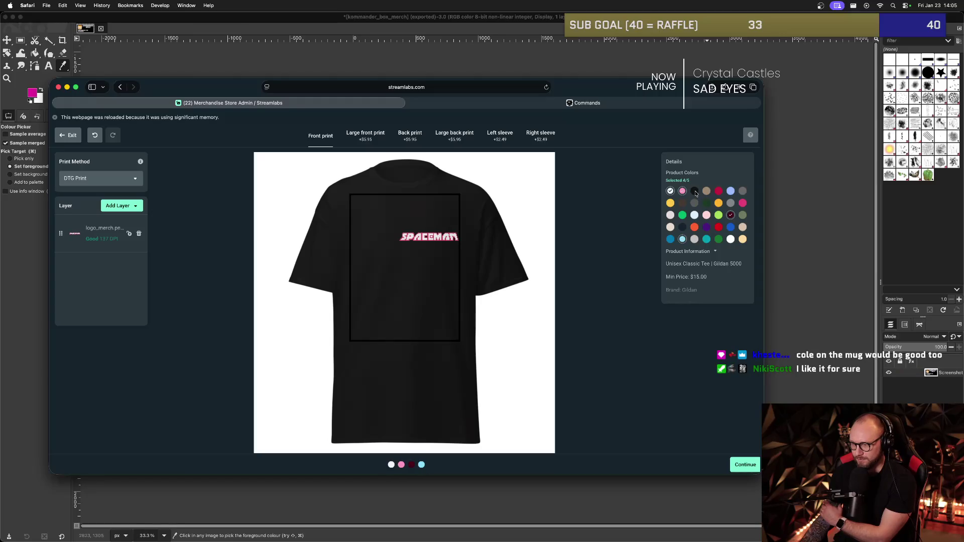
left_click(694, 193)
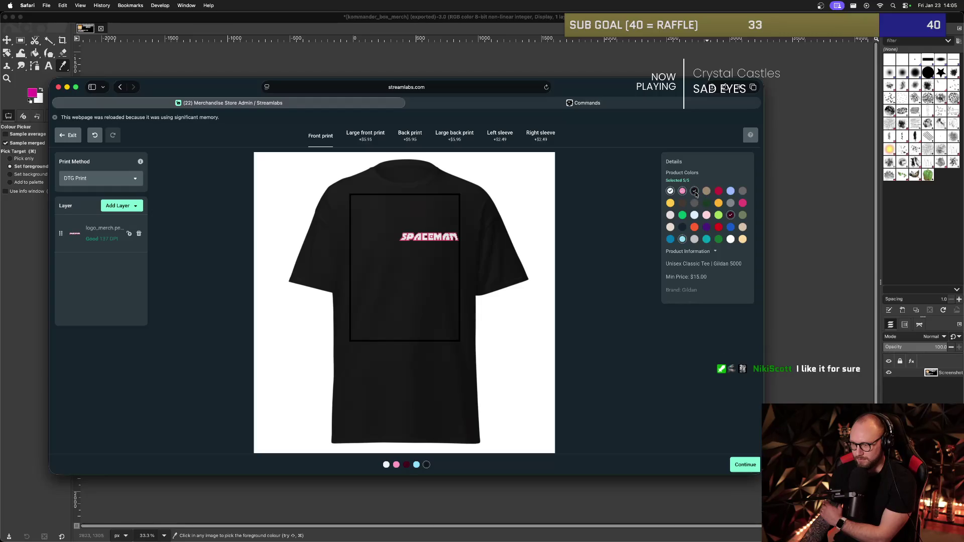
Rename the tee to 'SPACEMAN Logo Tee - Unisex' on the Finalize page.
left_click(745, 465)
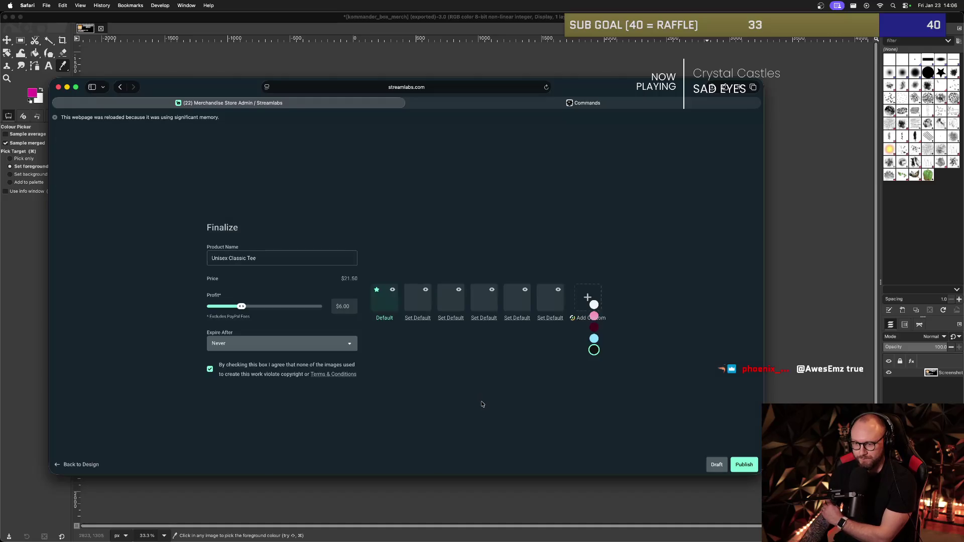
double_click(274, 261)
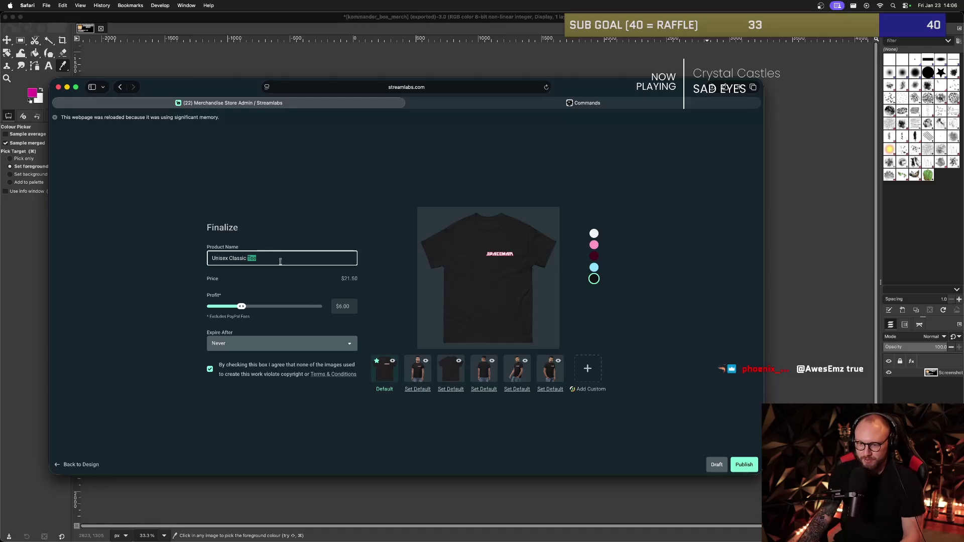
key("super+a")
type("SPAC")
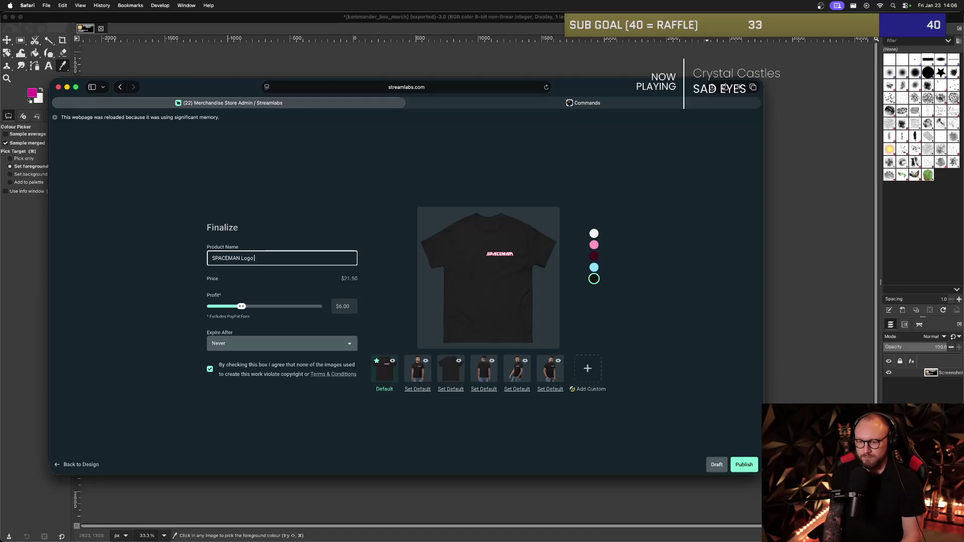
type(" Tee - U")
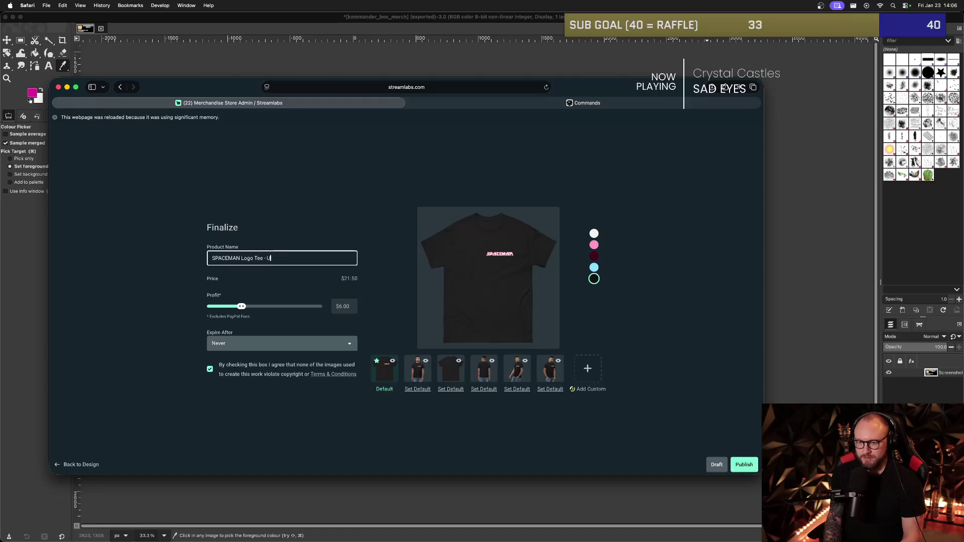
type("x")
left_click(242, 307)
Raise the profit to $9.50 at a $25.00 price and make the fifth mockup the default.
left_click_drag(241, 307, 257, 310)
right_click(254, 305)
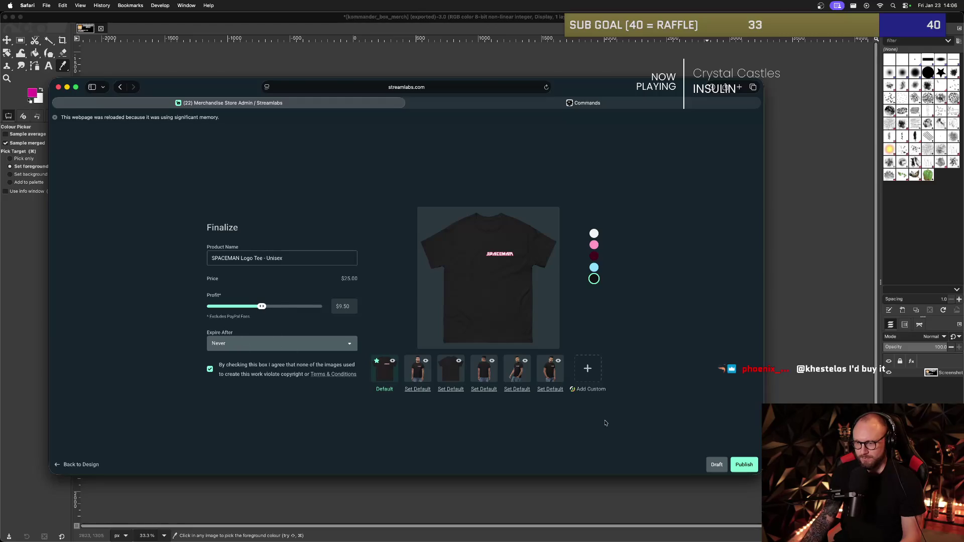
left_click(520, 386)
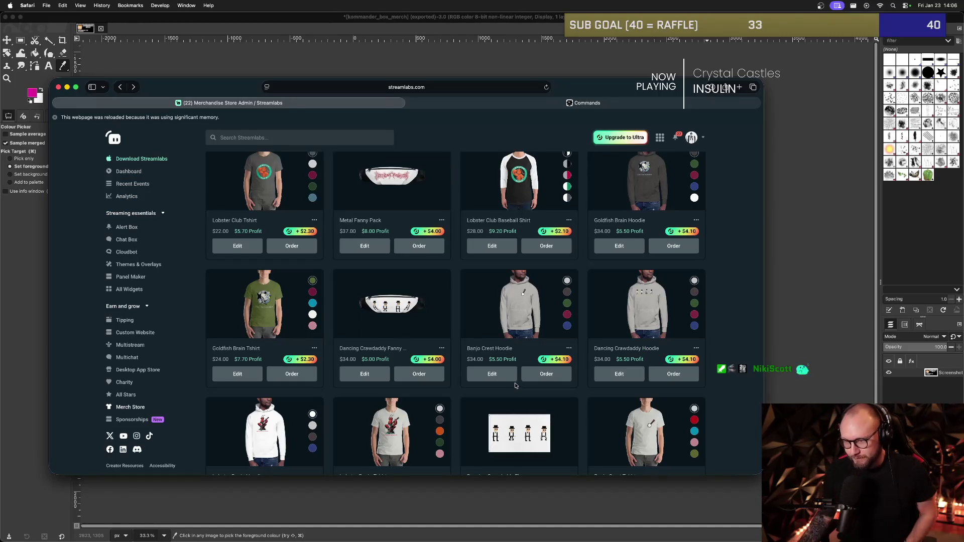
Create a new item and choose the Unisex Premium Sweatshirt from the Clothing catalogue.
scroll(517, 386, "up", 10)
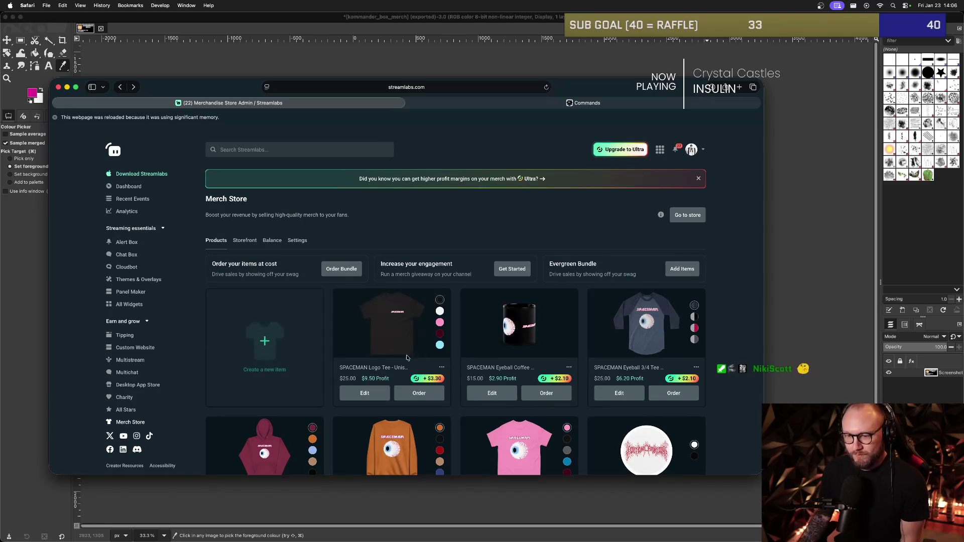
left_click(281, 336)
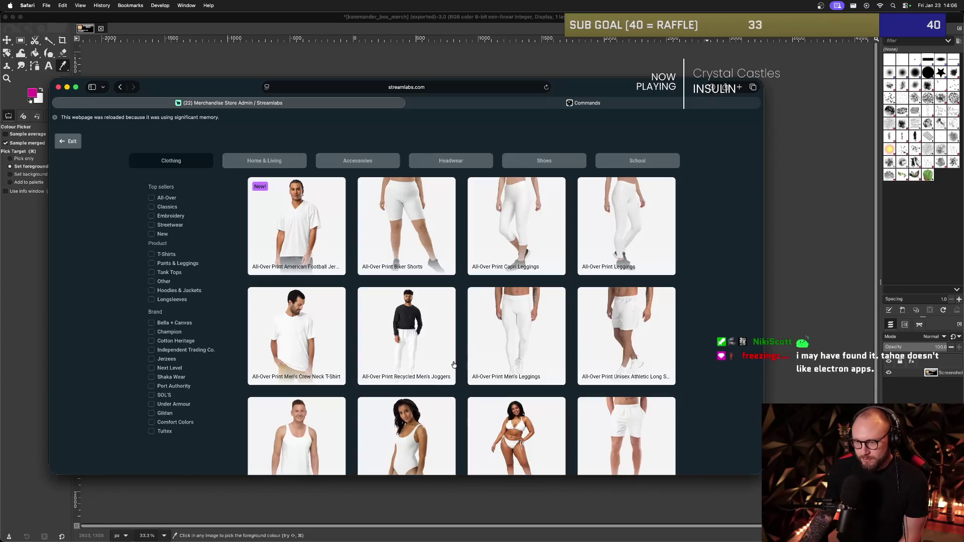
scroll(454, 364, "down", 15)
scroll(455, 348, "up", 10)
scroll(469, 352, "down", 8)
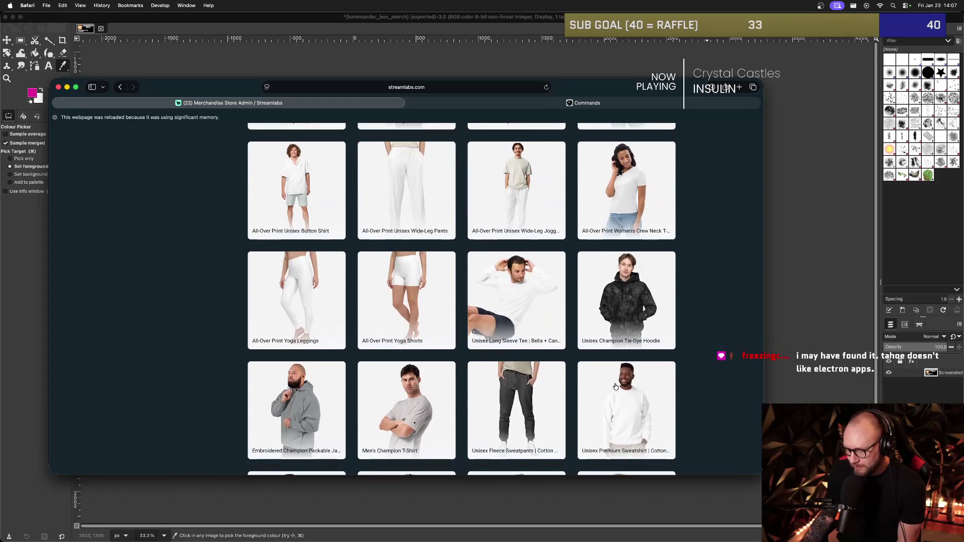
left_click(616, 386)
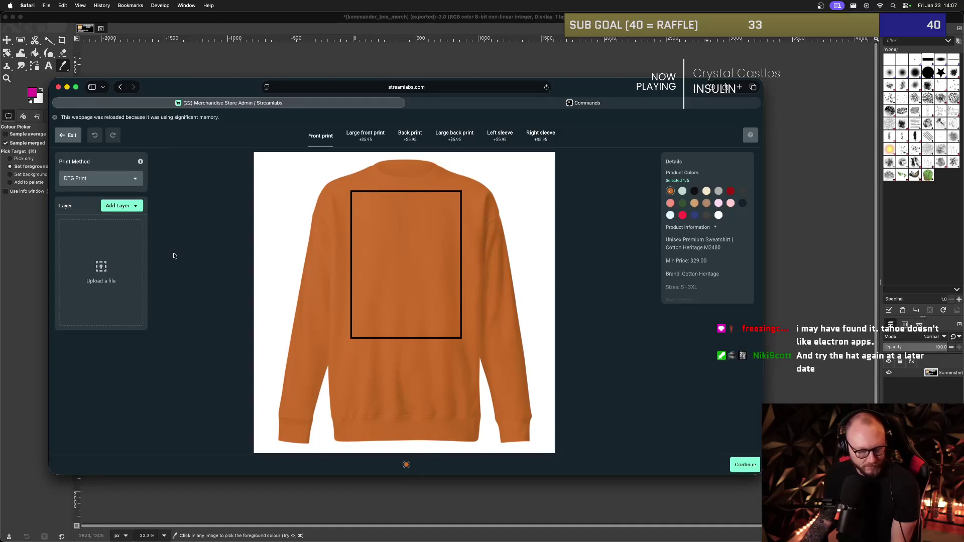
Add the logo_merch.png SPACEMAN logo to the sweatshirt as an image layer.
left_click(127, 212)
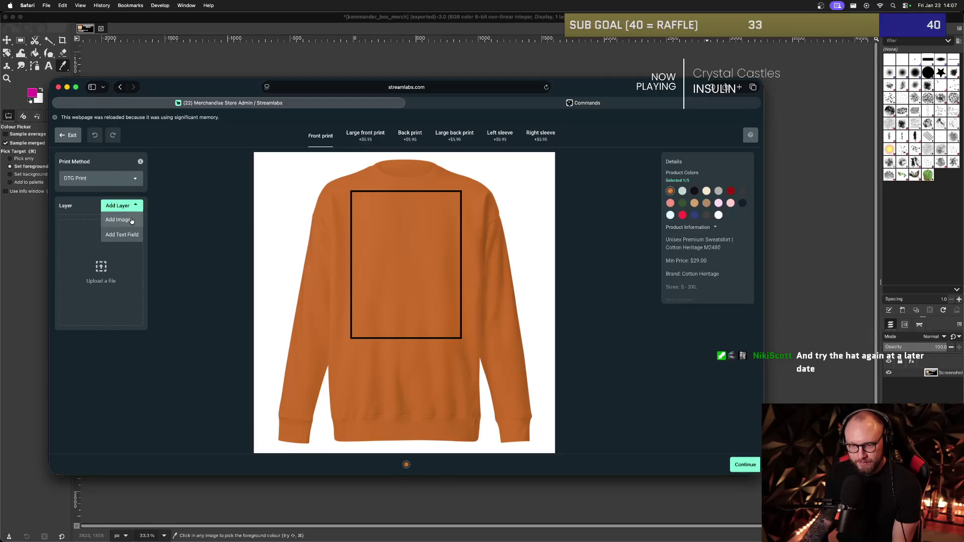
left_click(132, 223)
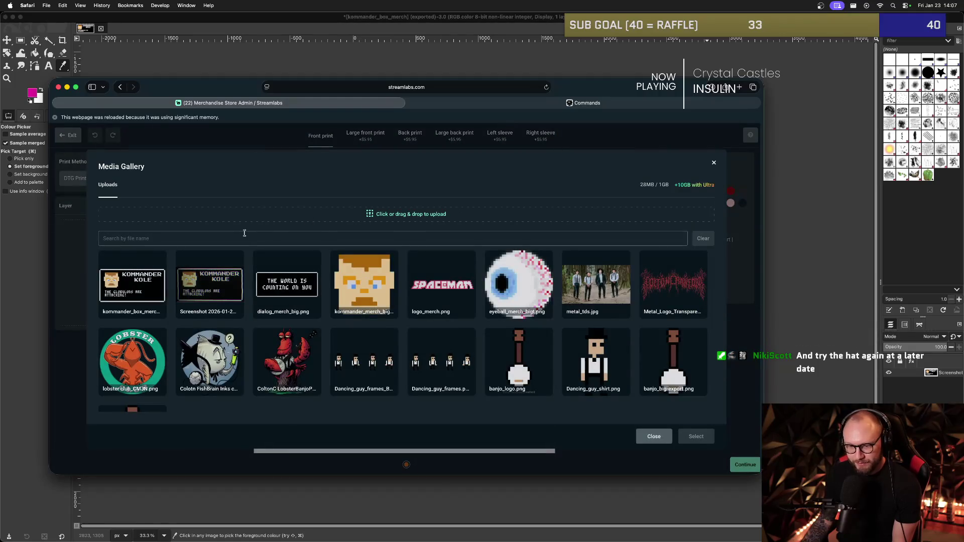
left_click(440, 281)
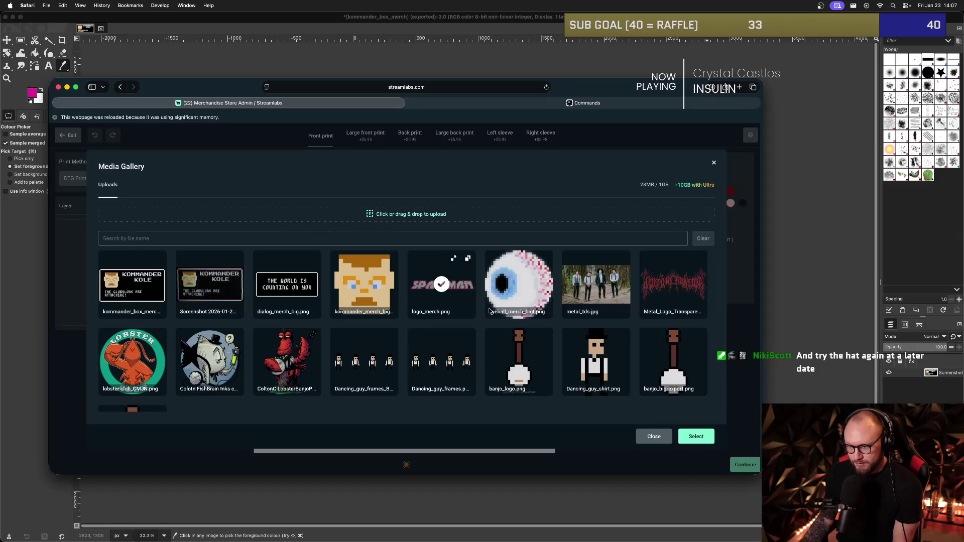
left_click(696, 436)
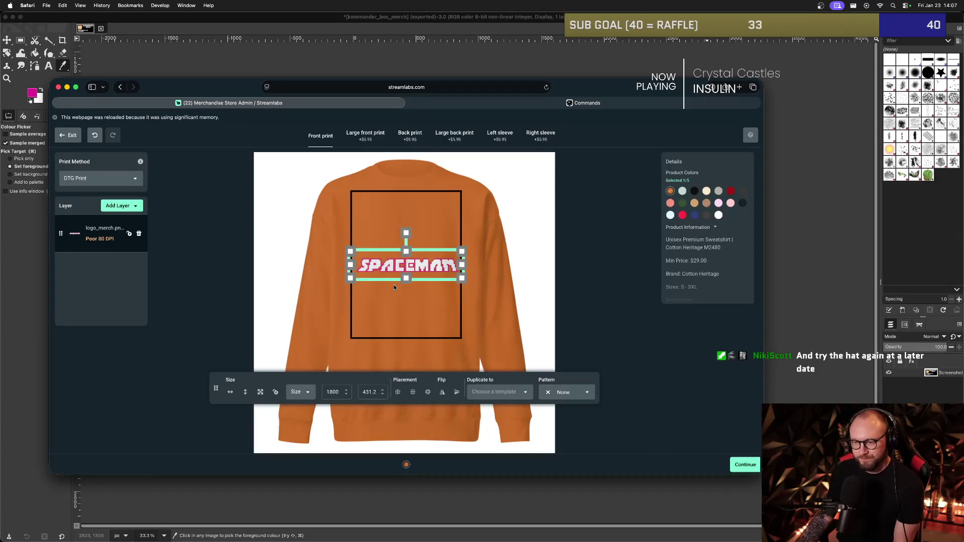
Shrink the logo to about 1082 px wide and place it at the print area's upper right.
mouse_move(461, 250)
left_mouse_down()
mouse_move(430, 258)
mouse_move(440, 234)
left_mouse_up()
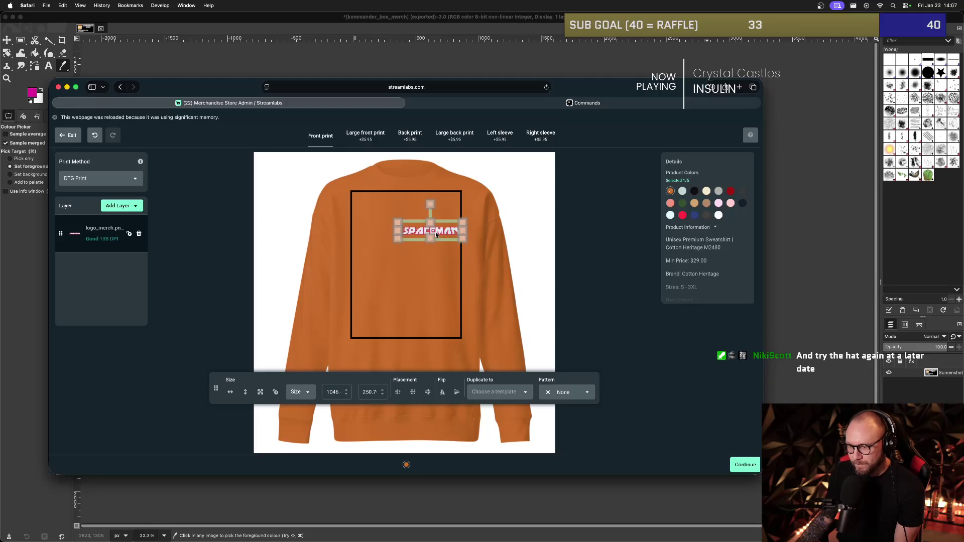
left_click(441, 241)
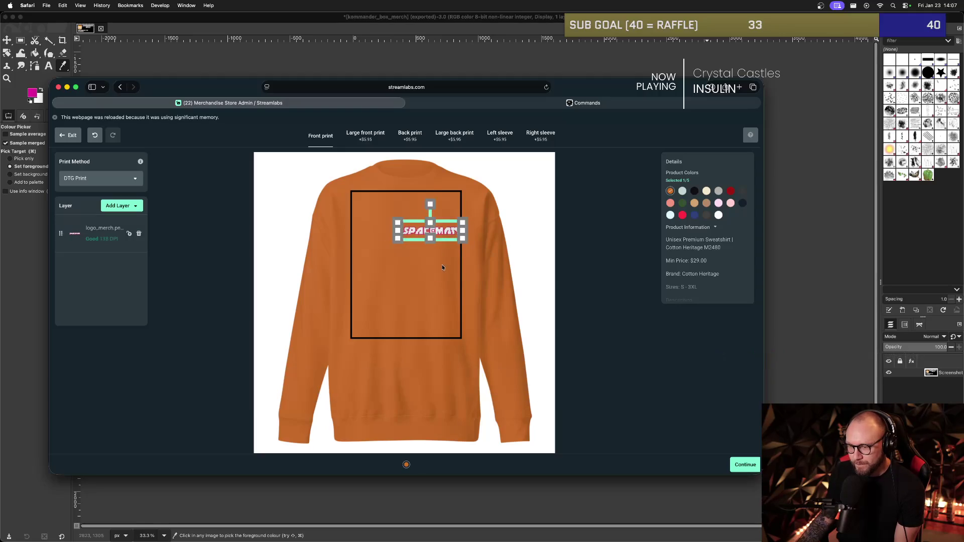
left_click(435, 230)
left_click_drag(399, 239, 399, 240)
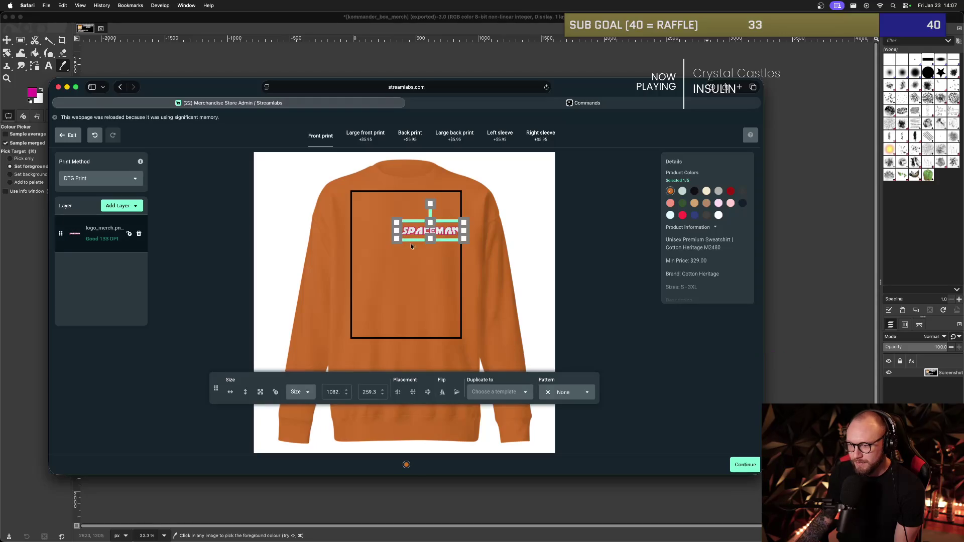
left_click(444, 231)
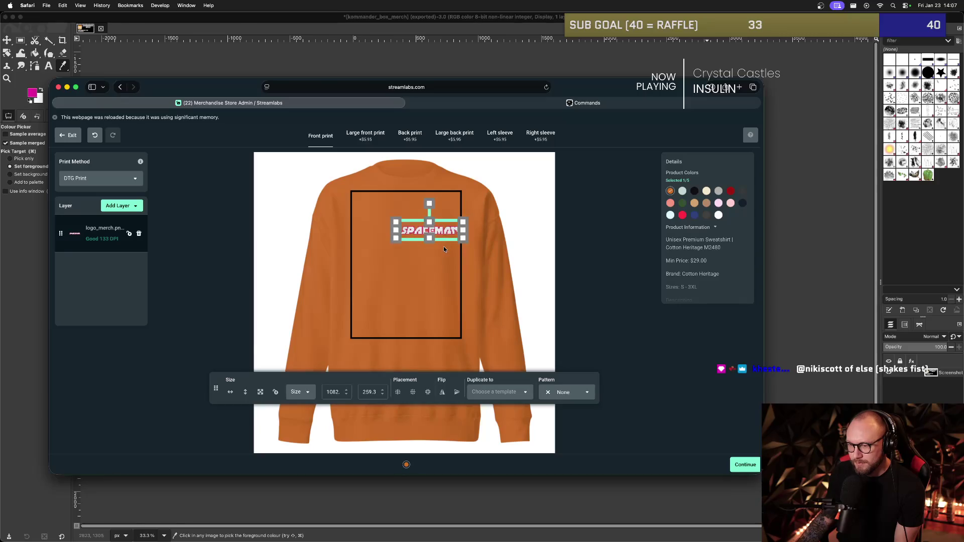
left_click(442, 236)
left_click_drag(442, 232, 440, 233)
left_click(443, 253)
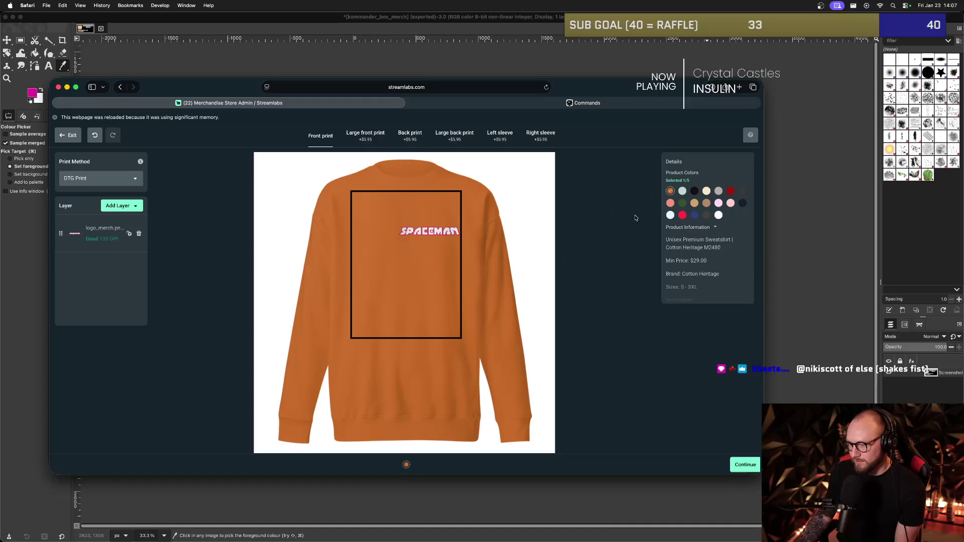
Add black, white and tan as sweatshirt colours, trying and dropping mint, blue, green and red.
left_click(695, 192)
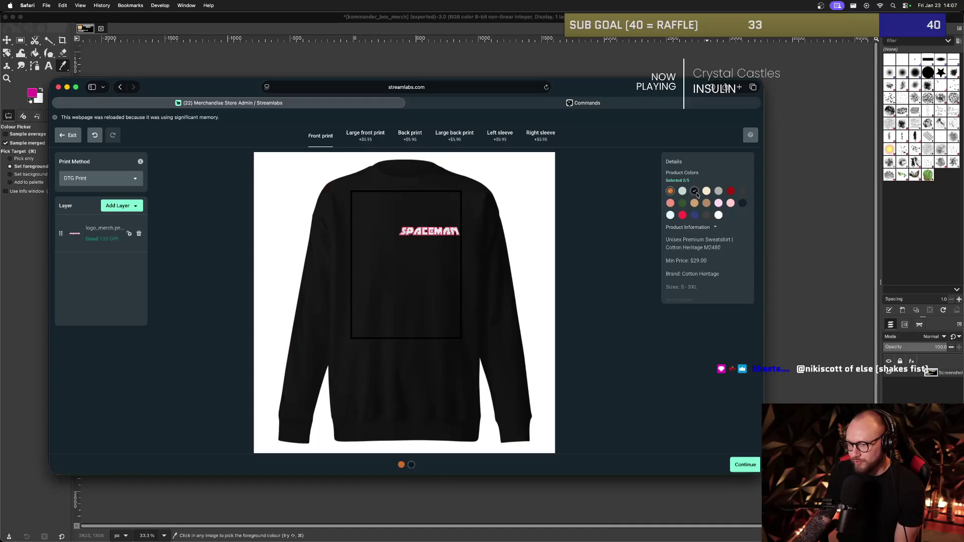
left_click(670, 216)
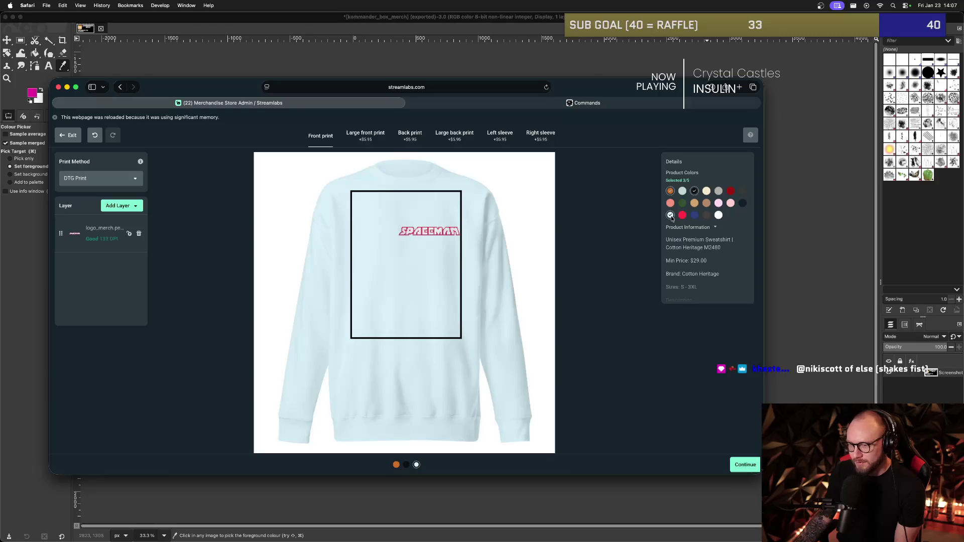
left_click(683, 193)
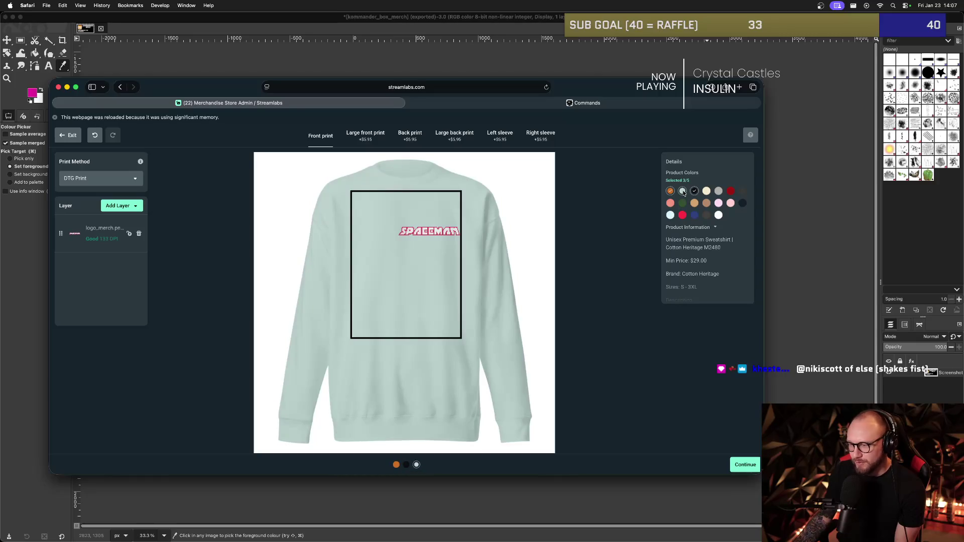
left_click(683, 192)
left_click(718, 216)
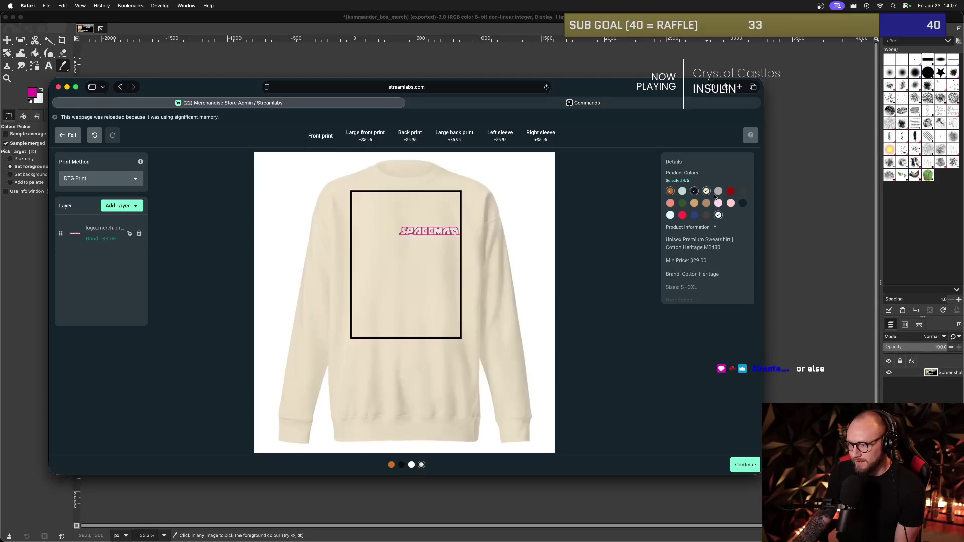
left_click(707, 204)
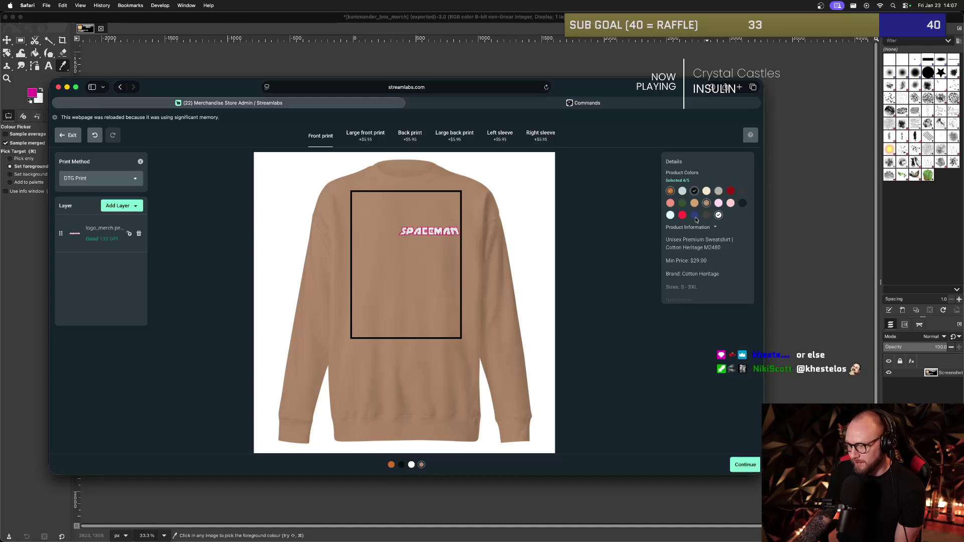
left_click(695, 215)
left_click(694, 216)
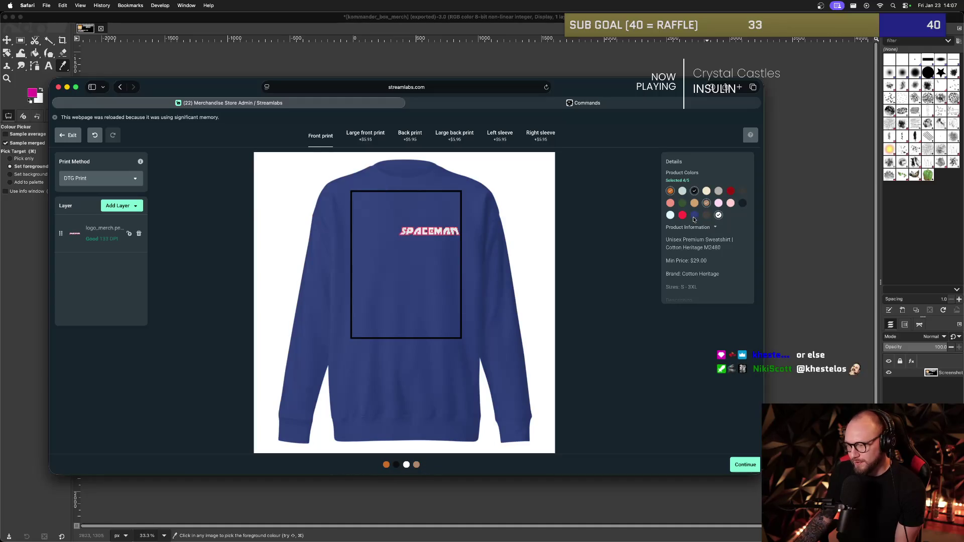
left_click(682, 203)
left_click(682, 203)
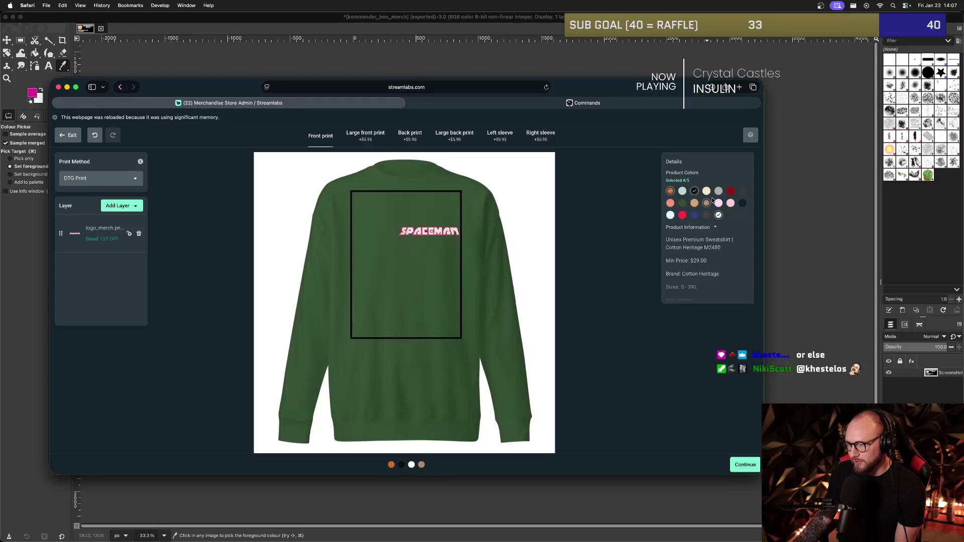
left_click(730, 191)
left_click(732, 192)
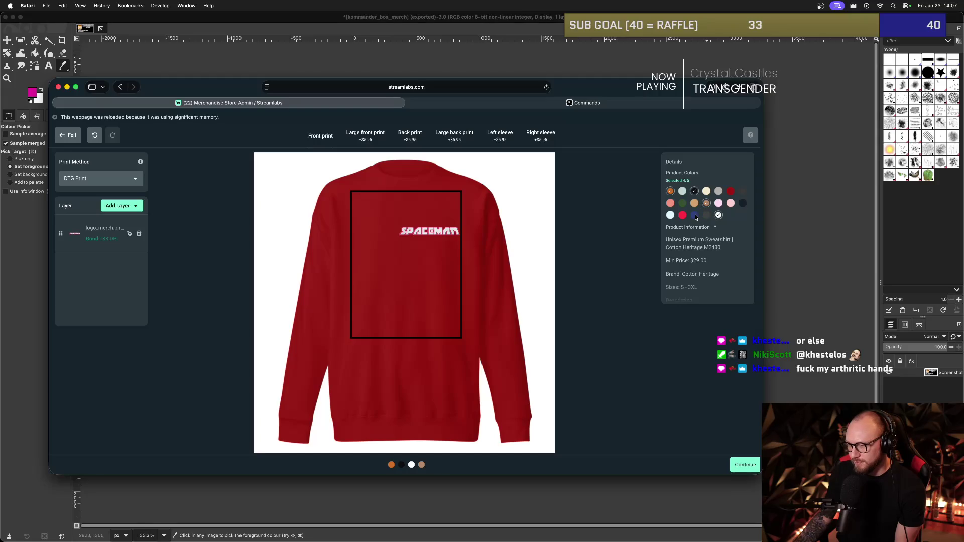
Try navy, light blue and salmon swatches, leaving none of them selected.
left_click(694, 215)
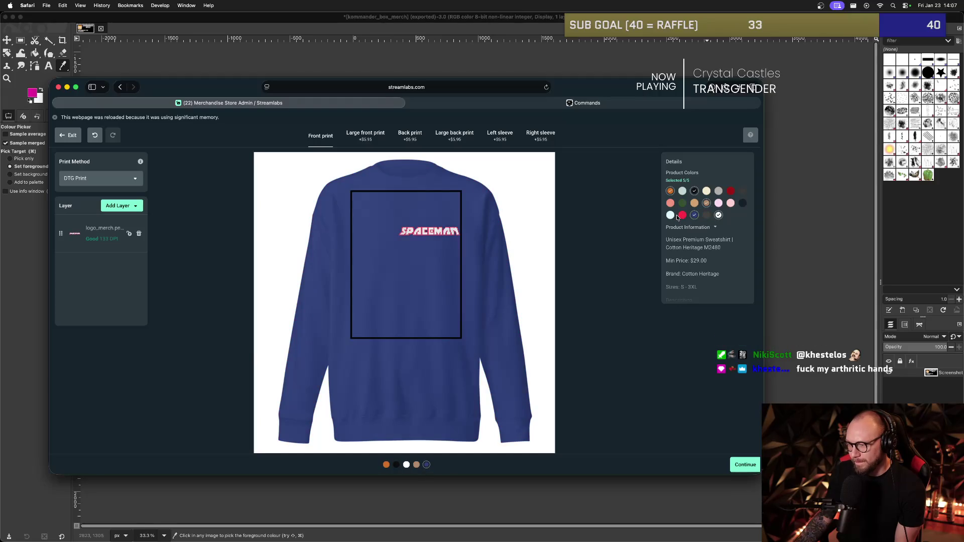
left_click(694, 215)
left_click(669, 214)
left_click(670, 215)
left_click(670, 203)
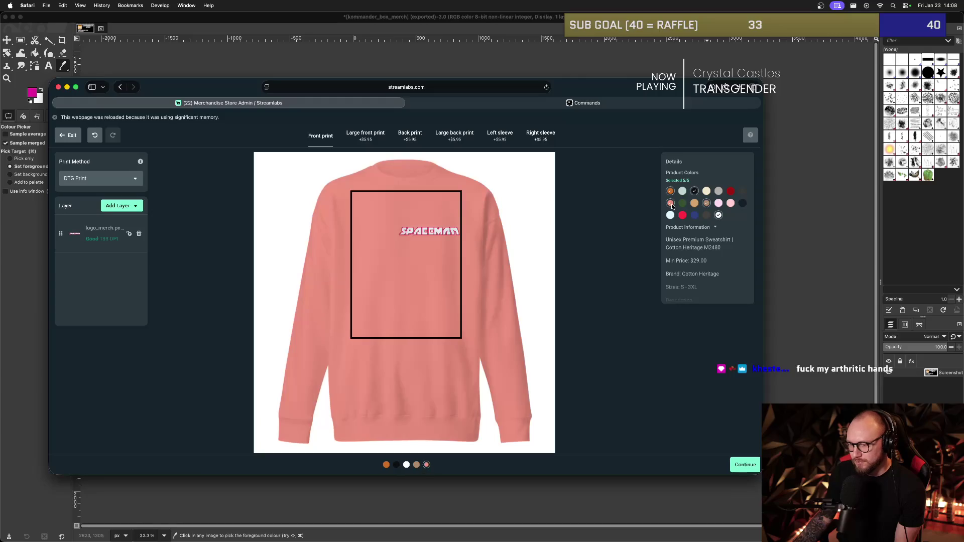
left_click(671, 203)
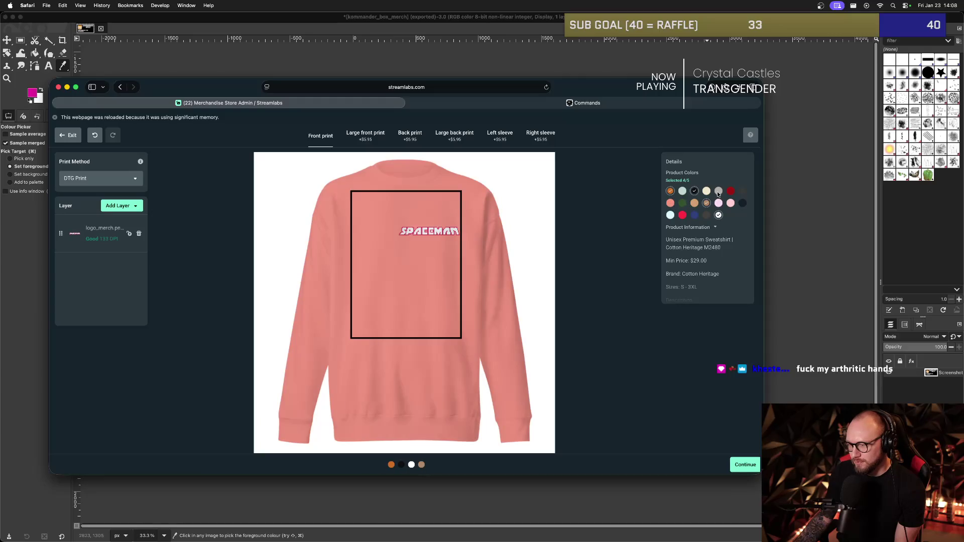
Add dark grey, preview orange, black, dark grey, tan and white, and proceed to Finalize.
left_click(743, 192)
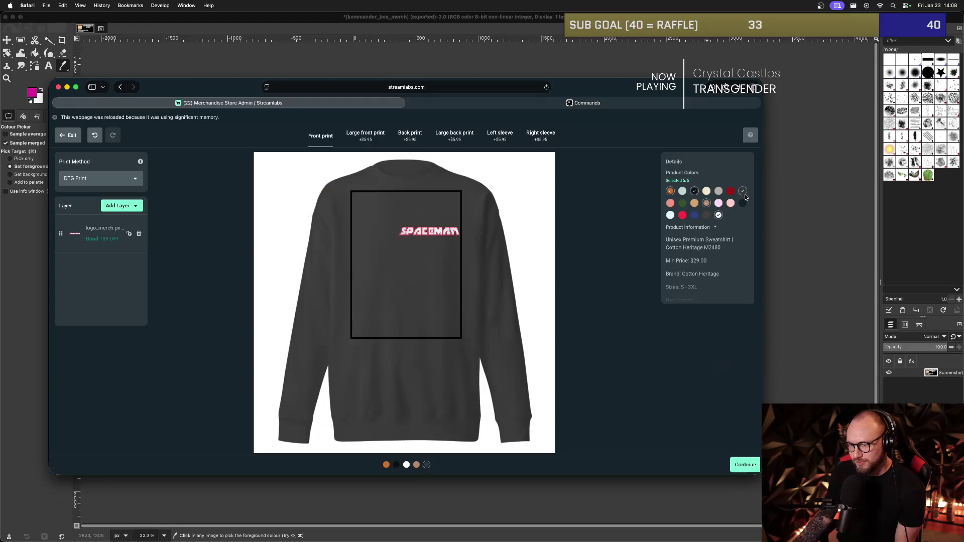
left_click(670, 192)
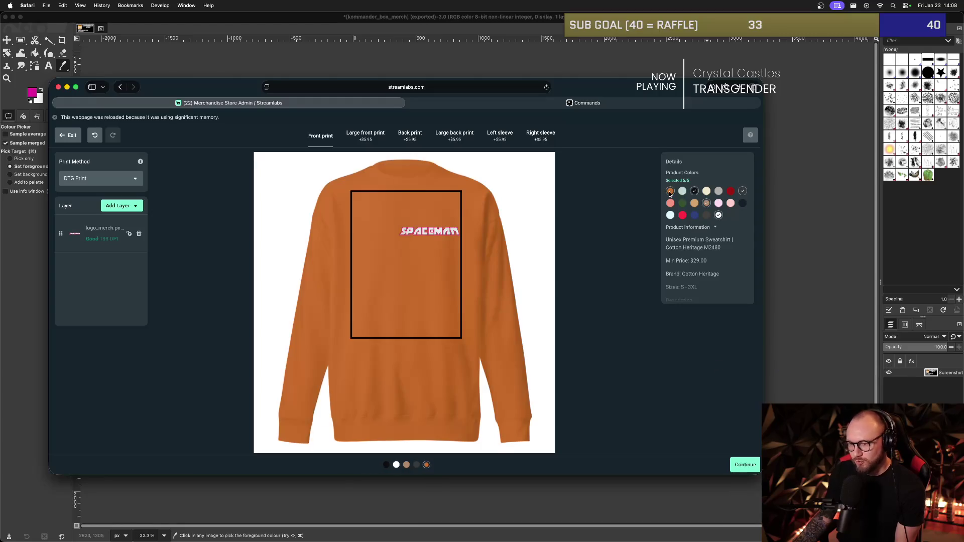
left_click(697, 192)
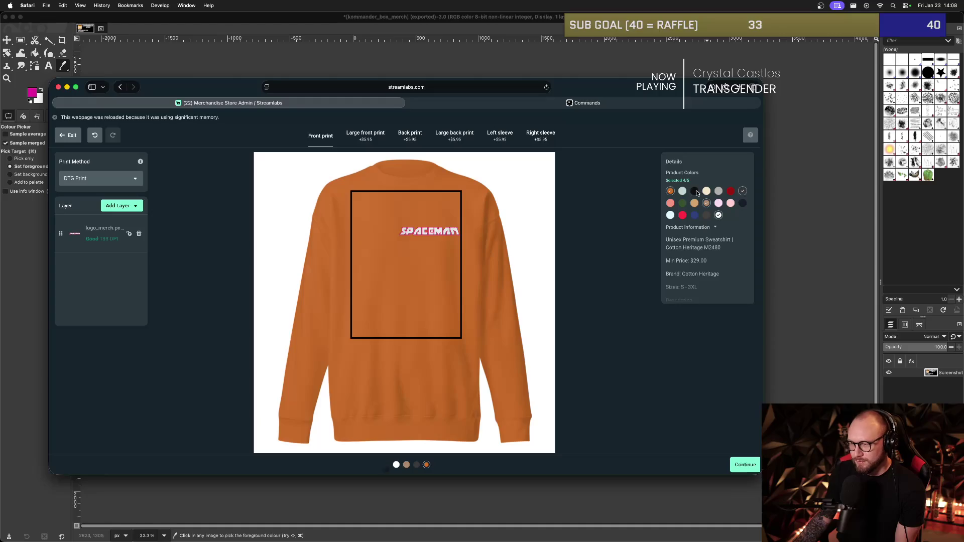
left_click(742, 191)
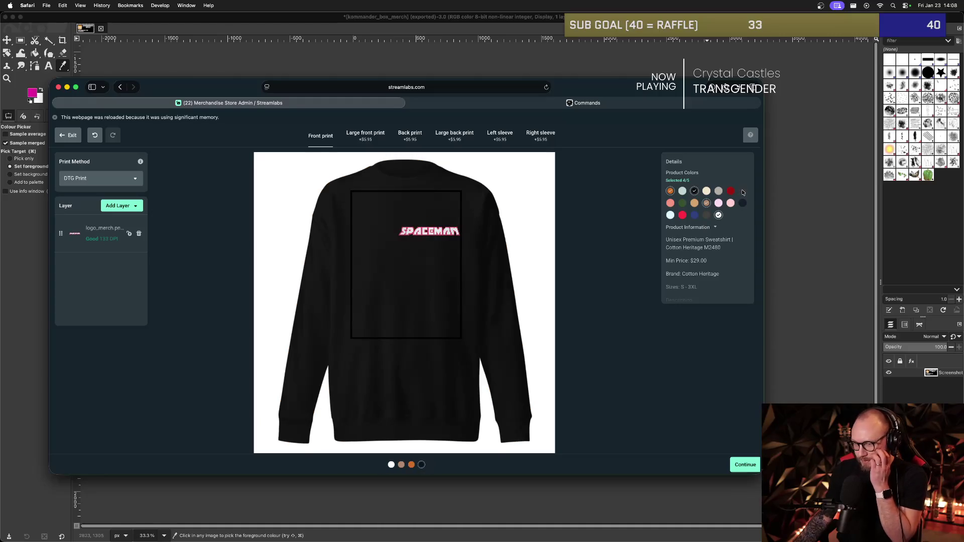
left_click(706, 204)
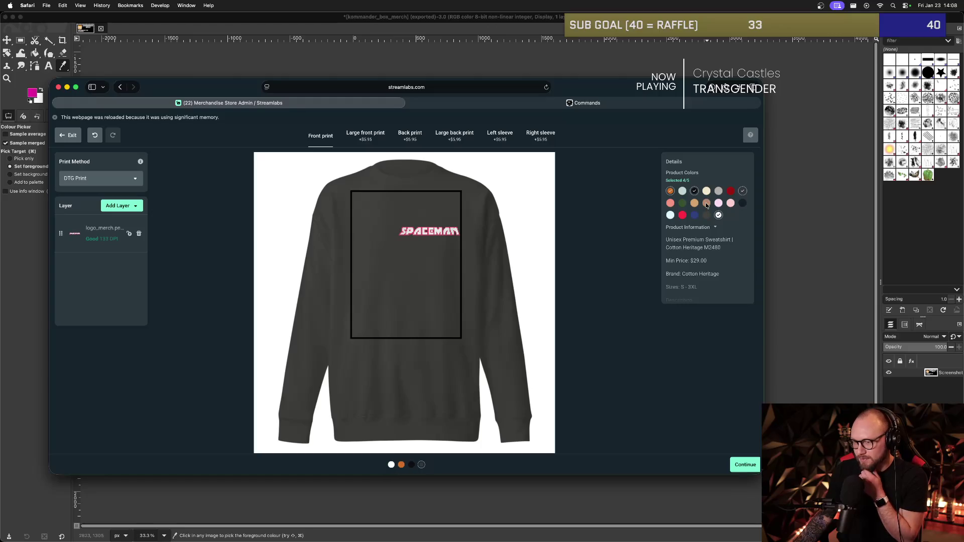
left_click(719, 216)
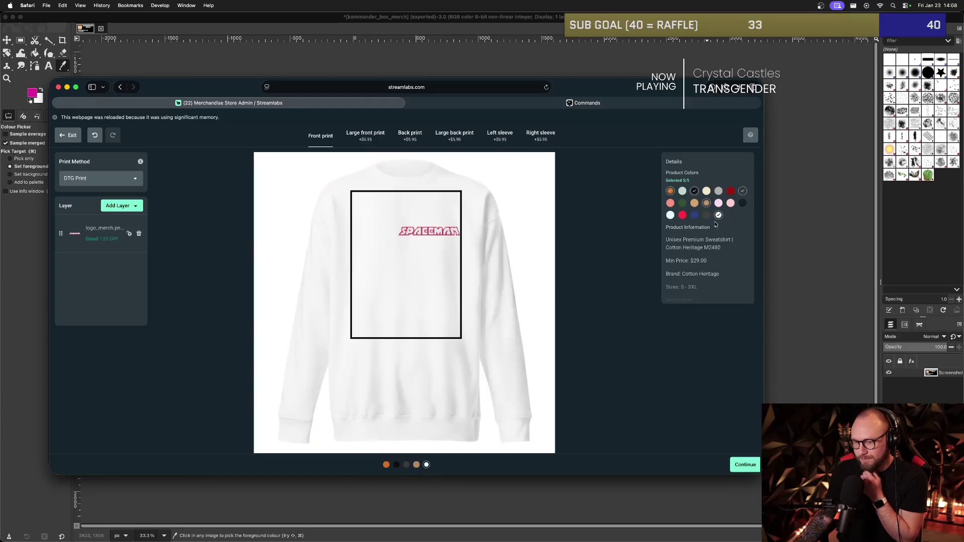
left_click(745, 464)
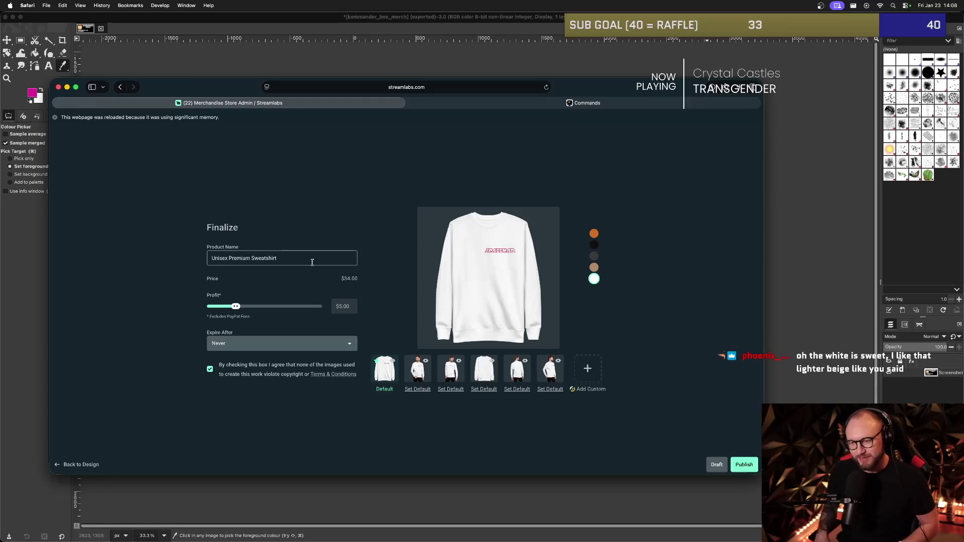
Rename the sweatshirt 'SPACEMAN Logo Crew-Neck - Unisex' and publish it at $34 with $5.00 profit.
left_click(305, 255)
triple_click(298, 251)
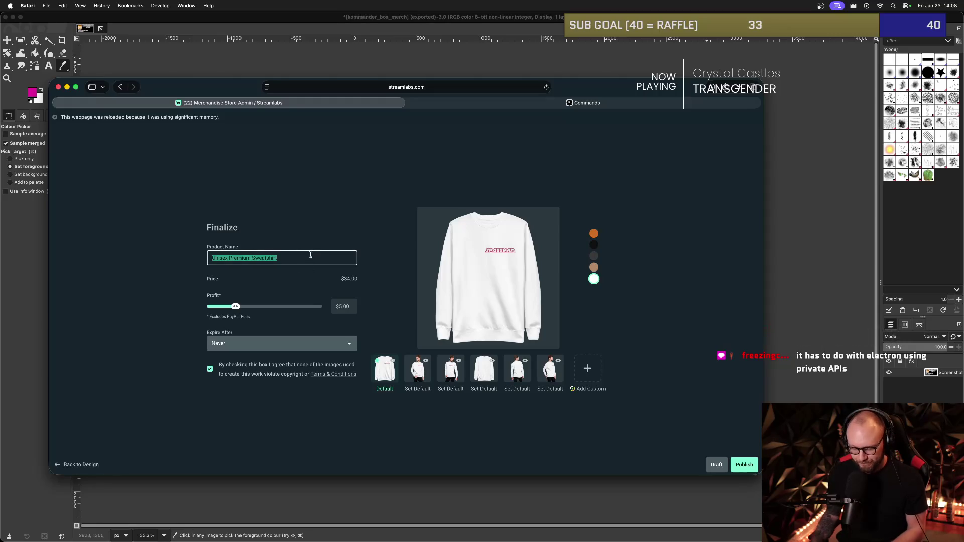
type("SPACEMAN Logo Crew-Nek")
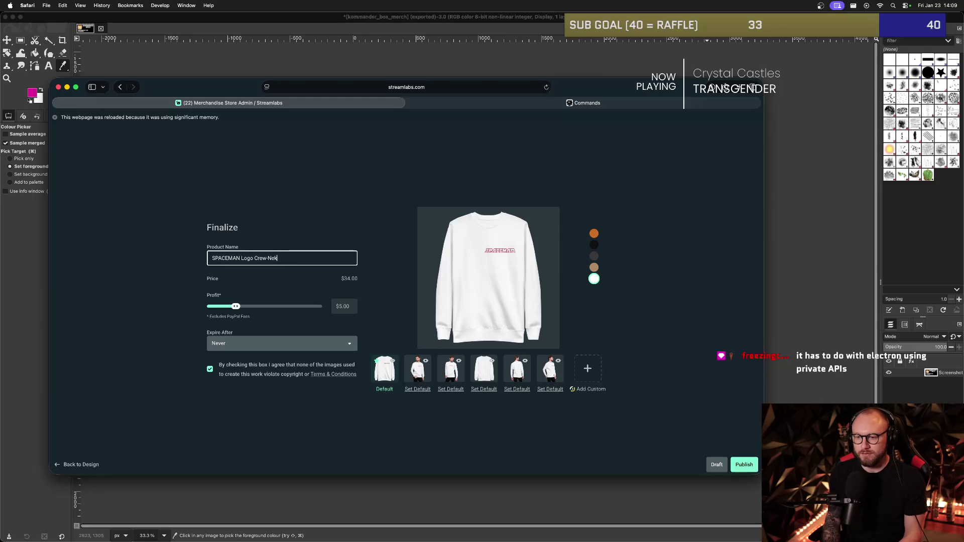
key("BackSpace")
type("ck - Unisex")
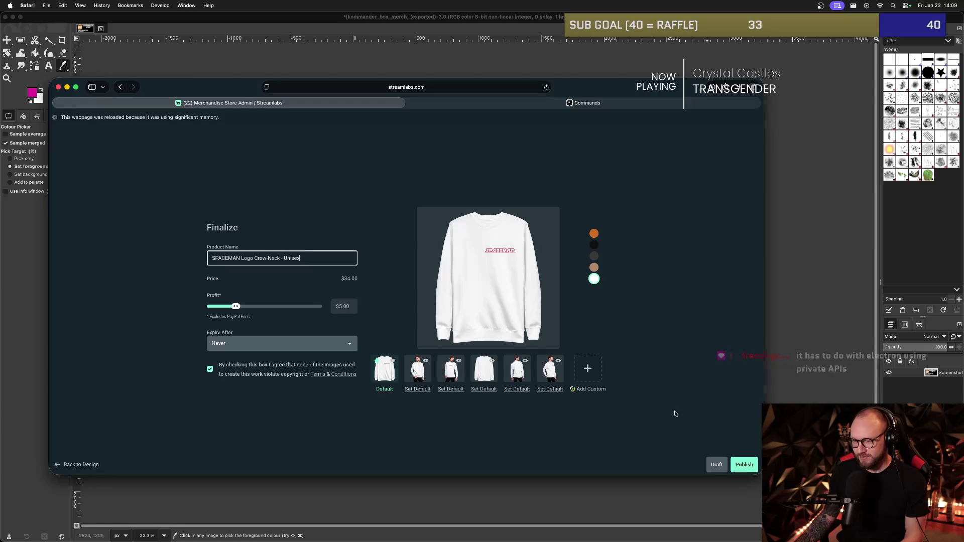
left_click(655, 430)
left_click(583, 414)
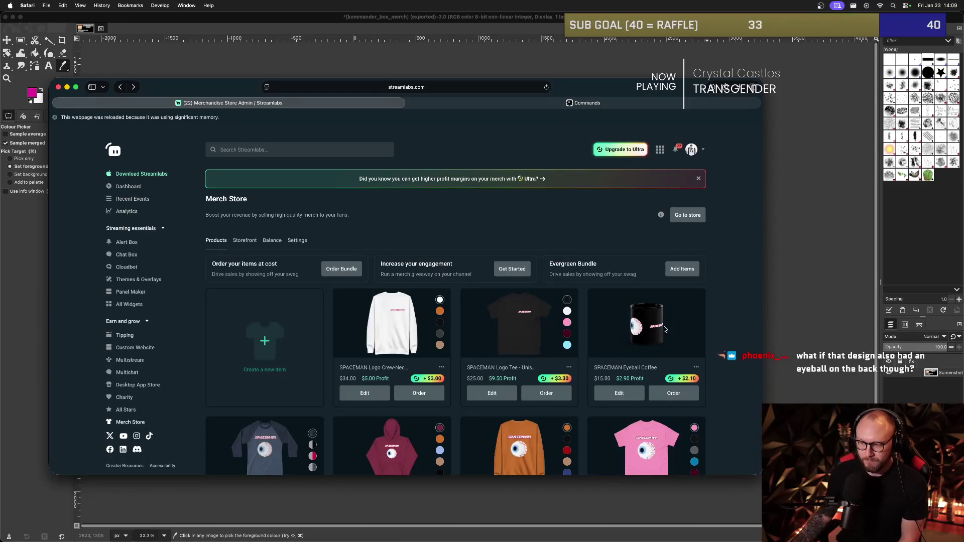
Start a new merch item and browse the Accessories category.
scroll(615, 352, "down", 3)
scroll(618, 338, "down", 1)
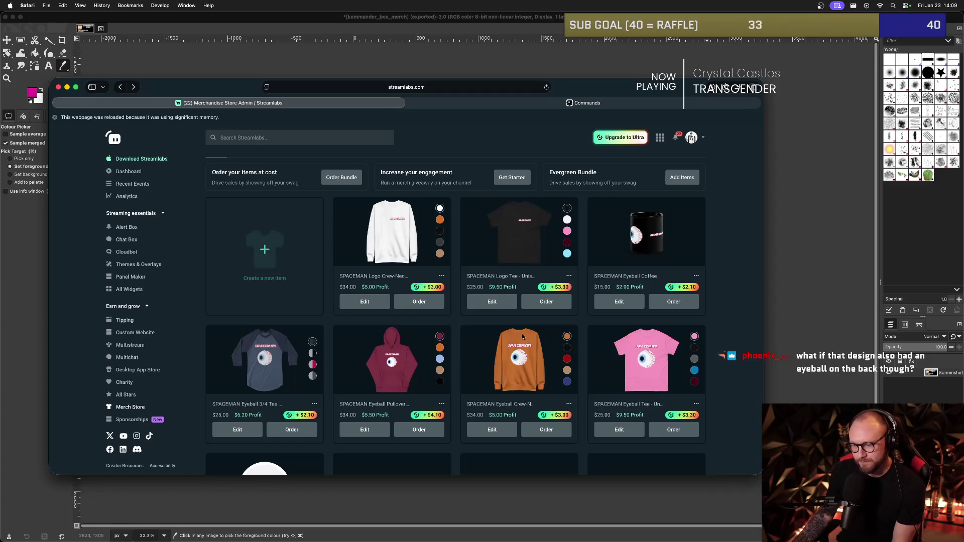
scroll(482, 330, "up", 2)
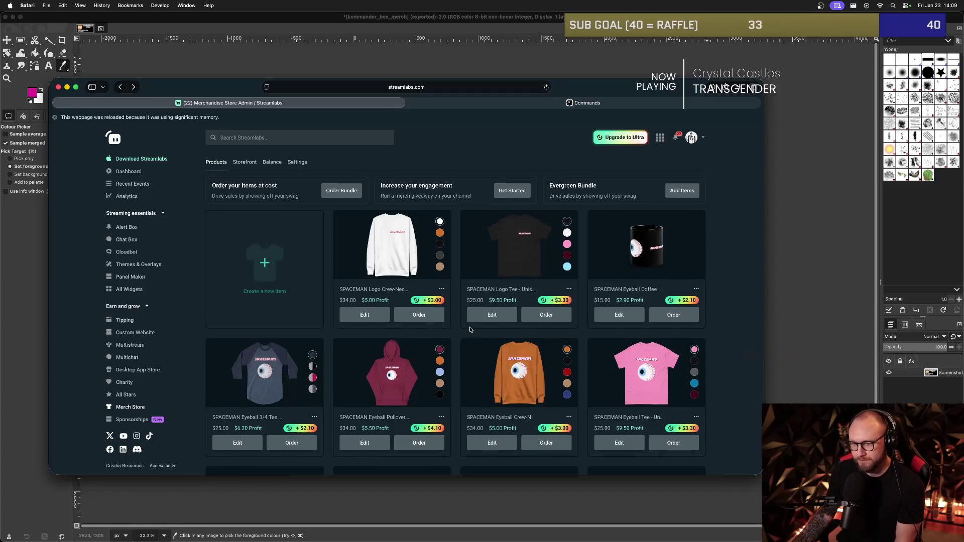
scroll(468, 333, "up", 1)
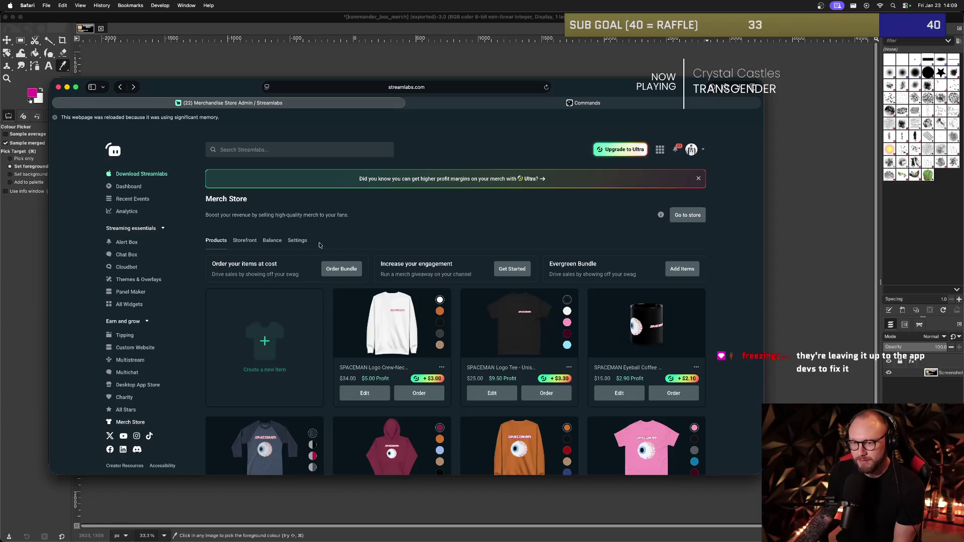
scroll(319, 245, "down", 1)
left_click(281, 307)
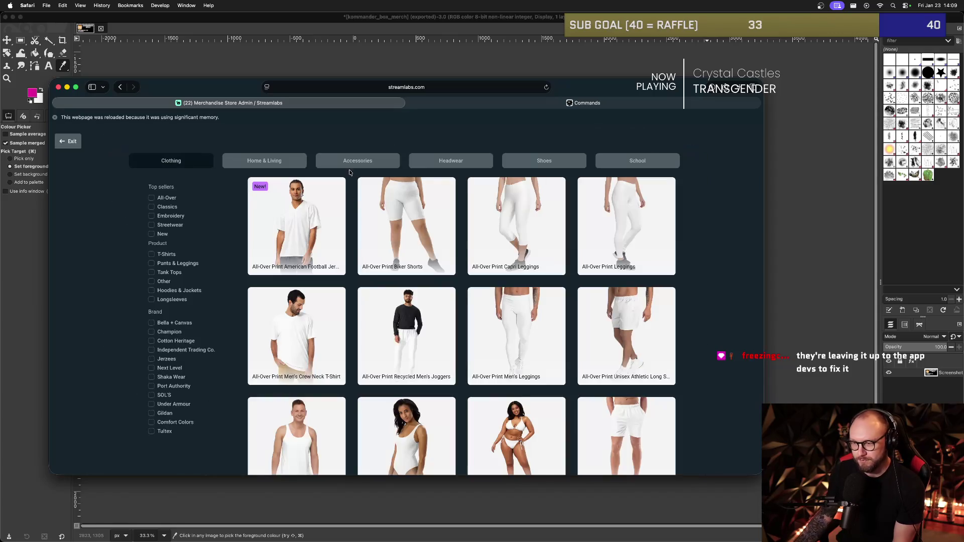
left_click(354, 166)
Switch to Home & Living drinkware and open the Black Glossy Mug in the editor.
scroll(409, 222, "down", 5)
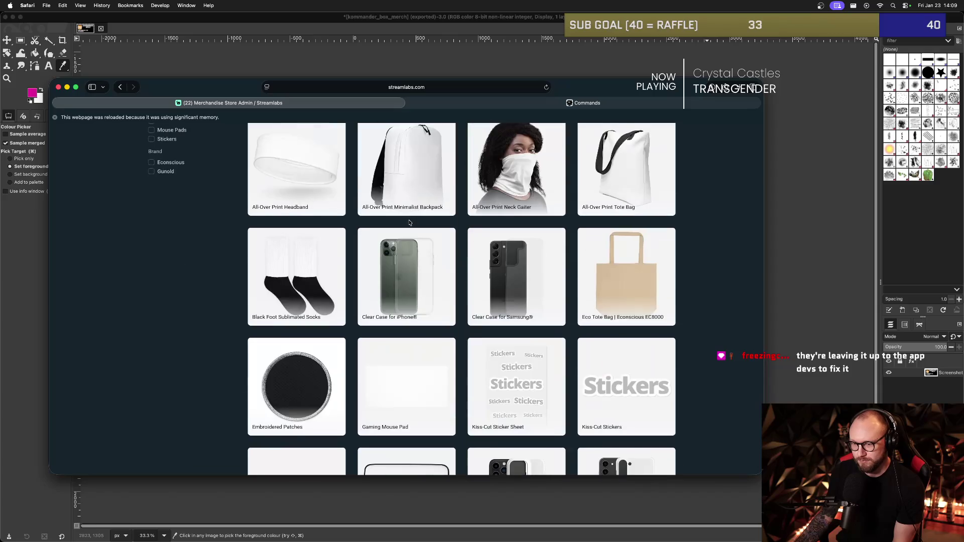
scroll(409, 223, "up", 5)
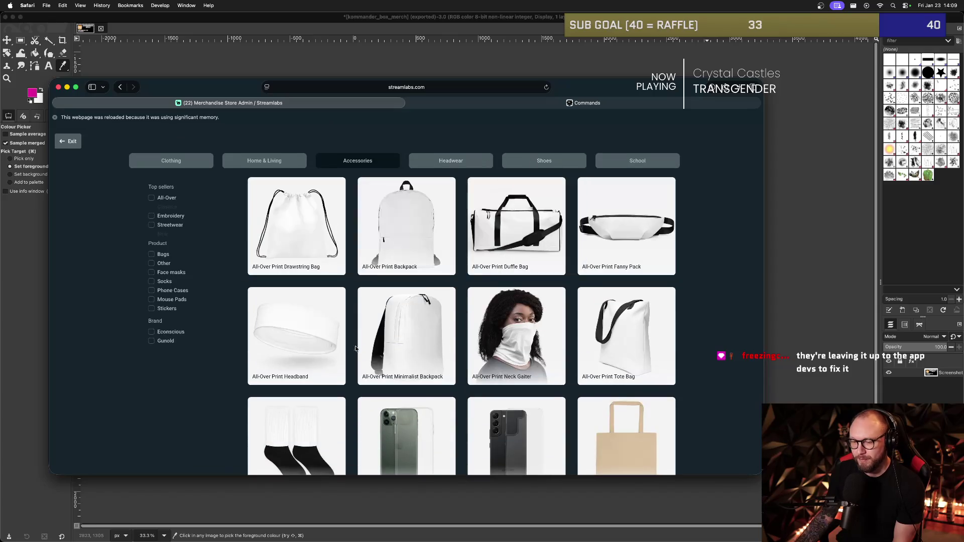
mouse_move(440, 166)
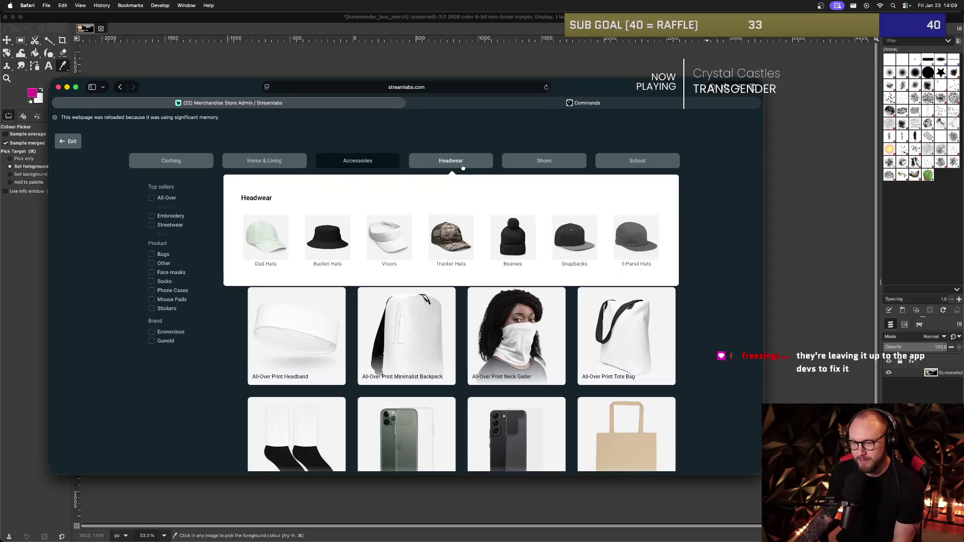
left_click(275, 161)
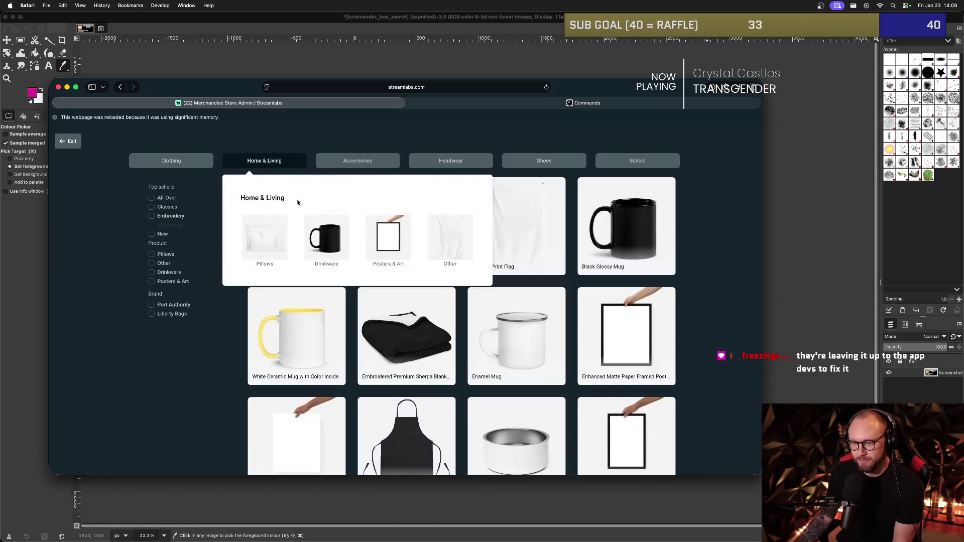
left_click(328, 237)
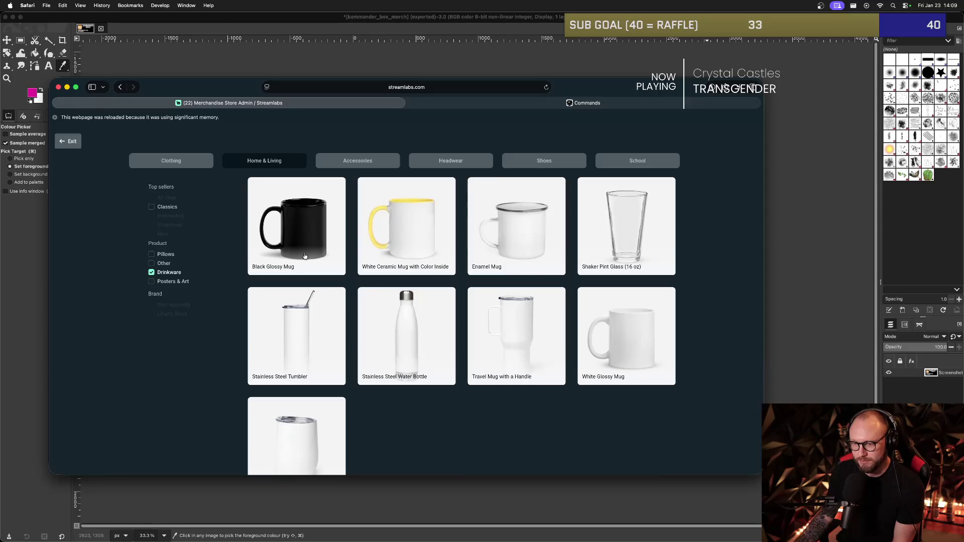
left_click(304, 256)
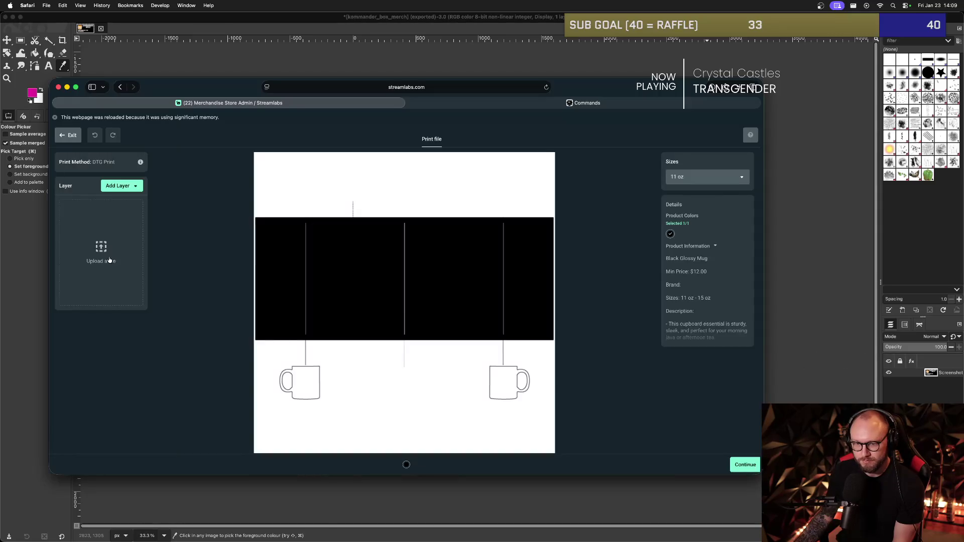
Place the kommander_box_merch image on the mug, shrink it into a centred box, and continue.
left_click(135, 272)
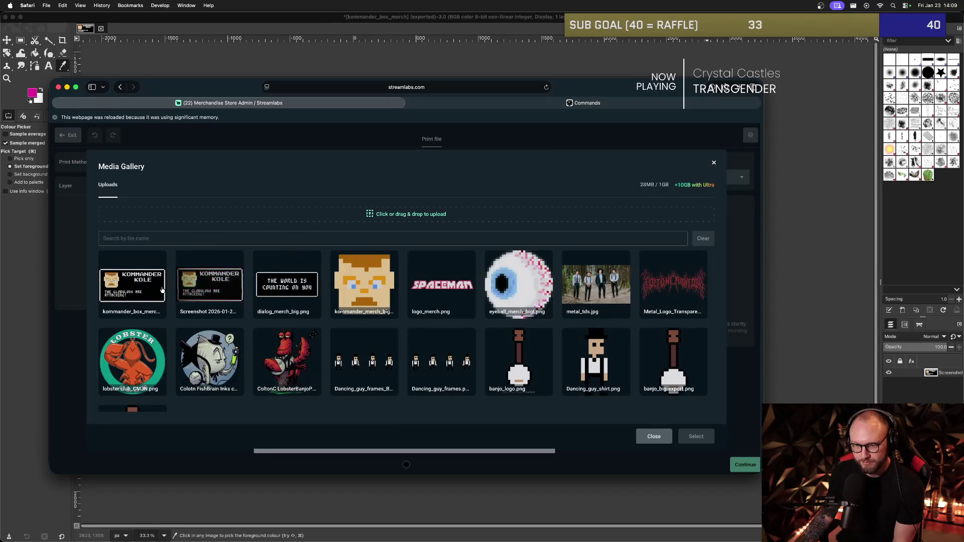
left_click(132, 284)
left_click(695, 437)
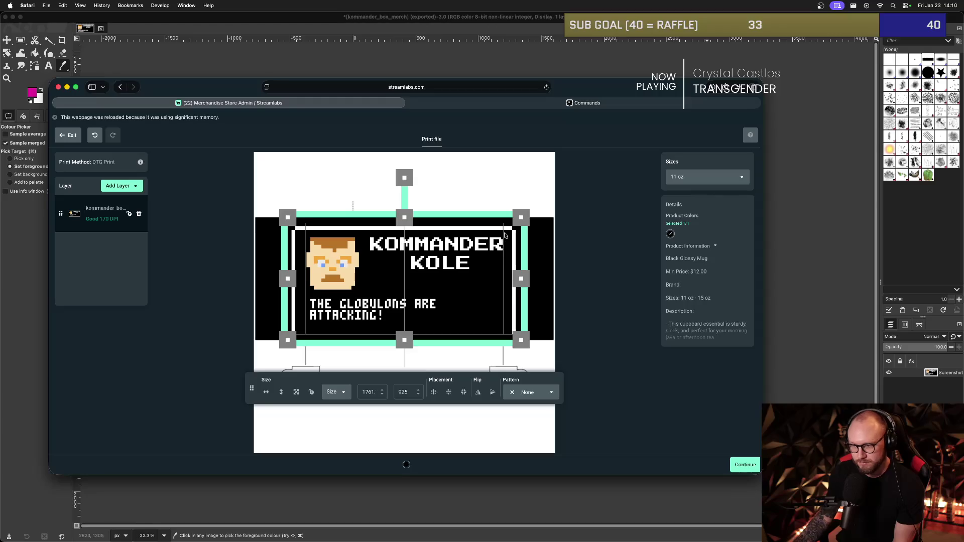
mouse_move(520, 219)
left_mouse_down()
mouse_move(481, 230)
mouse_move(481, 243)
left_mouse_up()
left_click(534, 302)
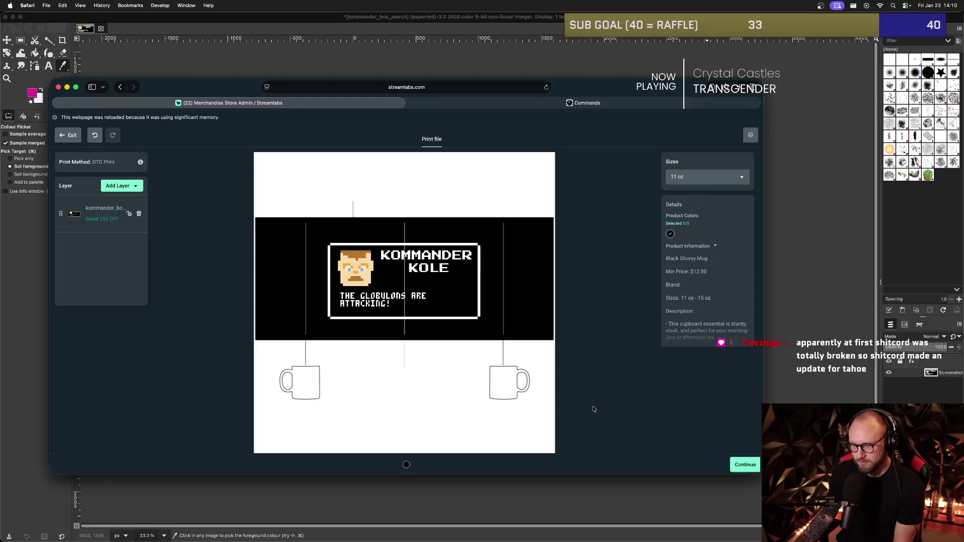
left_click(744, 464)
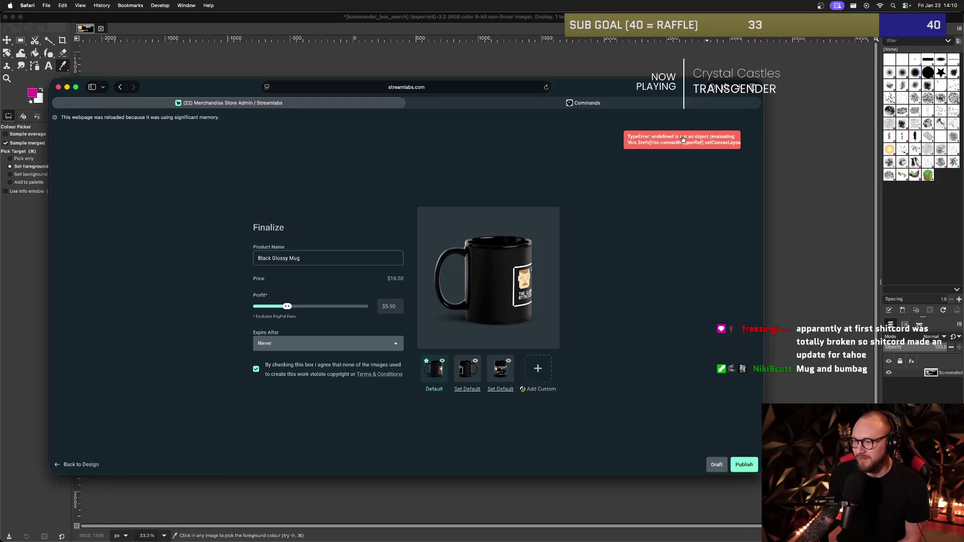
Set the printed-front photo as default, rename to 'SPACEMAN Kommander Kole Mug', and lower profit to $2.90.
left_click(462, 374)
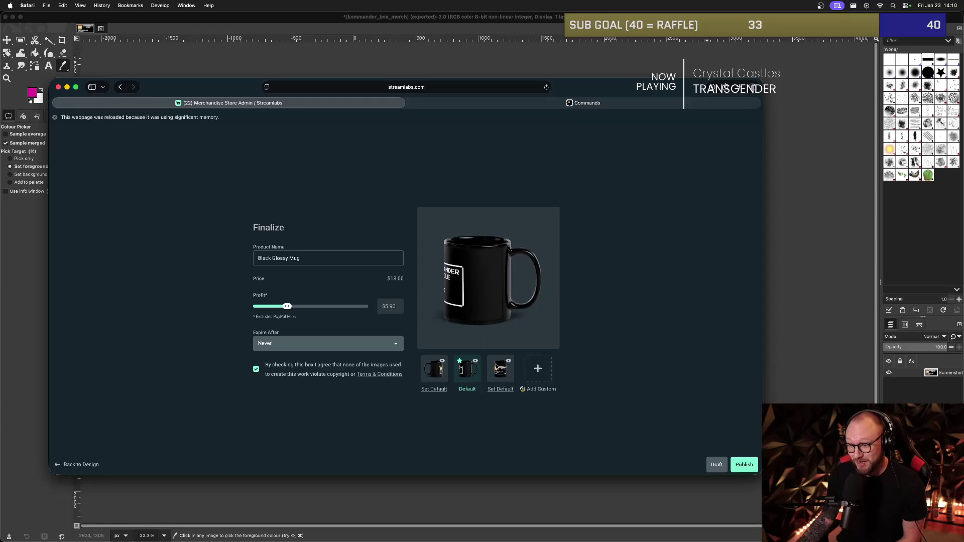
left_click(495, 386)
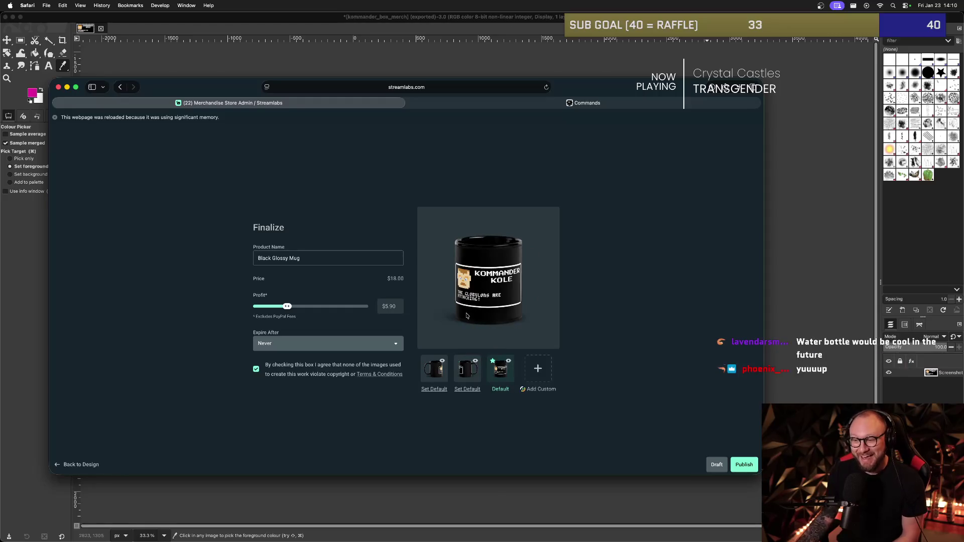
triple_click(339, 261)
type("SPACEMAN Ko")
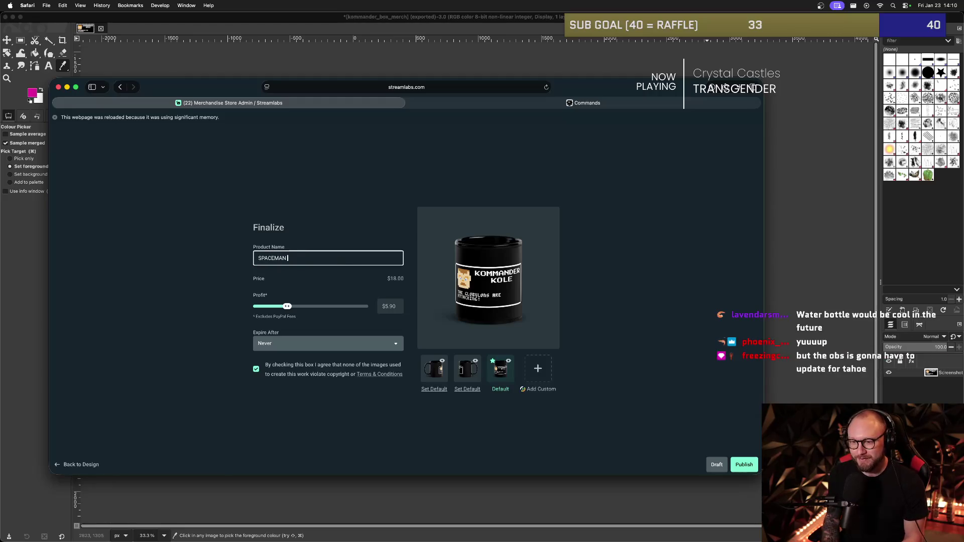
type("mman")
type("der Kole Mug")
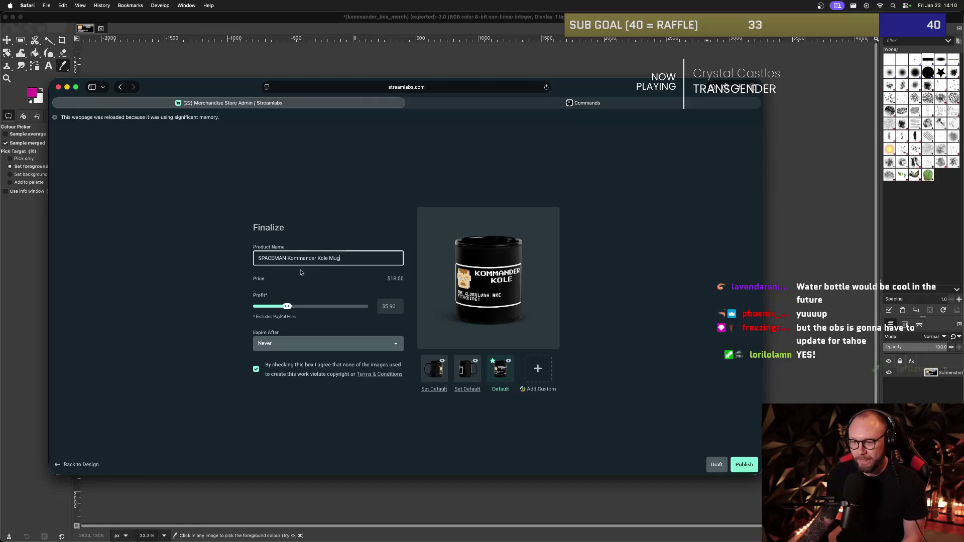
left_click(288, 307)
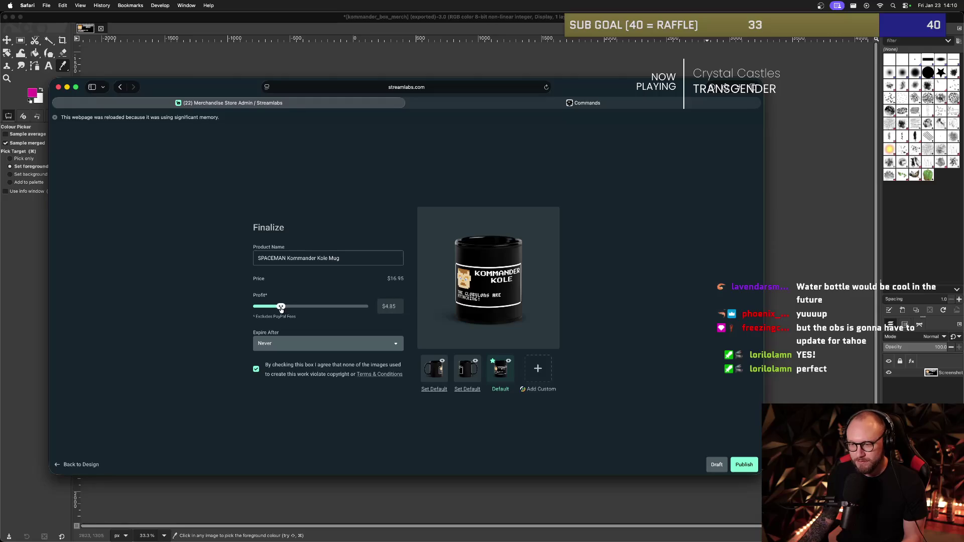
left_click_drag(277, 309, 270, 312)
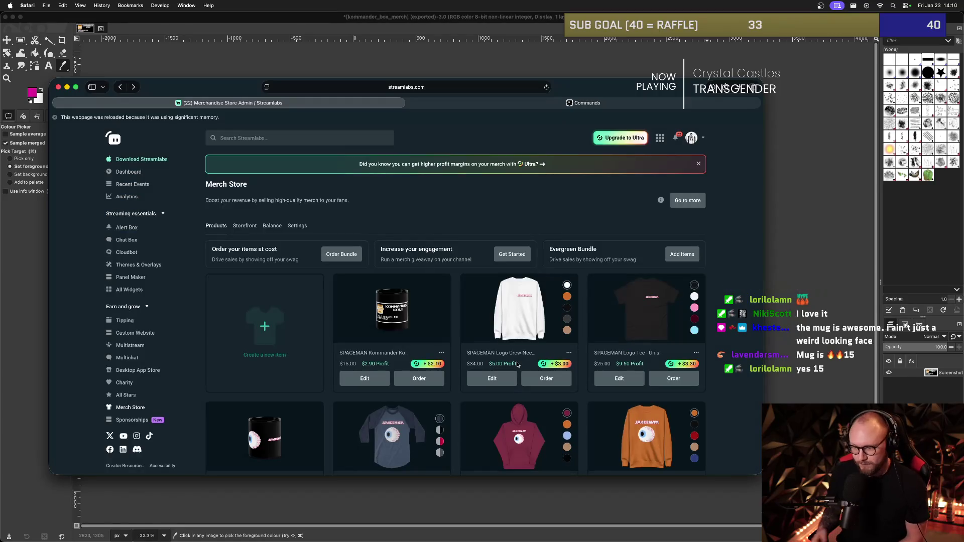
Create a new item under Accessories > Other and pick the All-Over Print Fanny Pack.
scroll(485, 245, "down", 1)
scroll(485, 245, "down", 3)
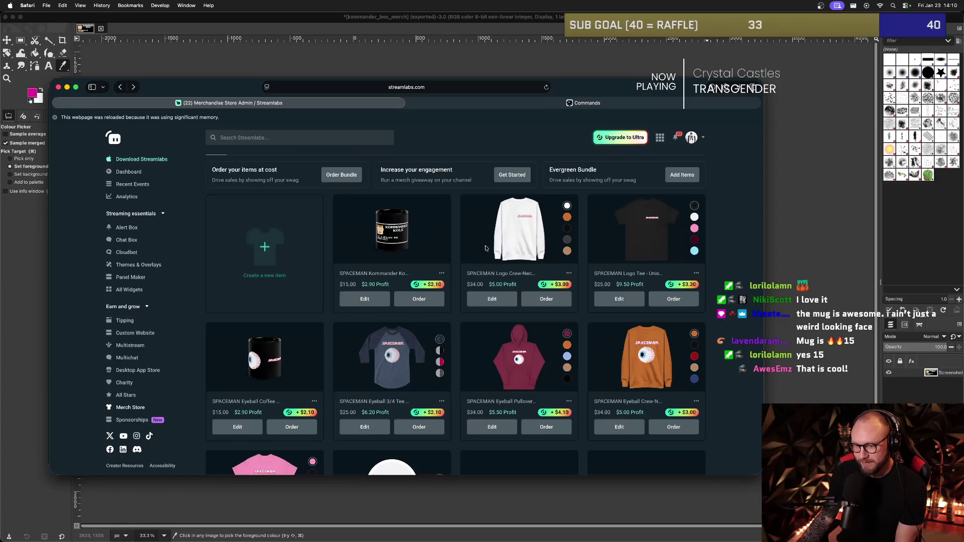
left_click(275, 263)
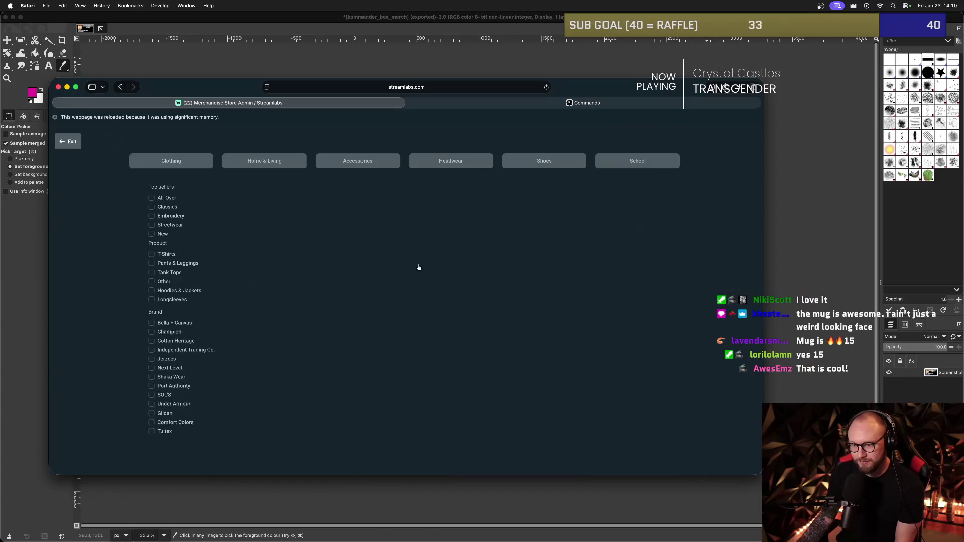
scroll(442, 274, "down", 10)
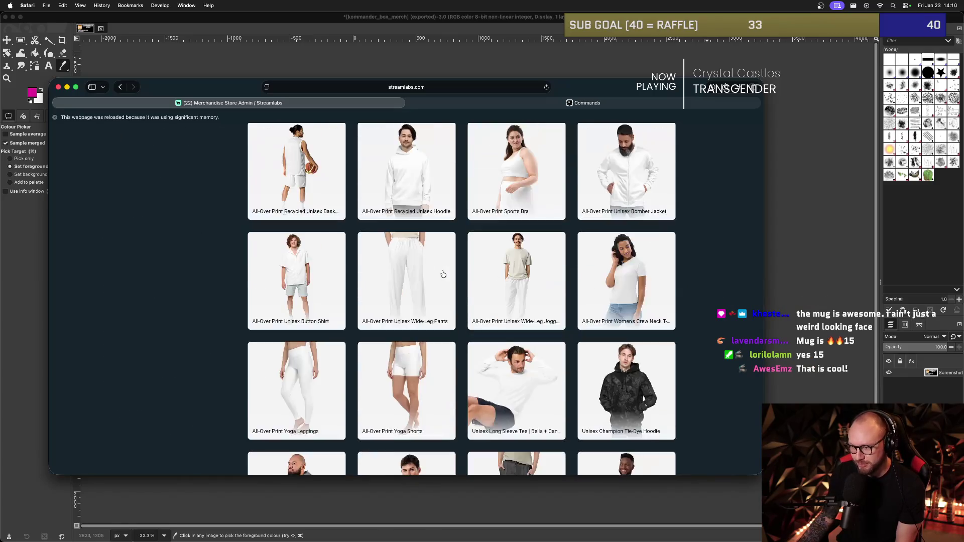
scroll(443, 274, "up", 10)
mouse_move(364, 162)
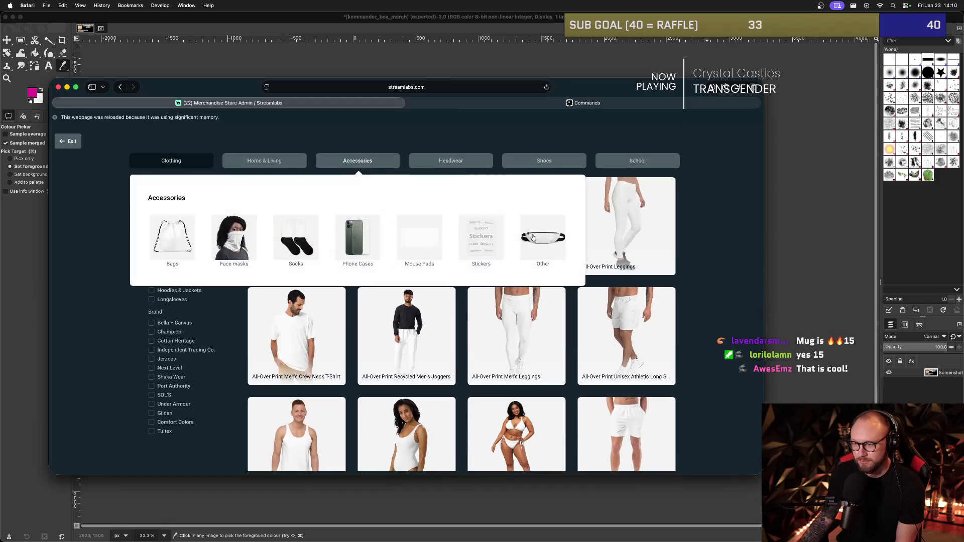
left_click(533, 238)
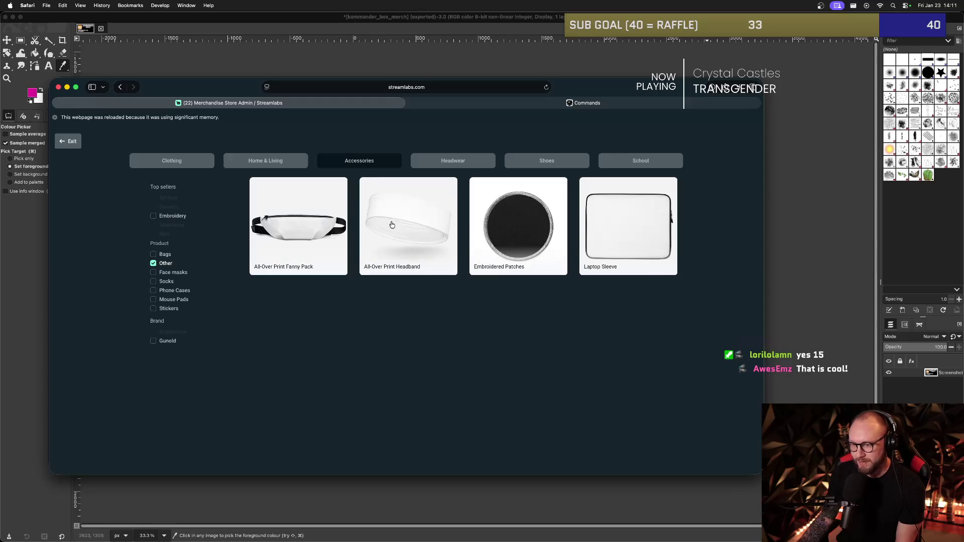
left_click(325, 223)
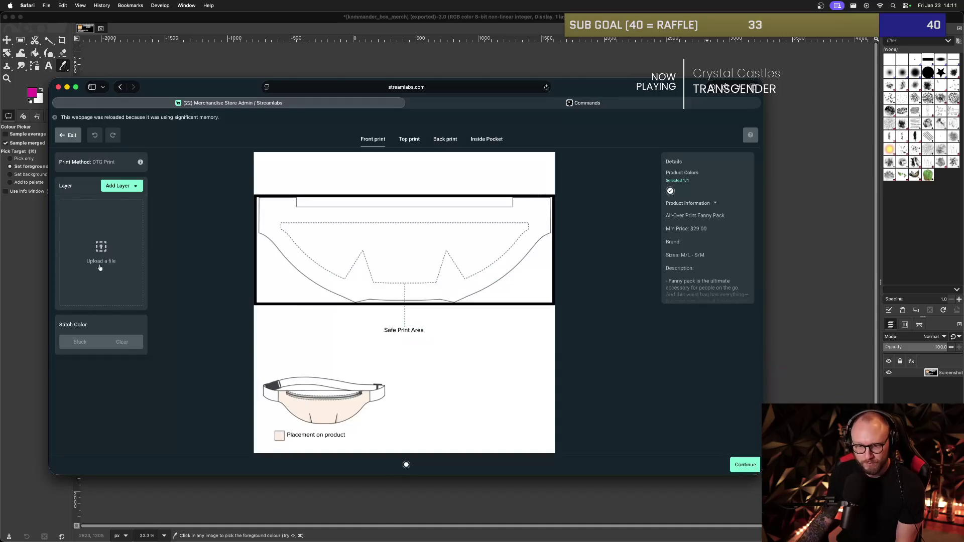
Add the uploaded kommander_box_merch image to the fanny pack front and shrink it to a small centred box.
left_click(121, 188)
left_click(122, 200)
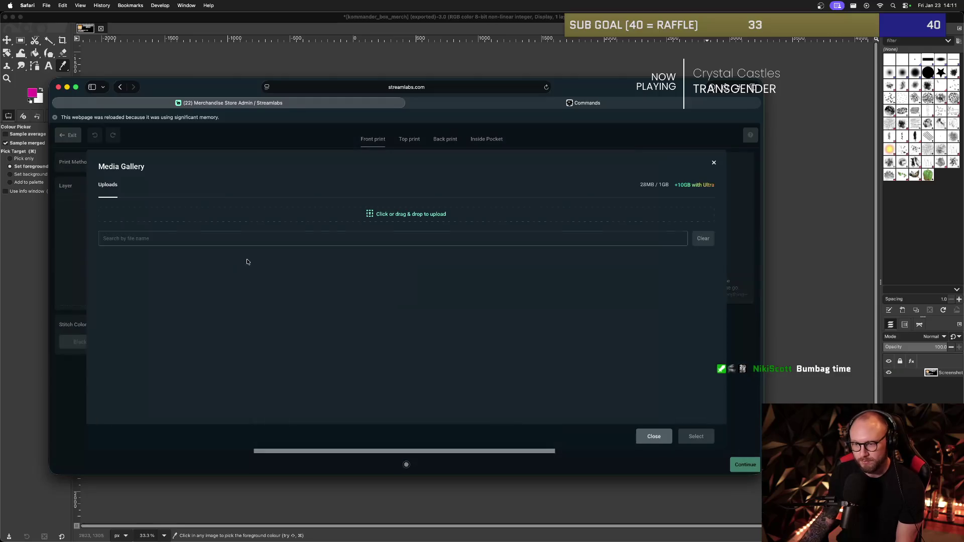
left_click(132, 281)
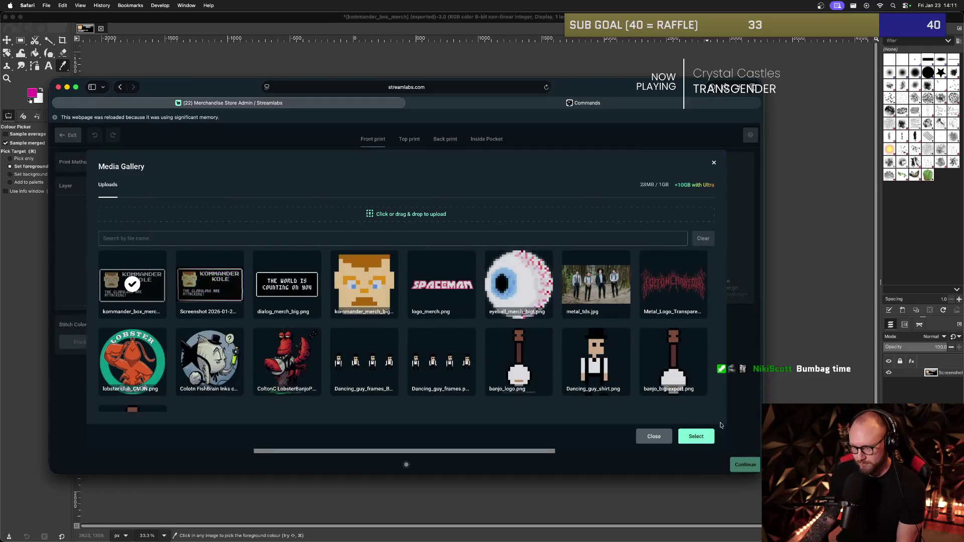
left_click(696, 436)
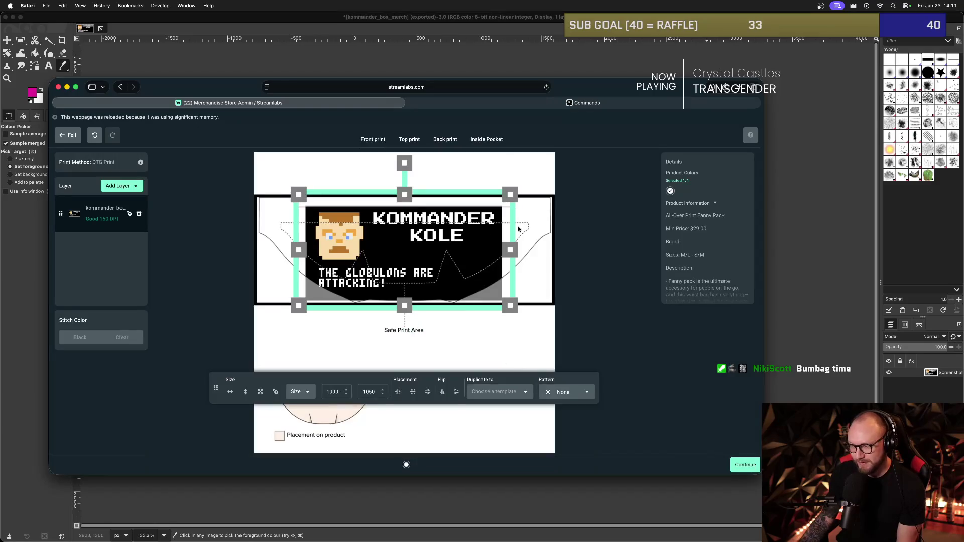
mouse_move(515, 196)
left_mouse_down()
mouse_move(466, 223)
mouse_move(480, 234)
mouse_move(461, 252)
mouse_move(425, 253)
left_mouse_up()
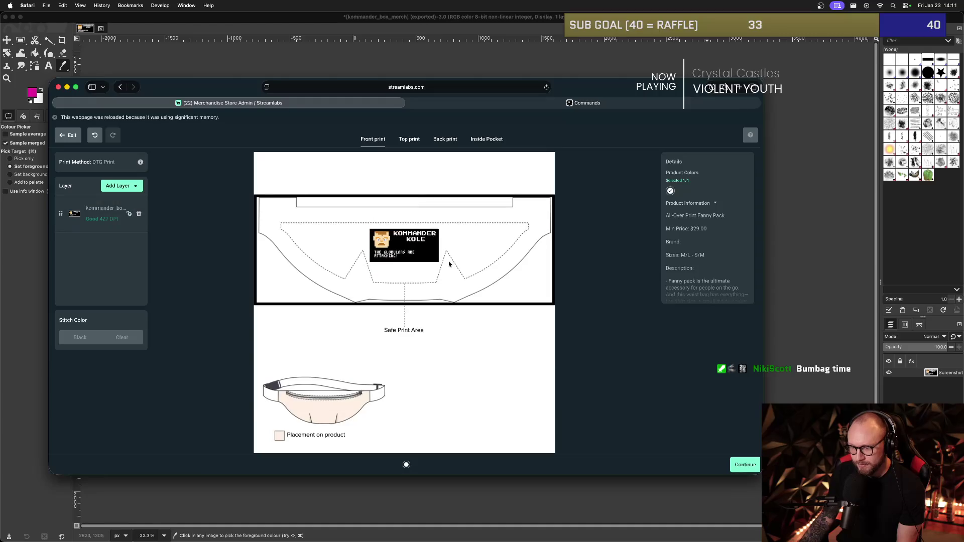
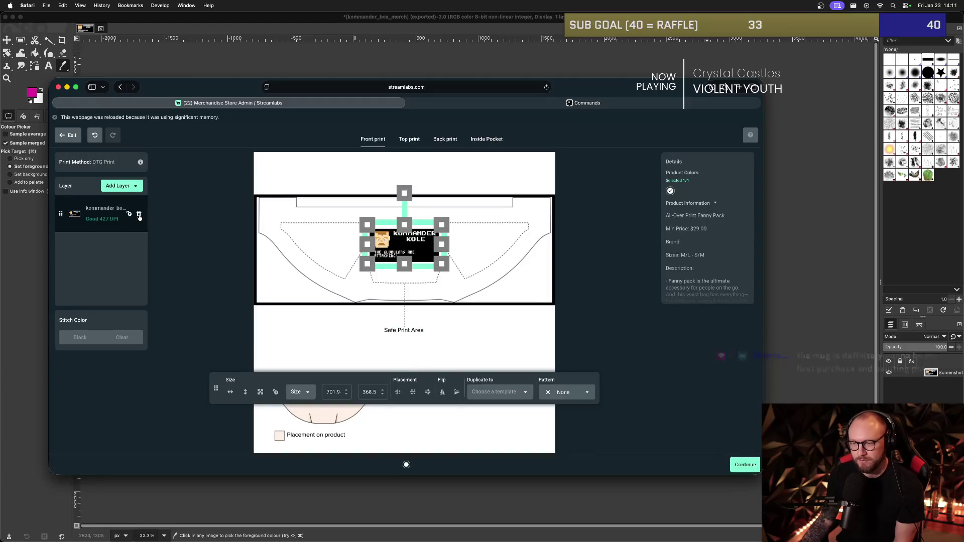
Clear the fanny pack design, briefly adding logo_merch.png and then removing it.
left_click(139, 215)
left_click(113, 187)
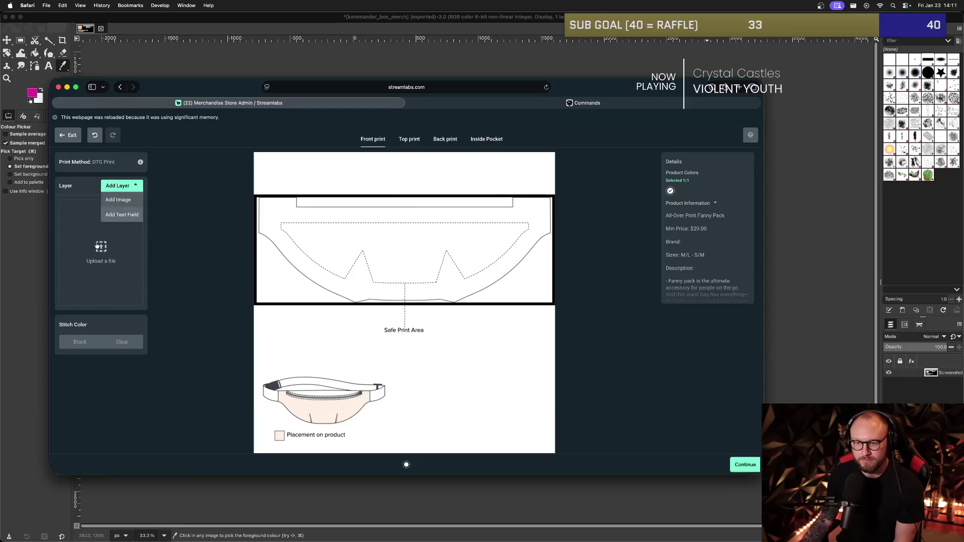
left_click(100, 246)
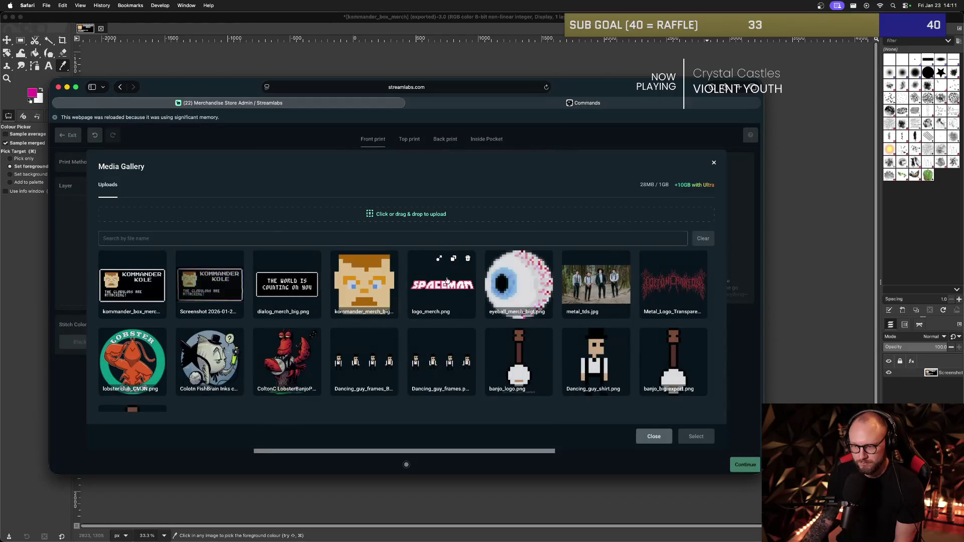
left_click(441, 283)
left_click(696, 436)
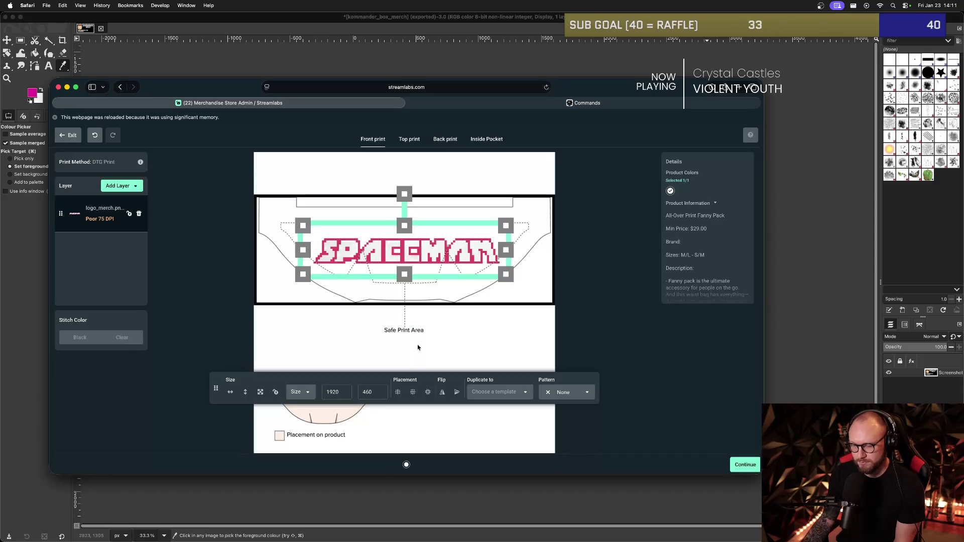
left_click(139, 214)
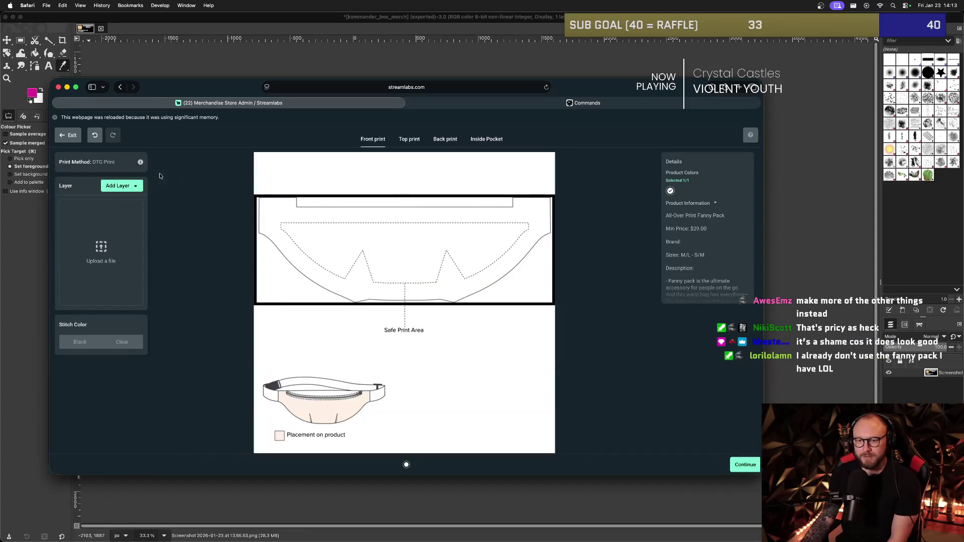
Leave the fanny pack and start an Embroidered Patches product from Accessories > Other.
left_click(67, 135)
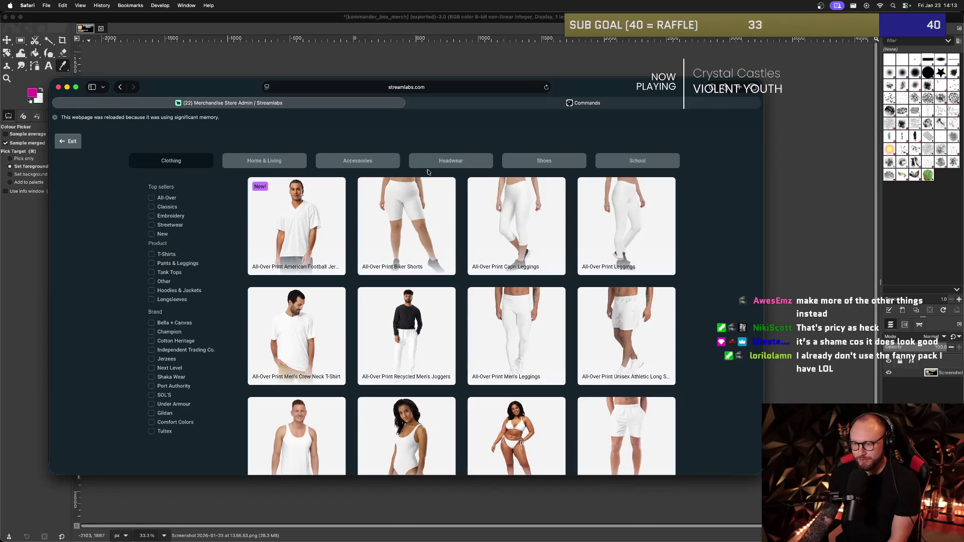
mouse_move(357, 165)
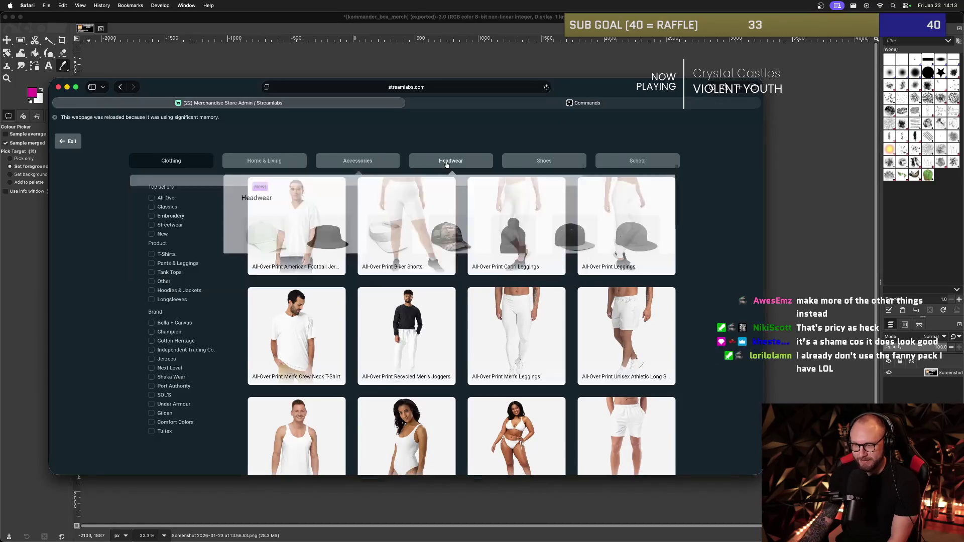
mouse_move(447, 164)
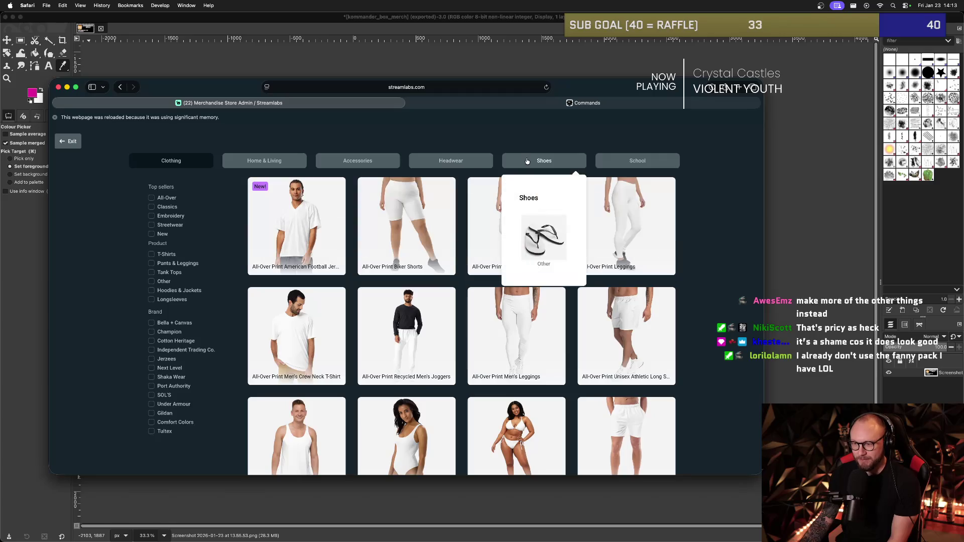
mouse_move(289, 160)
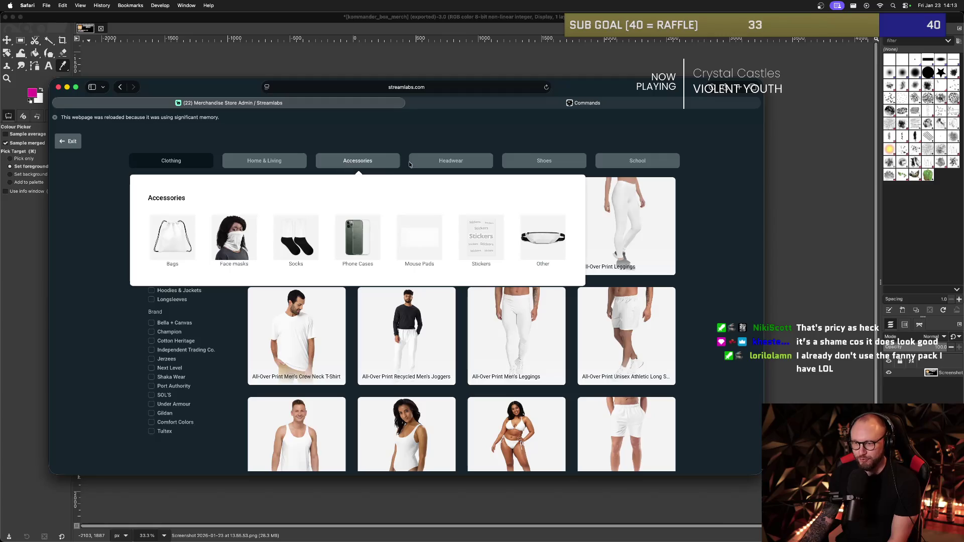
mouse_move(530, 164)
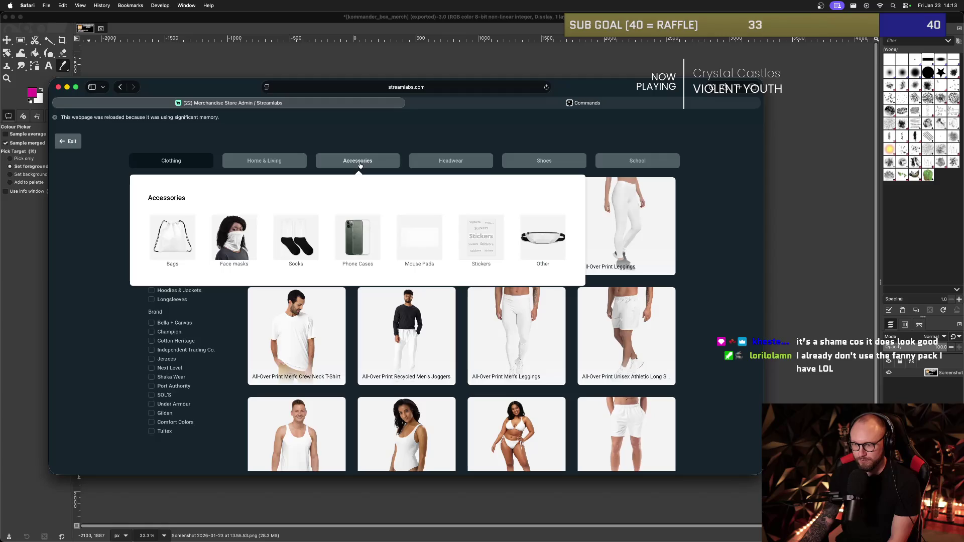
left_click(543, 237)
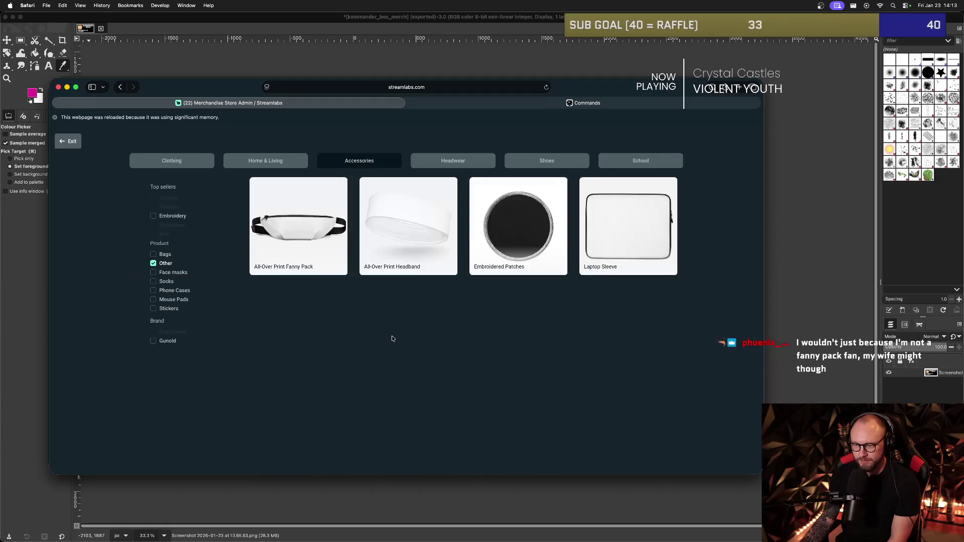
left_click(516, 225)
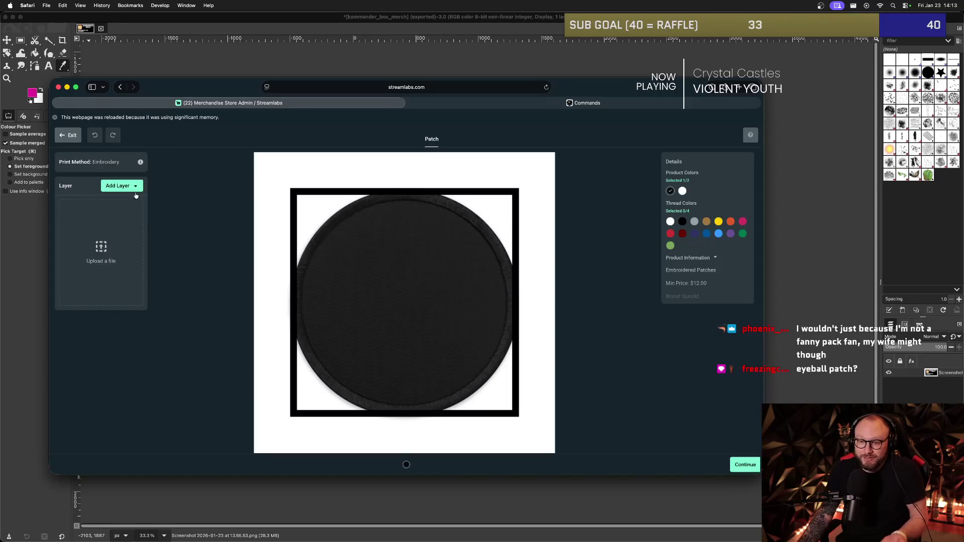
Place the eyeball_merch_big image on the patch and shrink it to 536.5 square.
left_click(122, 215)
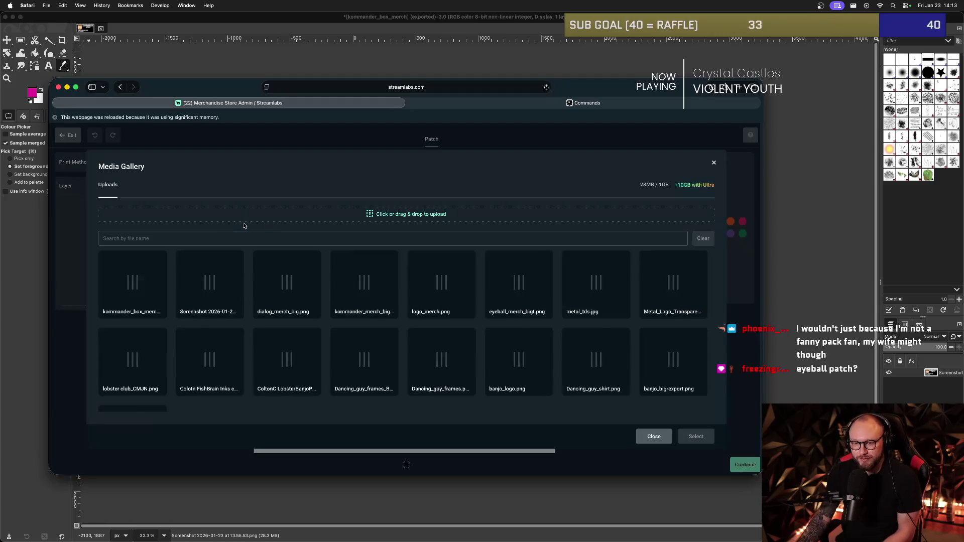
left_click(536, 302)
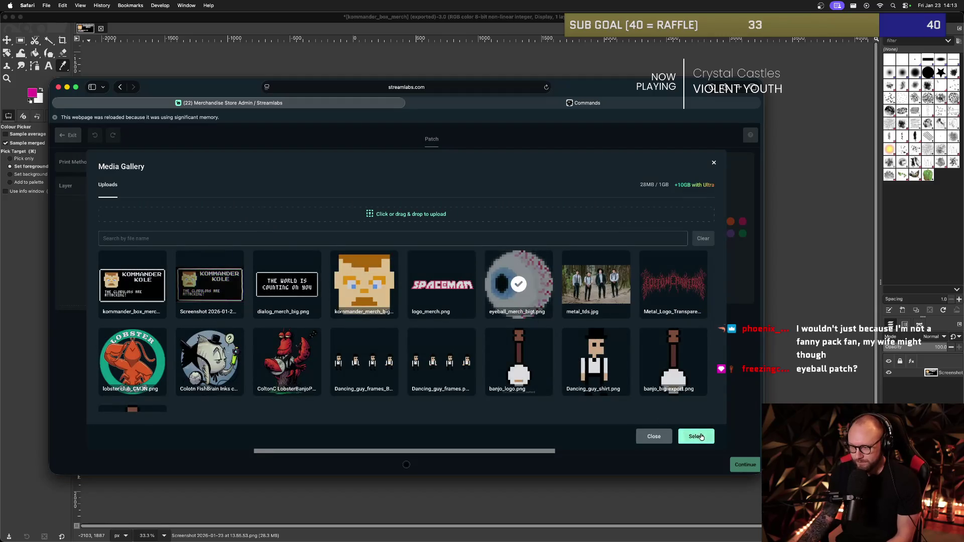
left_click(696, 436)
left_click_drag(517, 188, 473, 233)
Nudge the eyeball slightly lower so it sits centred on the black patch.
left_click(420, 317)
left_click(521, 311)
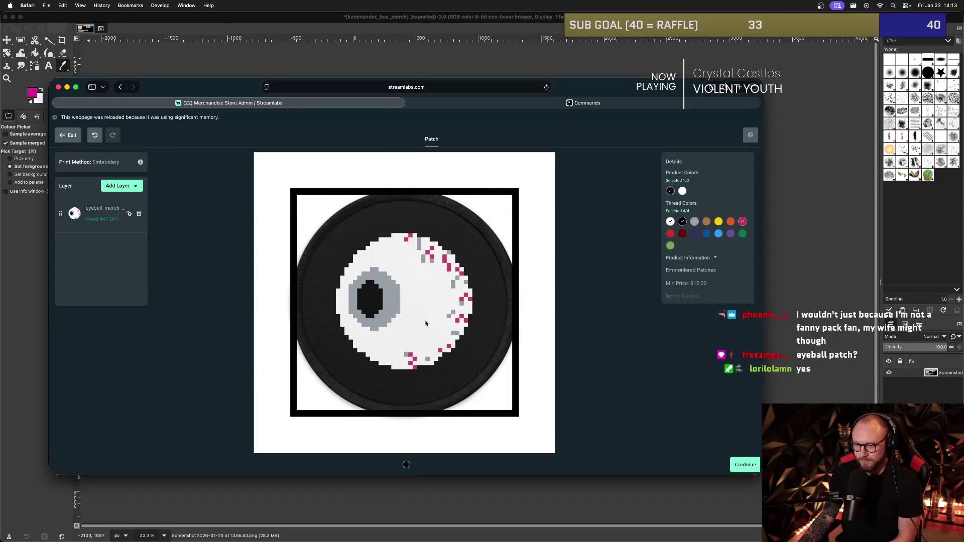
left_click(414, 323)
left_click(528, 294)
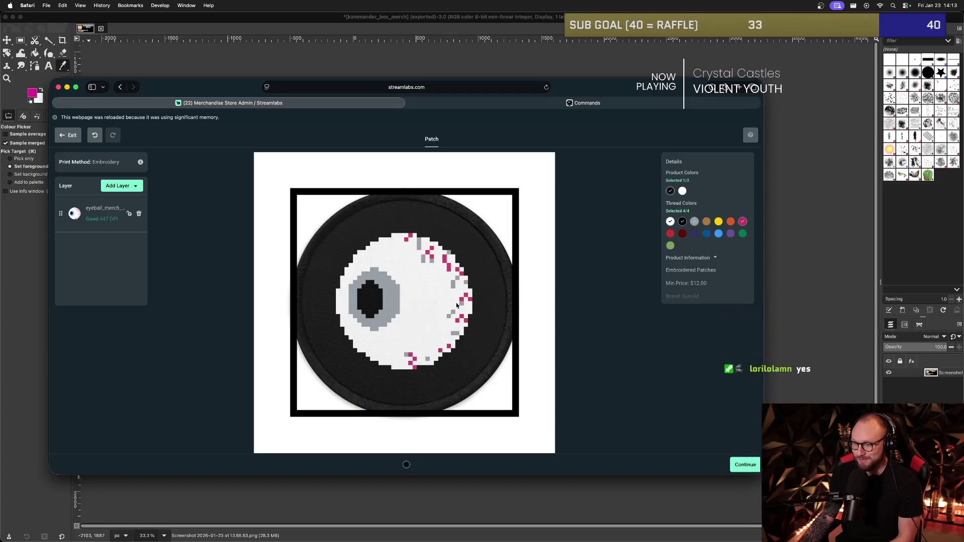
left_click(420, 318)
left_click_drag(414, 310, 416, 330)
left_click(531, 308)
left_click(410, 320)
left_click(532, 317)
left_click(538, 320)
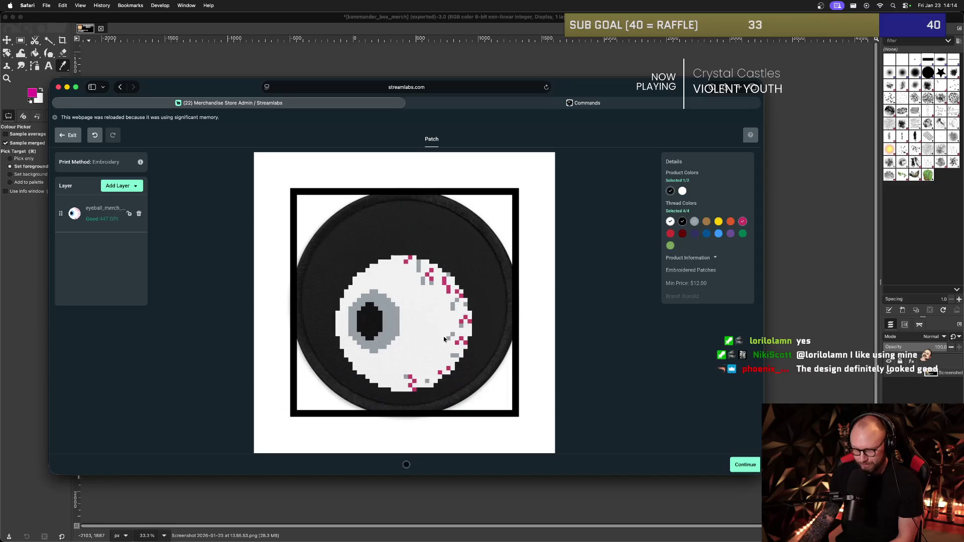
left_click(419, 326)
left_click(407, 326)
left_click(407, 326)
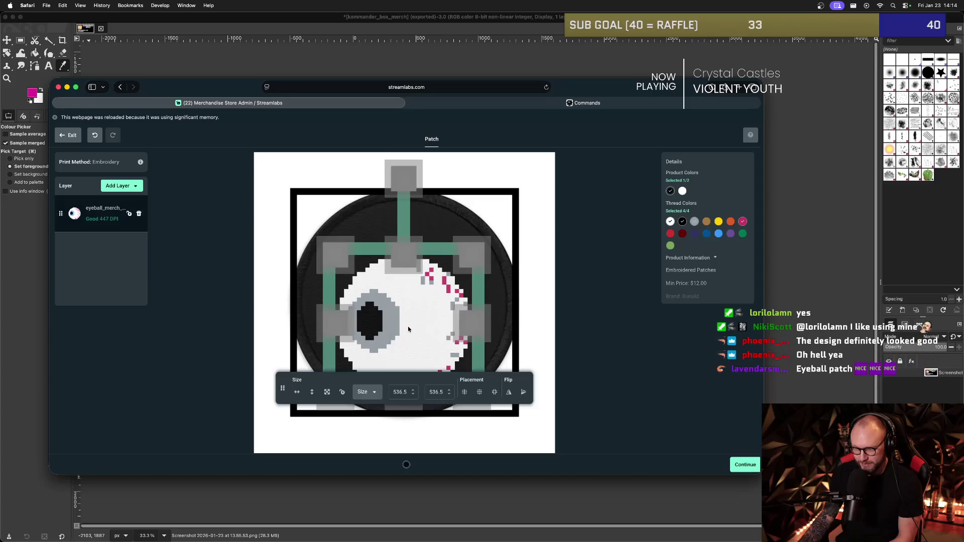
left_click(213, 226)
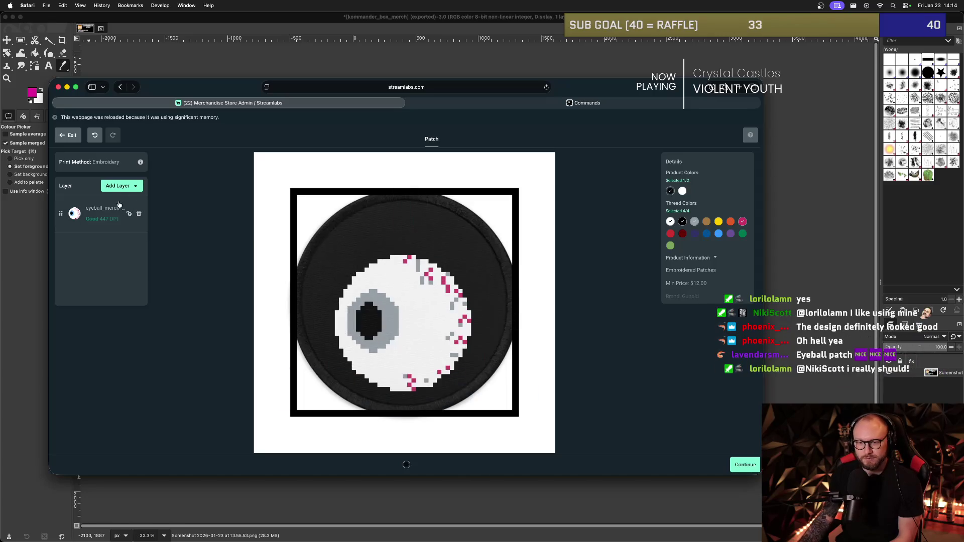
left_click(132, 187)
Add the logo_merch.png SPACEMAN logo, shrunk to about 521×125, near the patch's top edge.
left_click(121, 201)
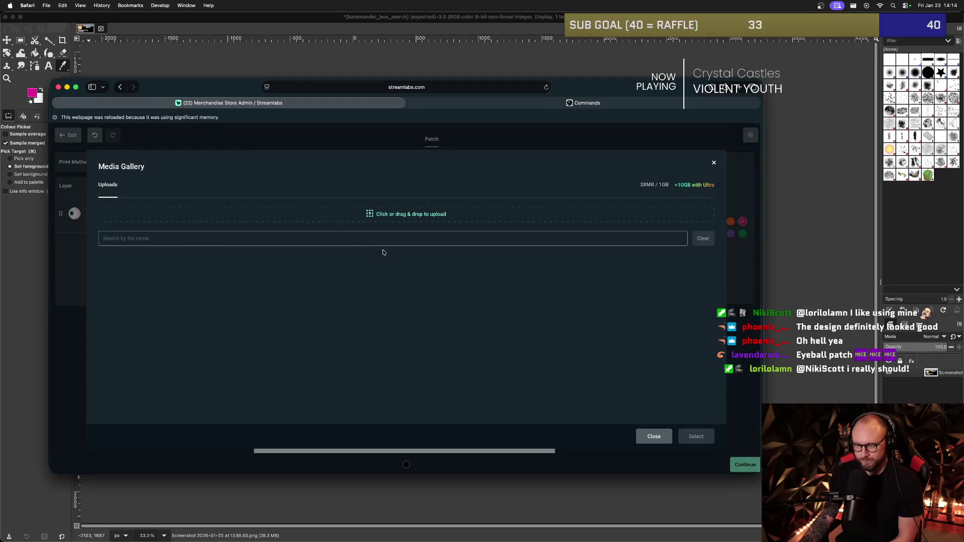
left_click(442, 283)
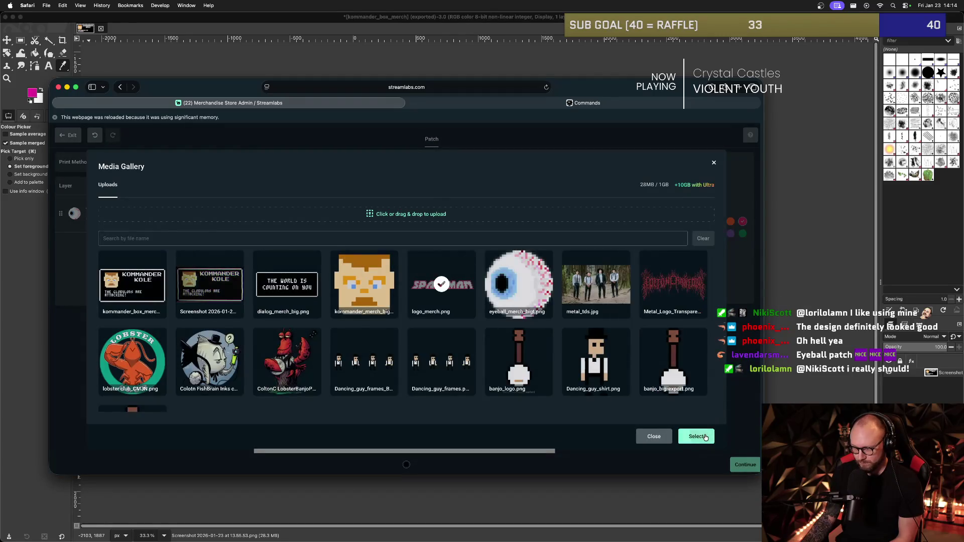
left_click(695, 436)
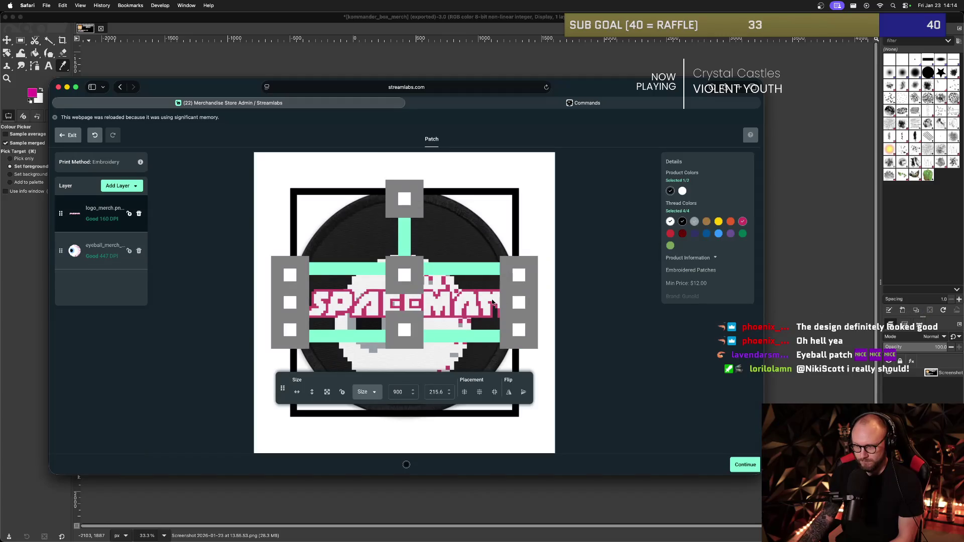
mouse_move(521, 269)
left_mouse_down()
mouse_move(503, 275)
mouse_move(501, 210)
mouse_move(482, 213)
left_mouse_up()
left_click_drag(410, 233, 409, 233)
left_click(452, 281)
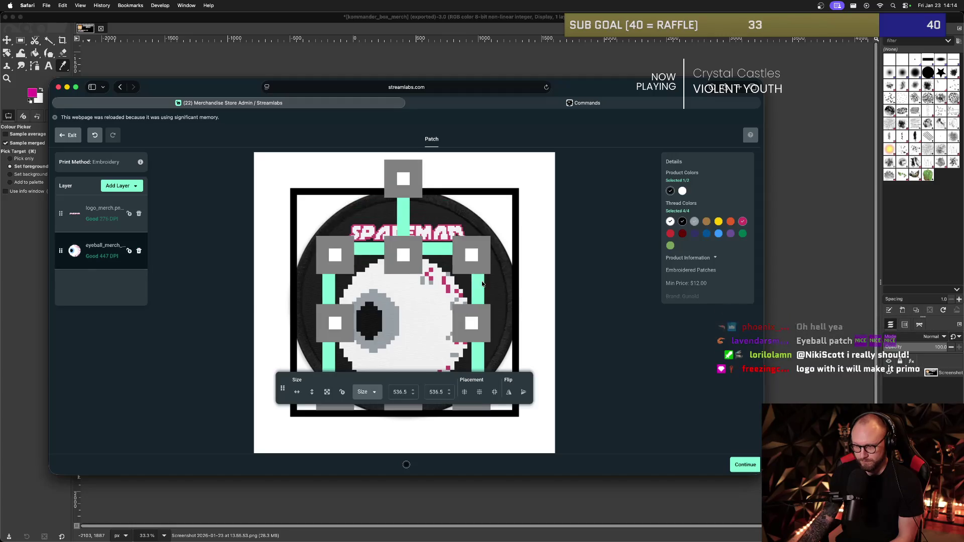
left_click(523, 259)
left_click(416, 230)
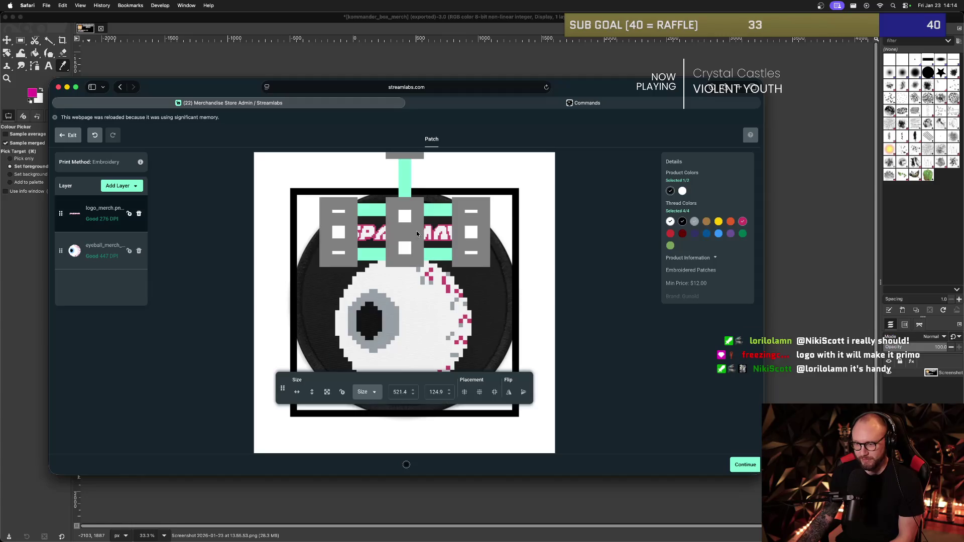
left_click(542, 277)
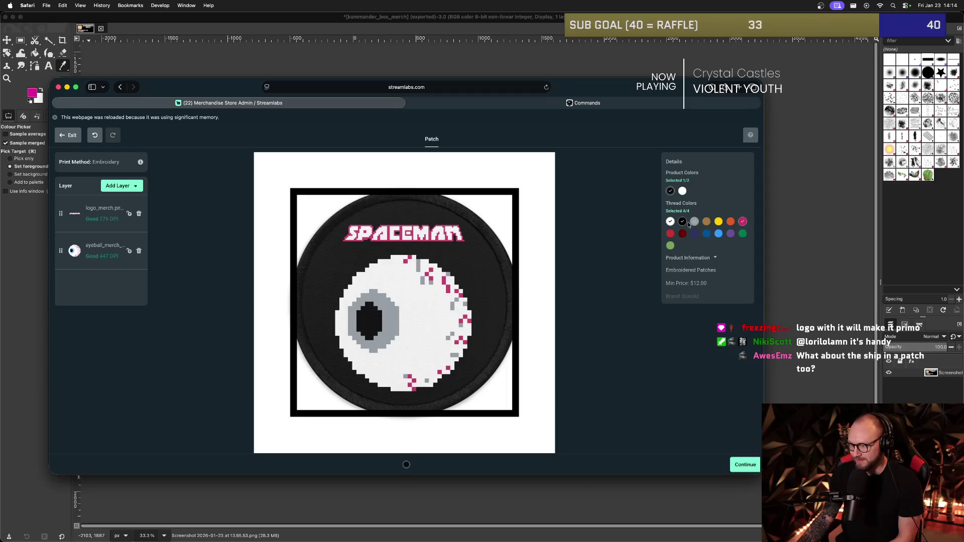
Replace the grey thread with light blue for the iris, after trying dark blue.
left_click(695, 221)
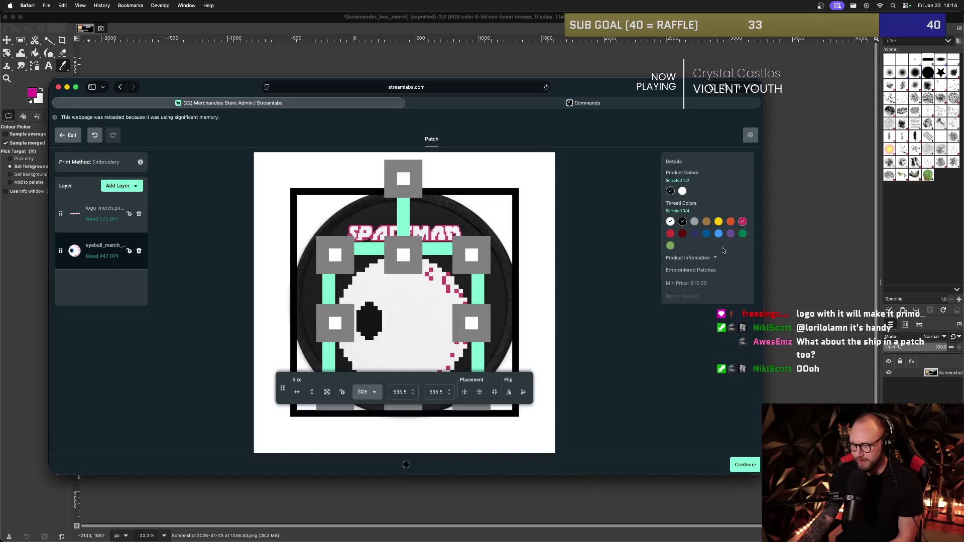
left_click(717, 235)
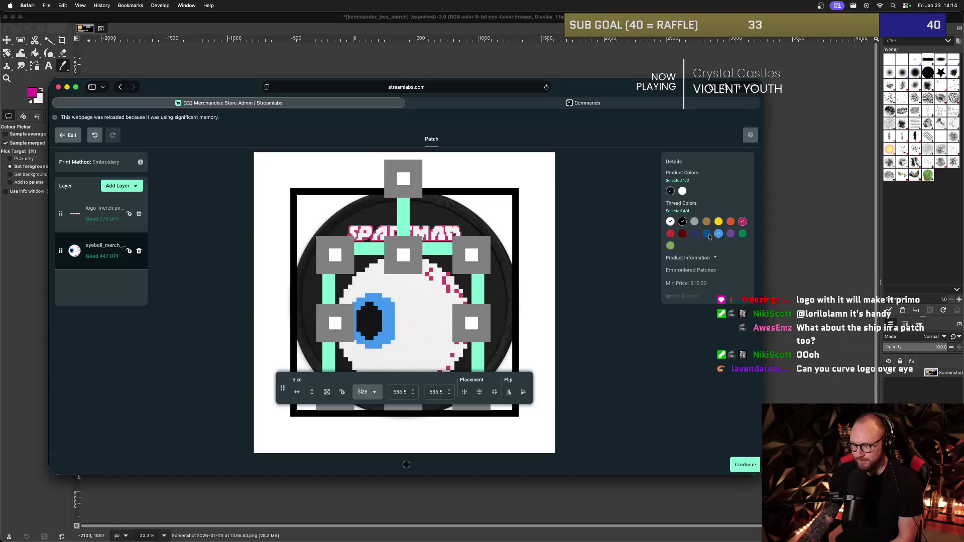
left_click(708, 235)
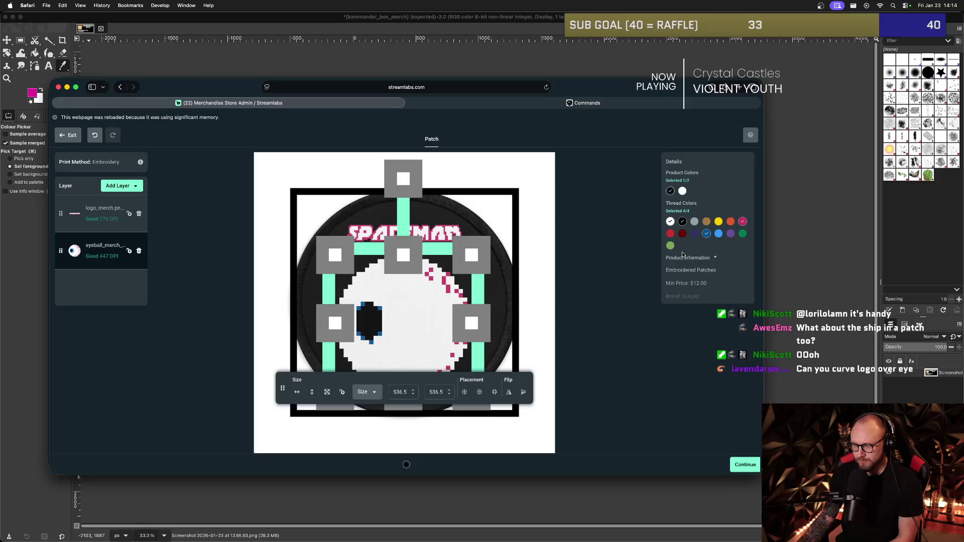
left_click(718, 234)
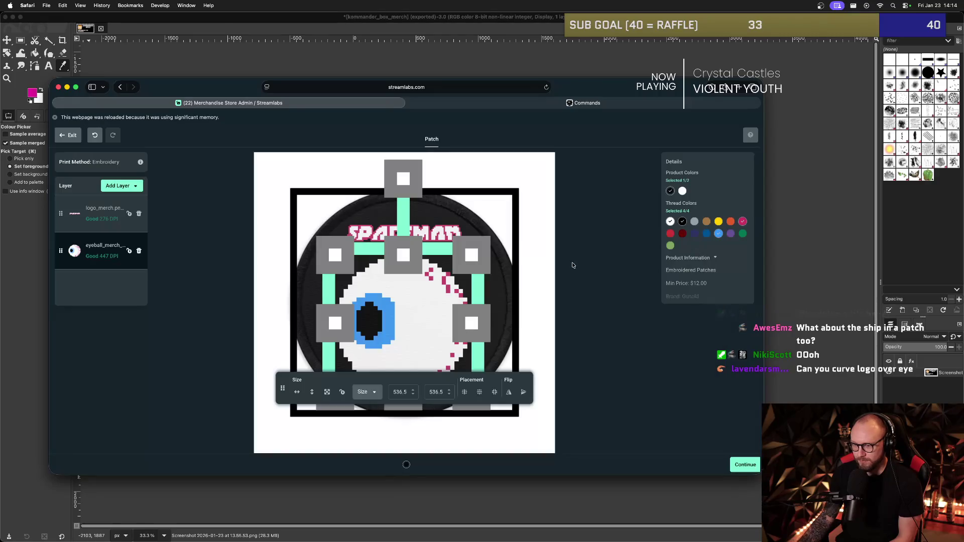
left_click(517, 228)
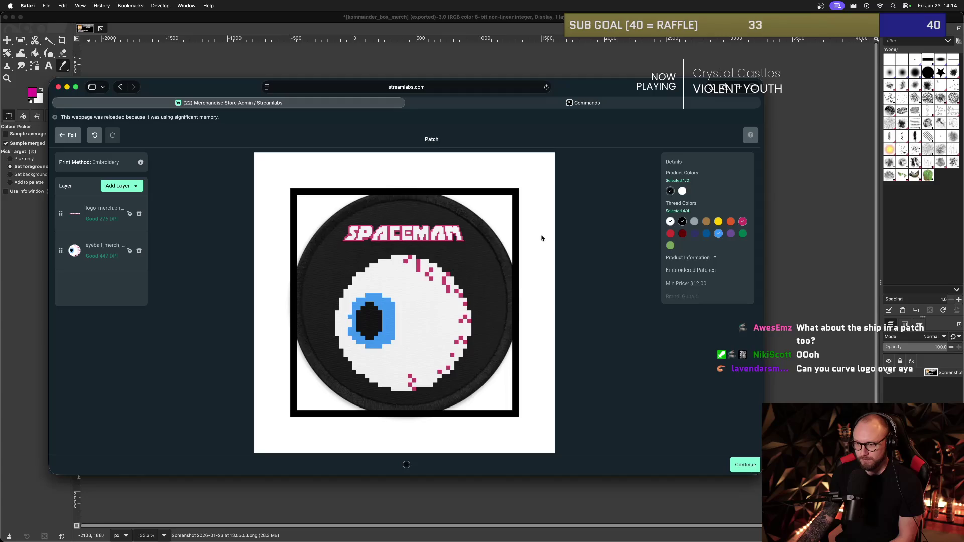
Scale the eyeball up a little with its corner handle to fill more of the patch.
left_click(425, 320)
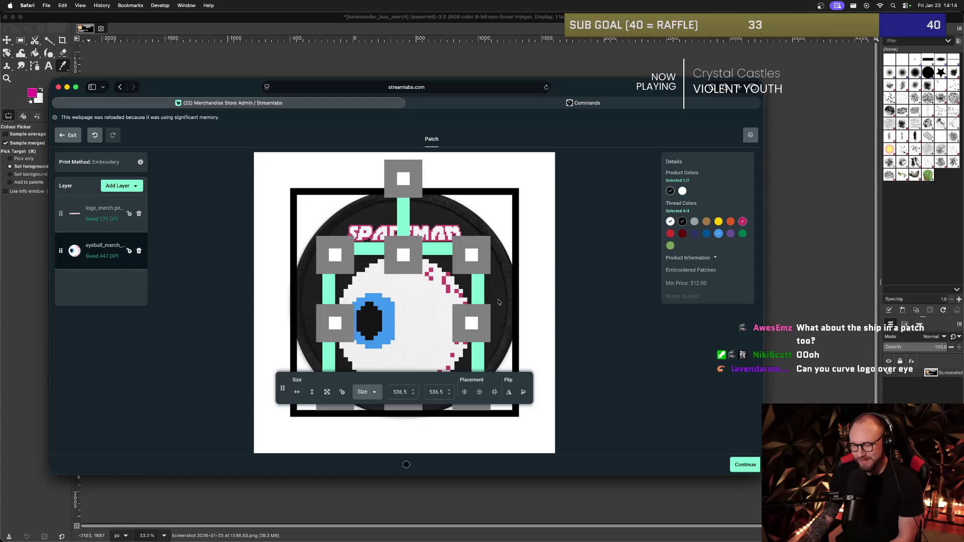
left_click(527, 301)
left_click(348, 325)
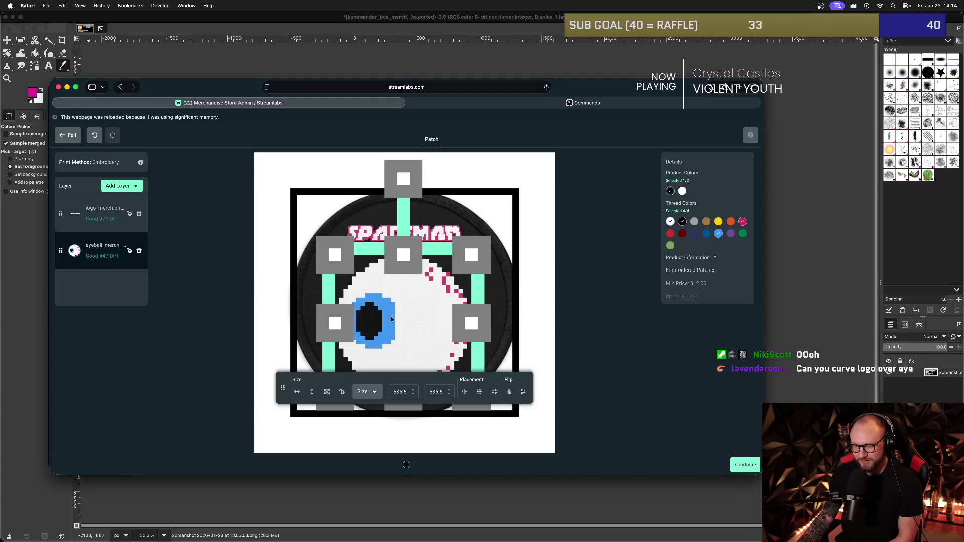
left_click(458, 277)
left_click(457, 277)
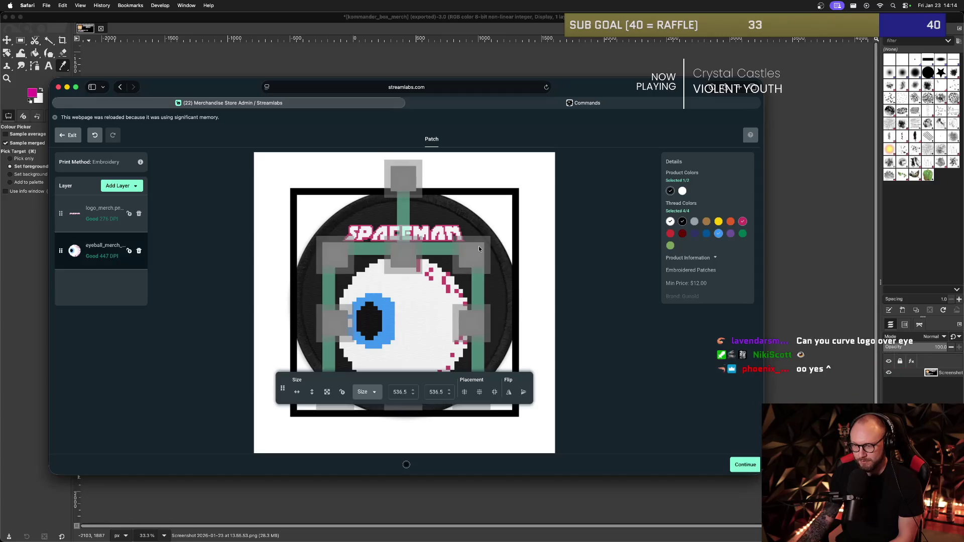
left_click_drag(477, 251, 481, 244)
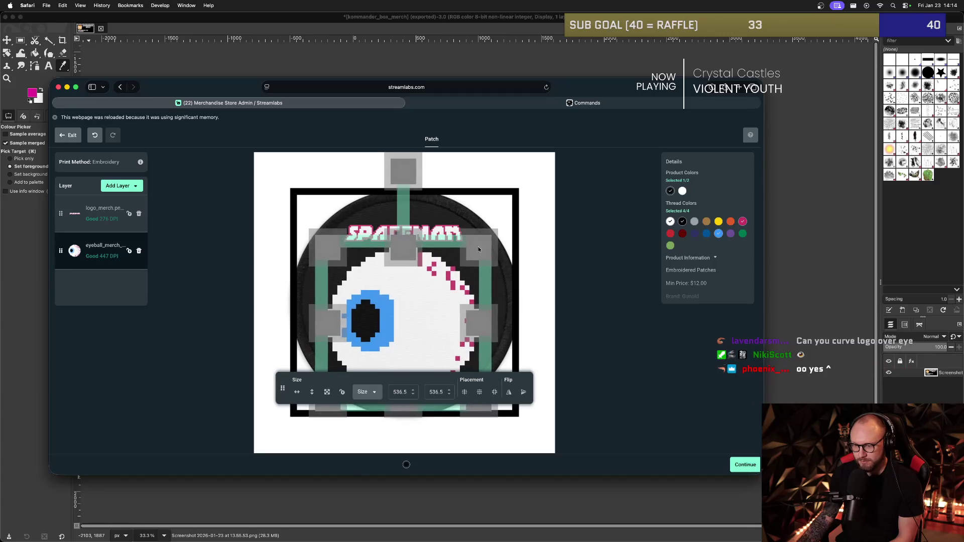
left_click(512, 269)
left_click(445, 294)
left_click(486, 240)
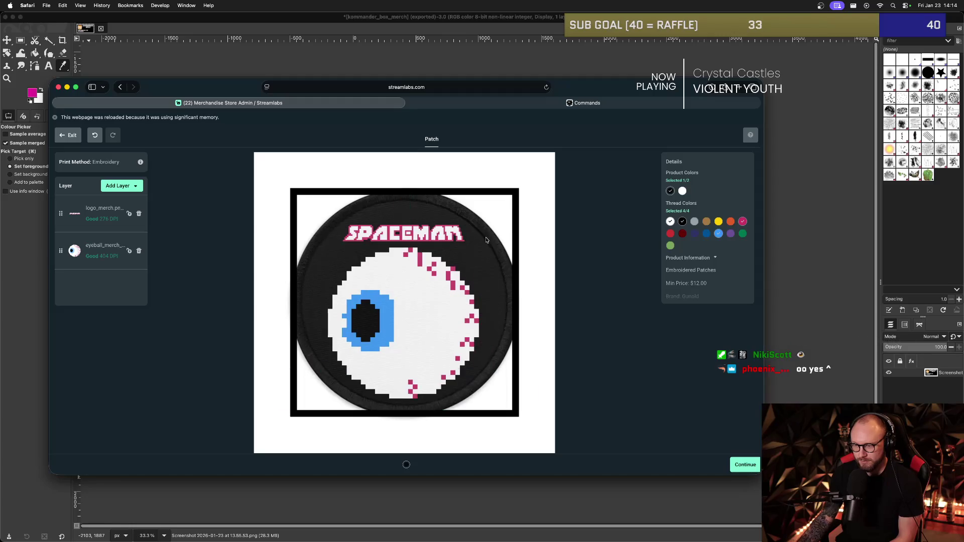
left_click(443, 279)
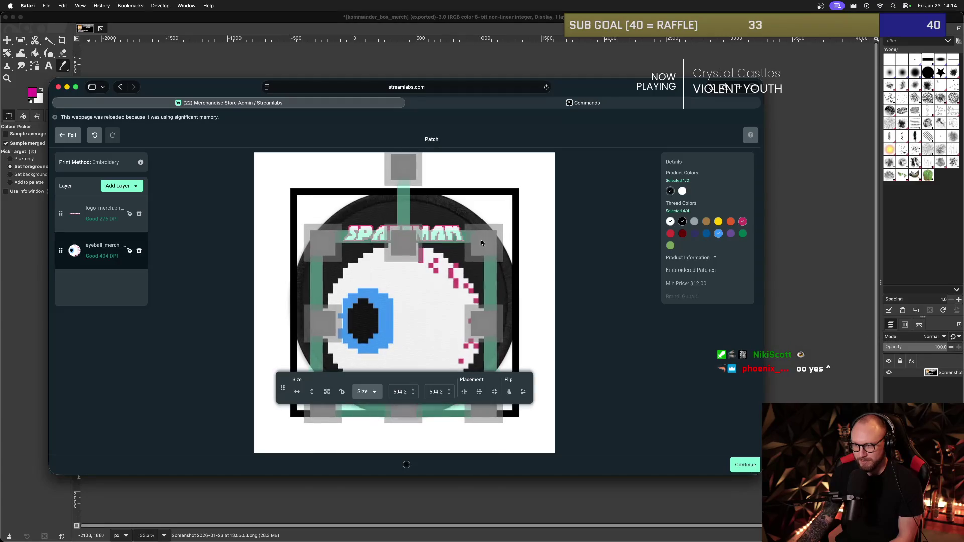
left_click_drag(479, 244, 502, 242)
left_click(520, 241)
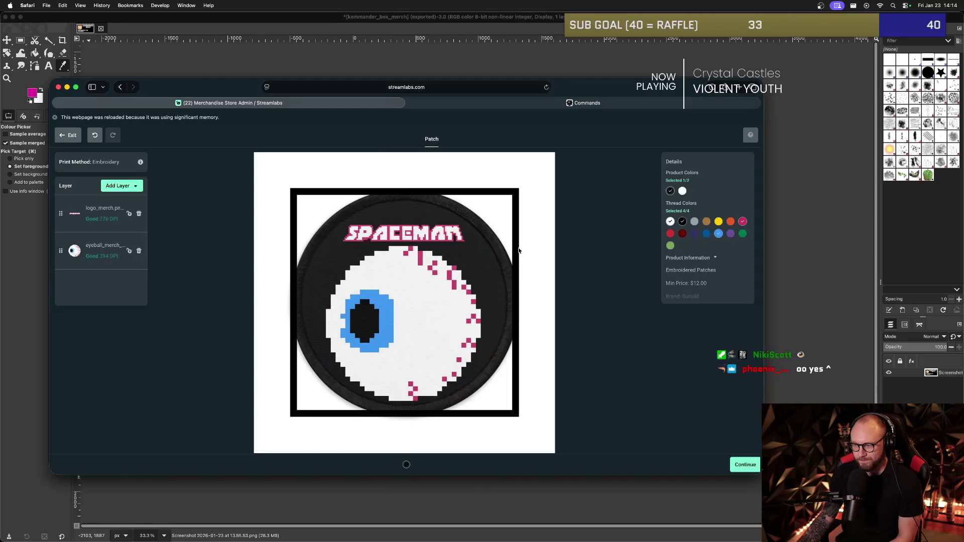
Swap in a fresh eyeball_merch image, resized to 496.5 square and lowered slightly under SPACEMAN.
left_click(139, 251)
left_click(119, 186)
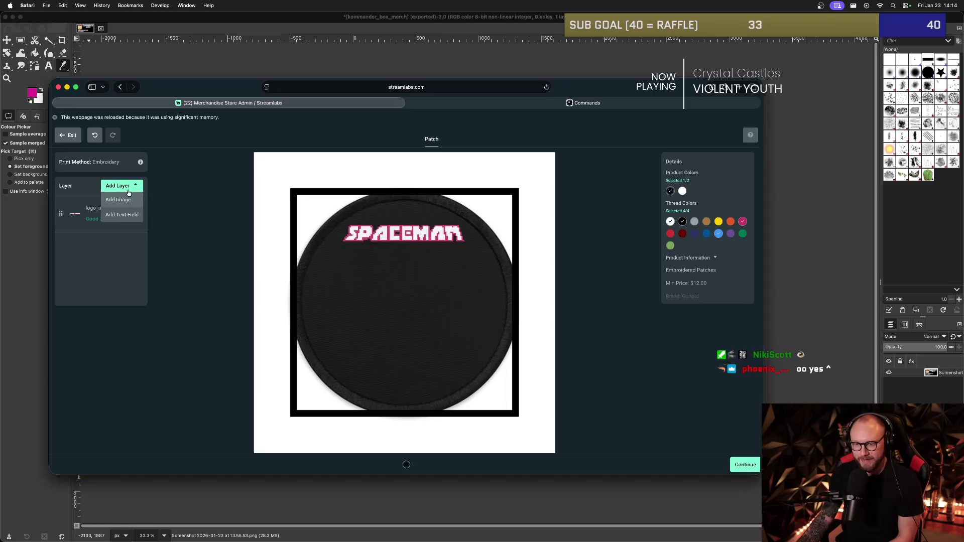
left_click(121, 203)
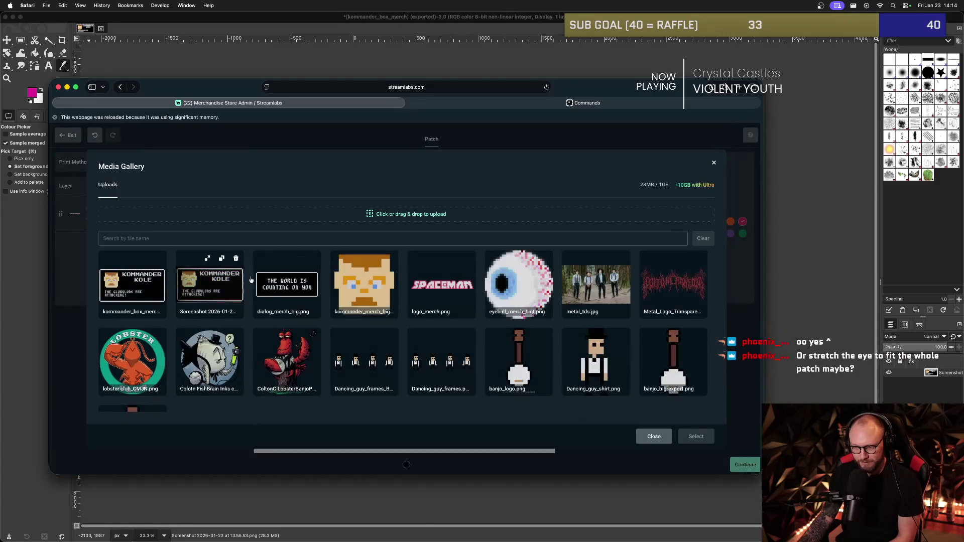
left_click(543, 283)
left_click(696, 437)
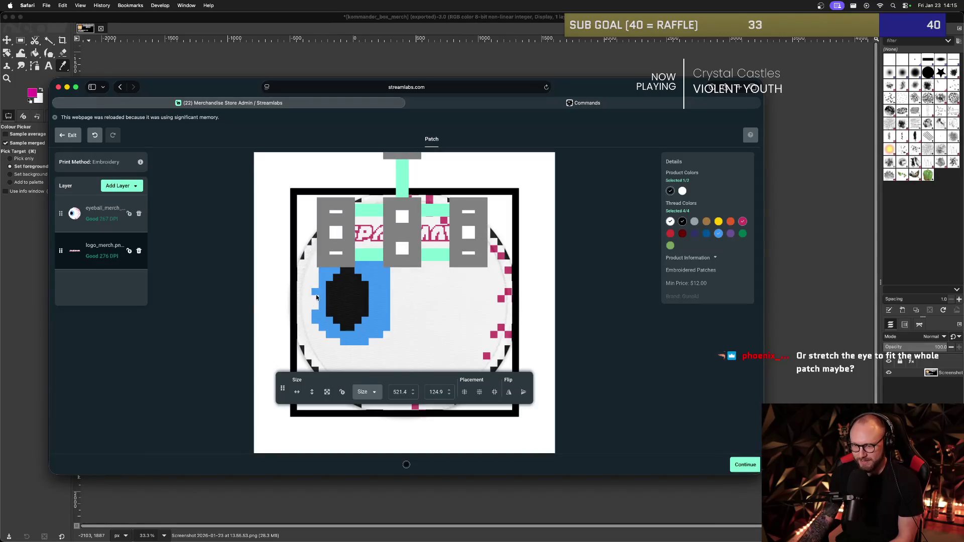
left_click_drag(520, 182, 467, 237)
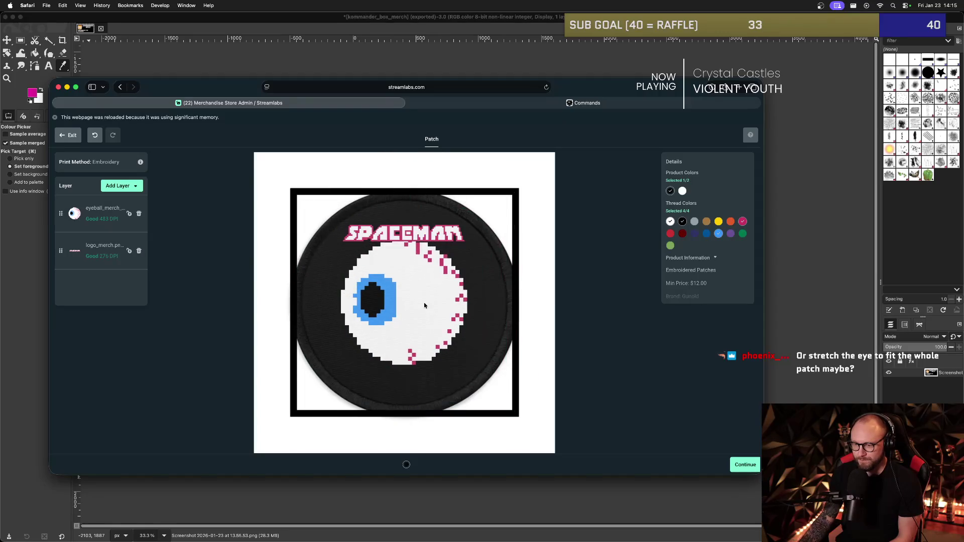
left_click_drag(408, 301, 407, 309)
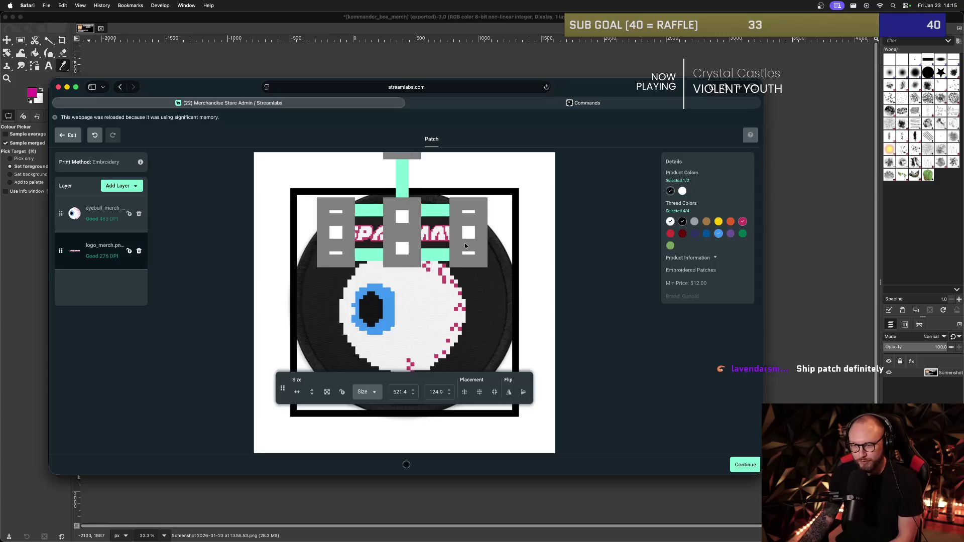
key("super+Tab")
key("super+Tab")
key("super+Tab")
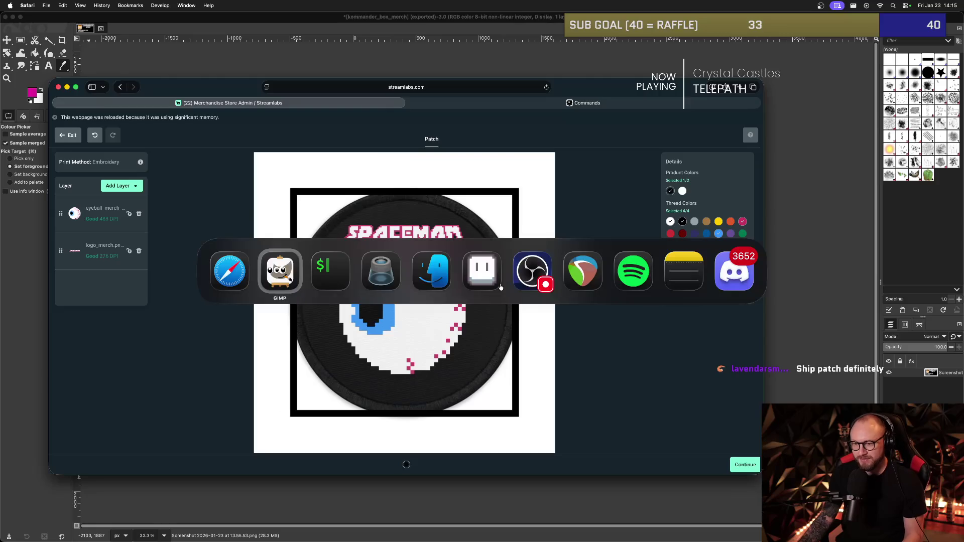
key("super+Tab")
key("super+Tab")
key("super+Tab")
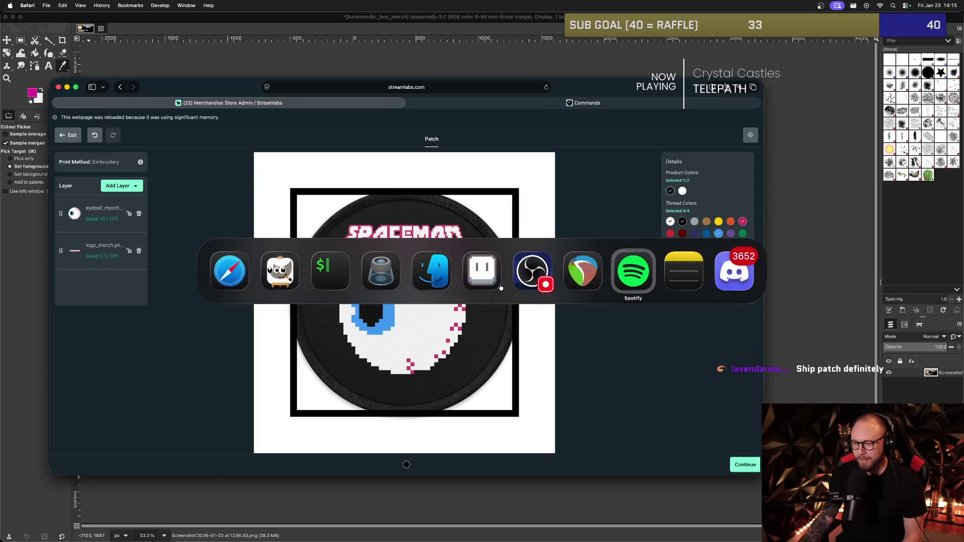
Search 'gimp curve selection' in a new Safari tab.
key("super+Tab")
key("super+Tab")
key("super+Tab")
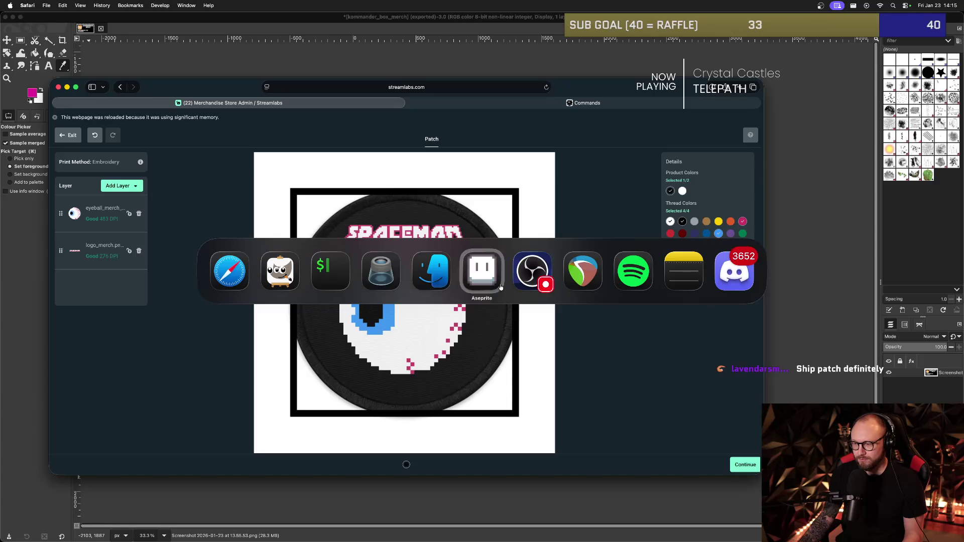
key("super+Tab")
key("super+Tab")
key("super+Tab")
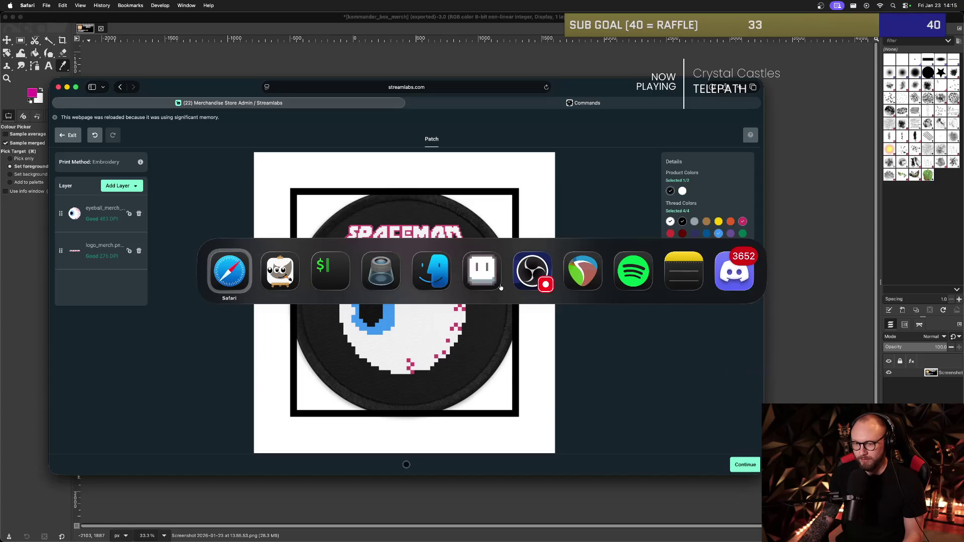
key("super+t")
type("gim")
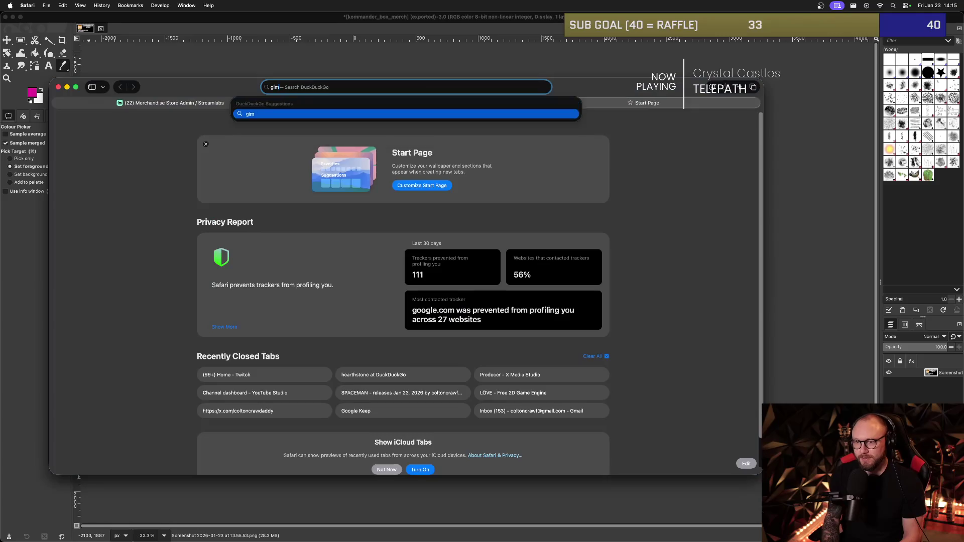
type("p curve selection")
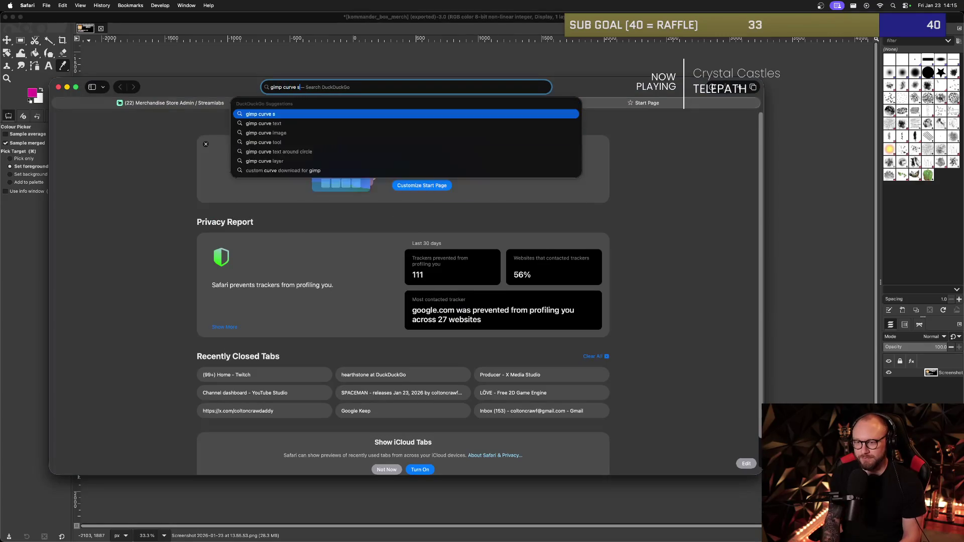
key("Return")
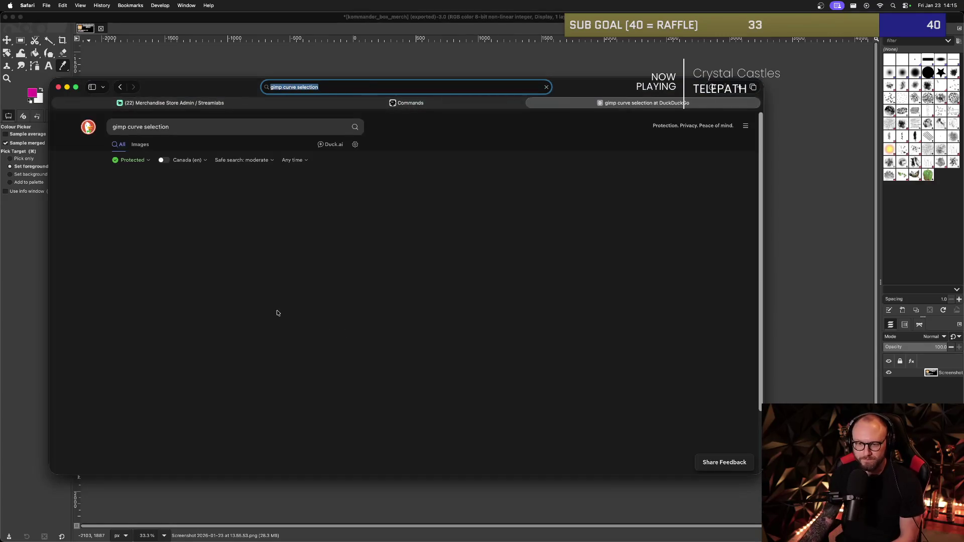
Read the Reddit thread on curving a selection, then bring up GIMP's Open Image dialog.
scroll(226, 260, "down", 1)
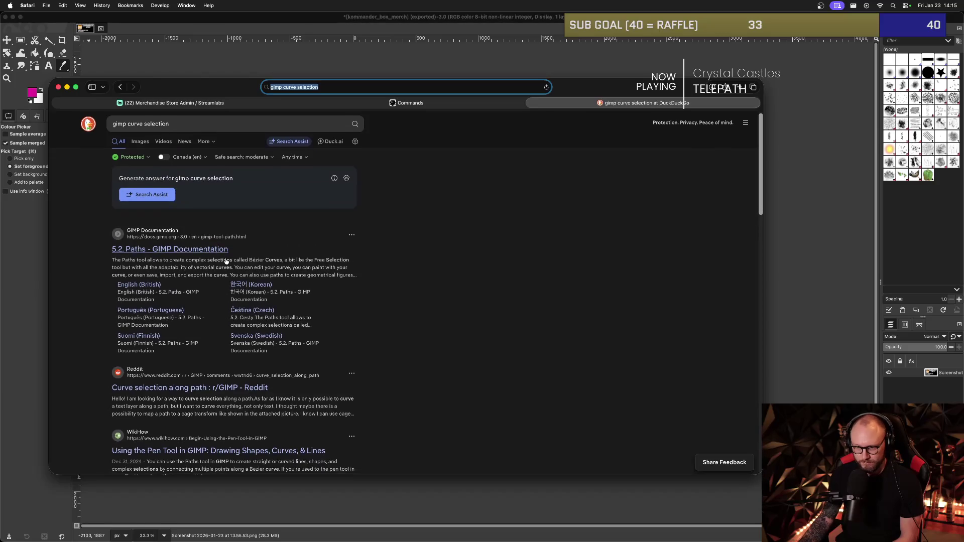
left_click(231, 384)
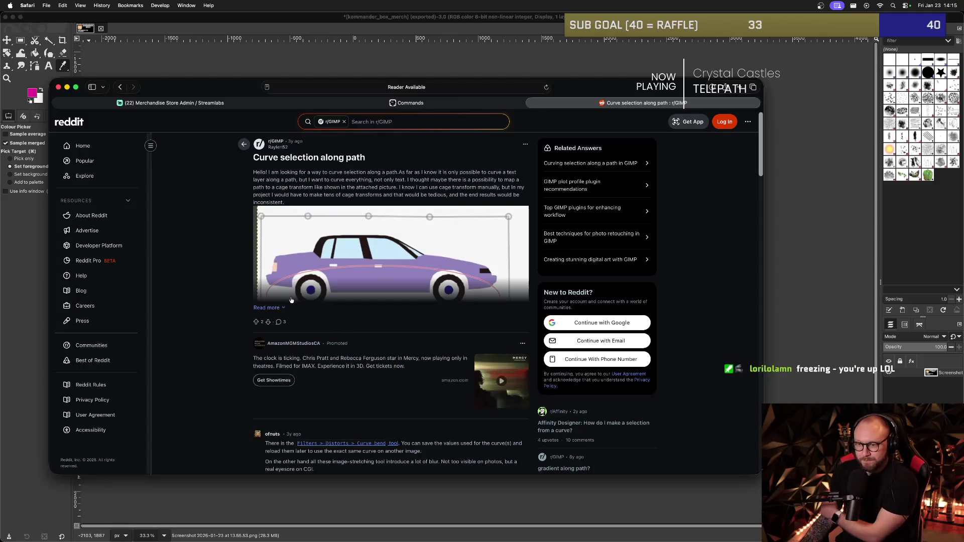
scroll(321, 301, "down", 5)
scroll(347, 254, "up", 1)
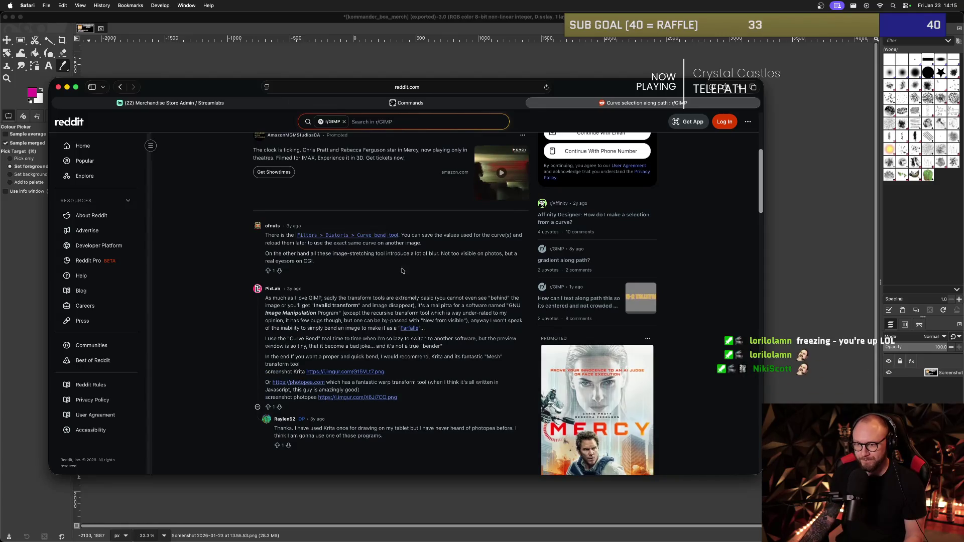
key("super+Tab")
key("super+o")
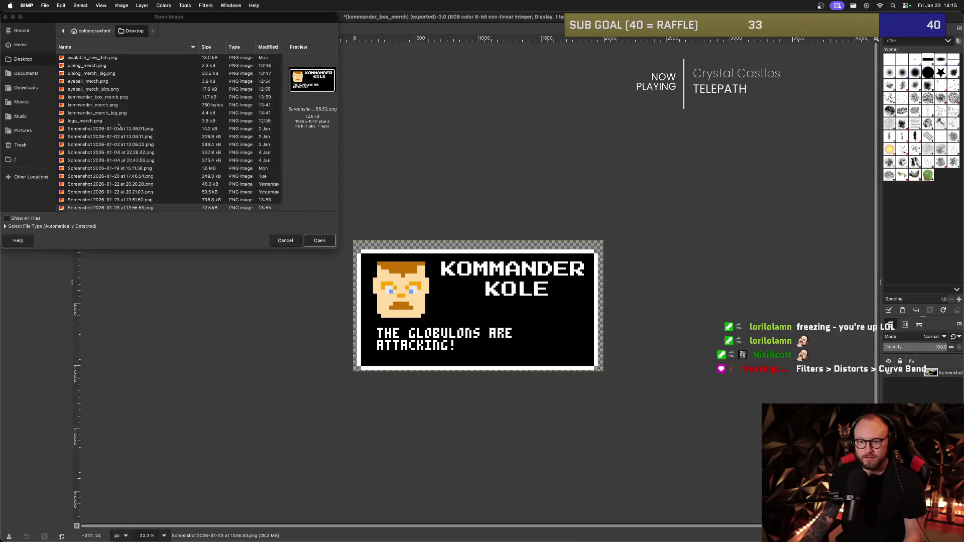
Open logo_merch.png in GIMP and fit the canvas to the SPACEMAN layer.
scroll(118, 125, "up", 1)
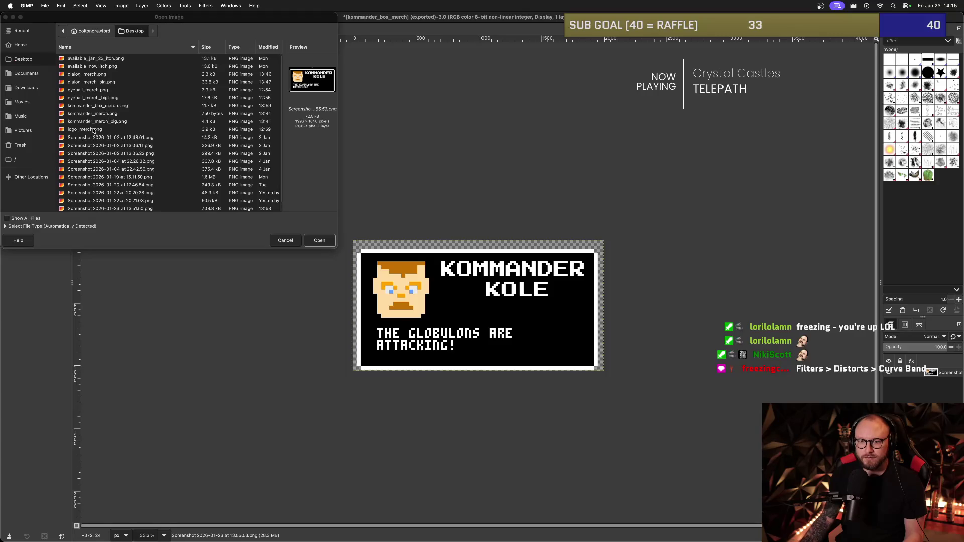
left_click(93, 130)
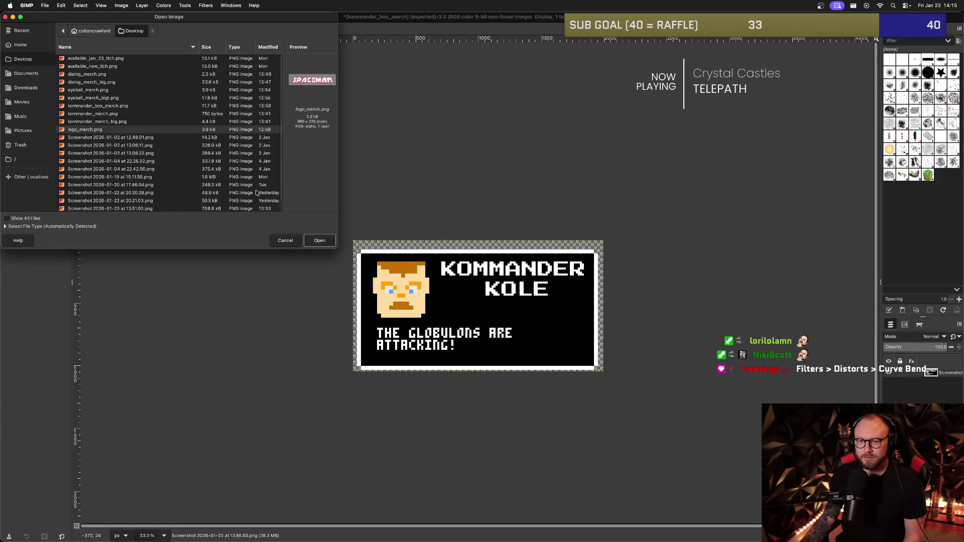
left_click(320, 240)
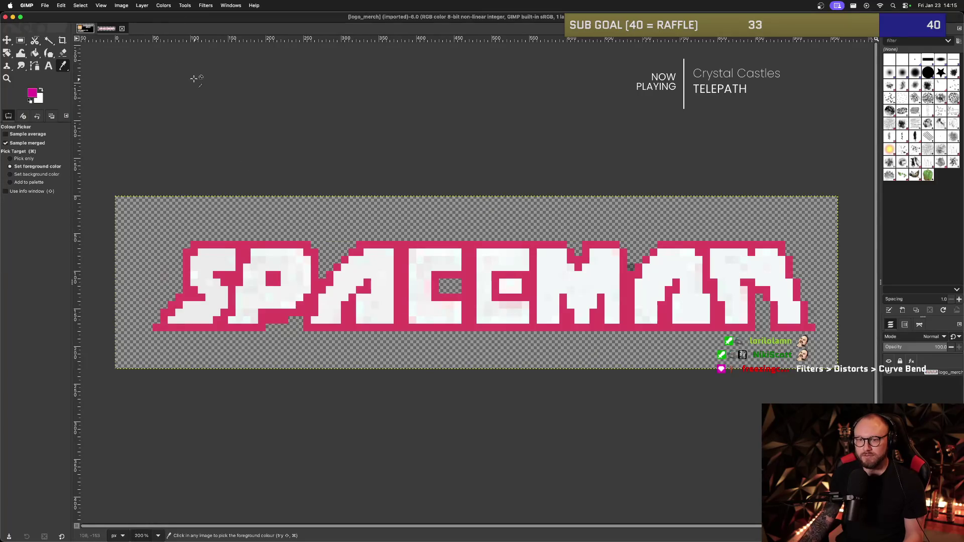
left_click(121, 5)
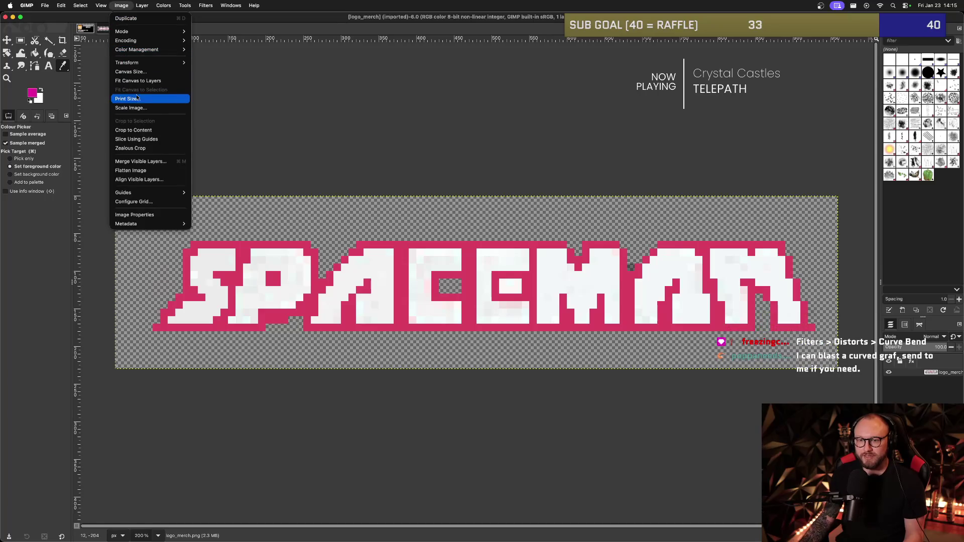
left_click(141, 80)
Resize the canvas to 1200 × 800 px with the logo centred.
left_click(121, 5)
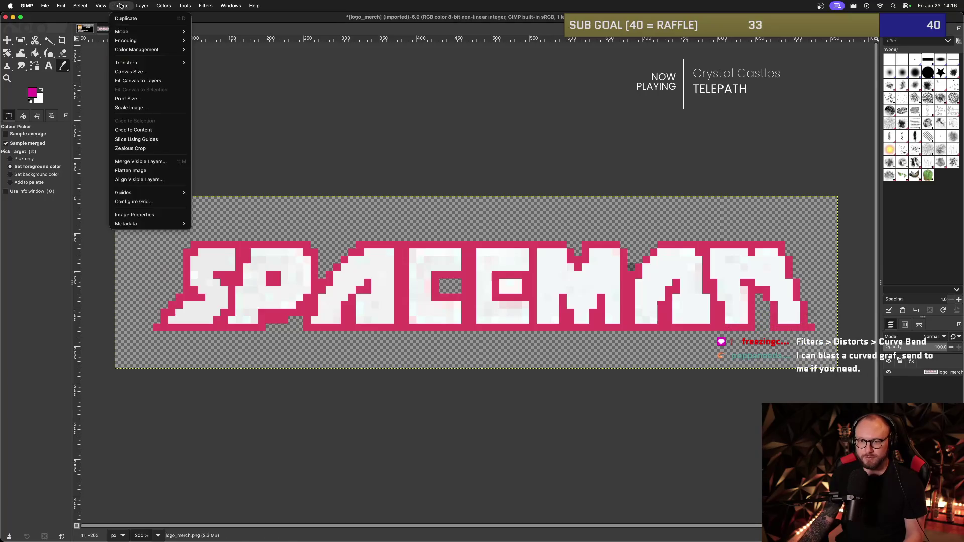
left_click(141, 71)
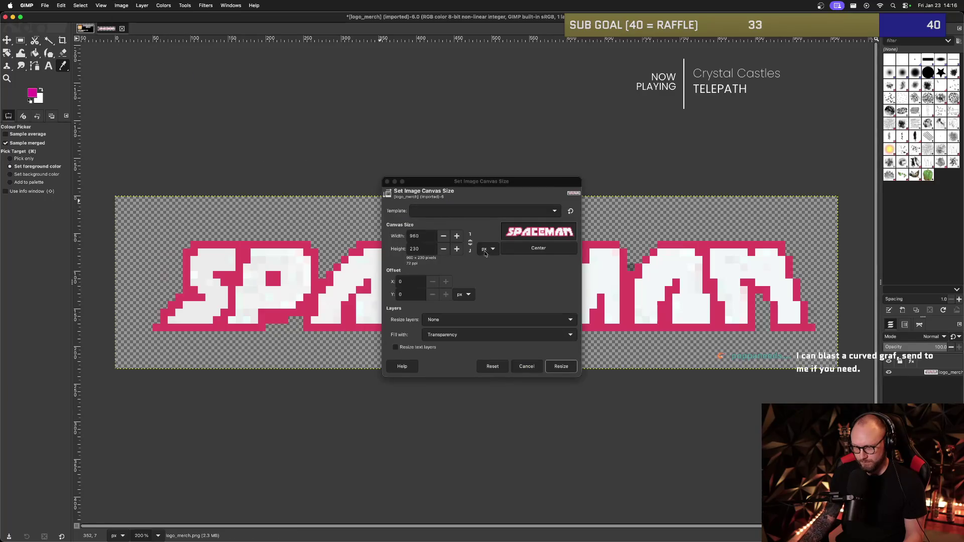
left_click(417, 249)
type("800")
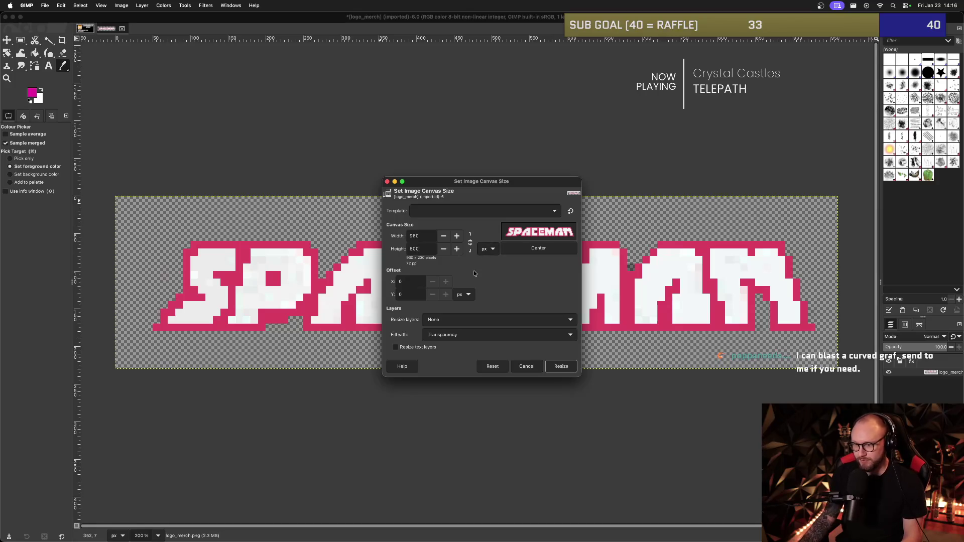
key("Tab")
left_click(543, 293)
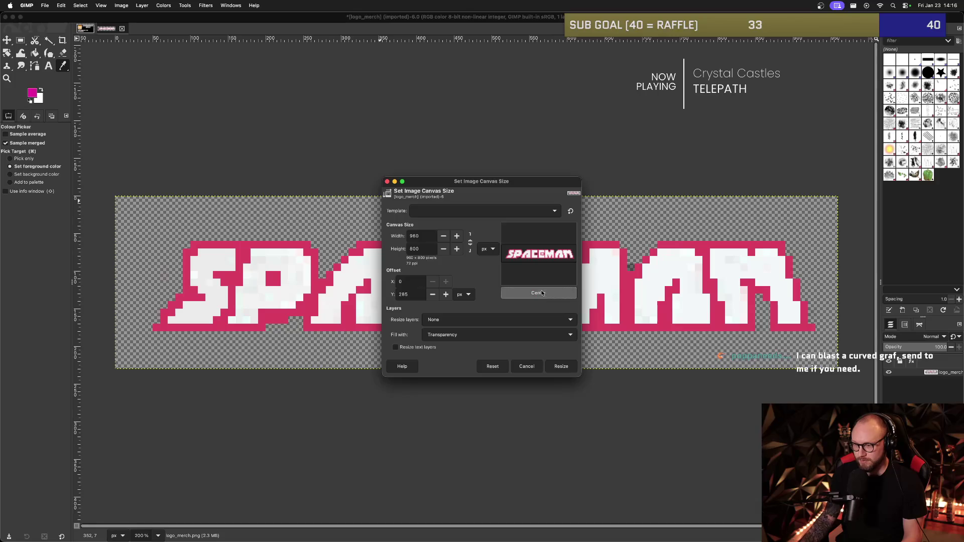
left_click(429, 235)
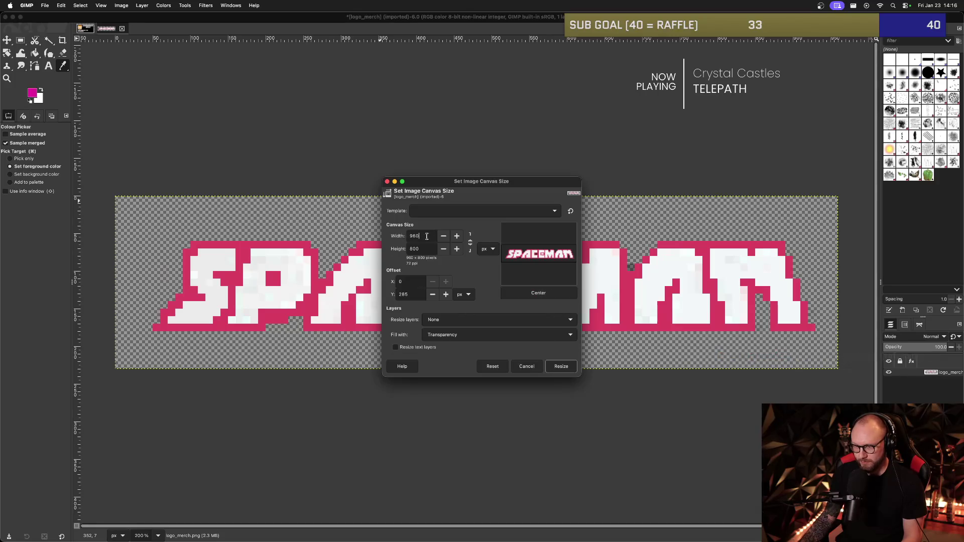
type("1200")
left_click(424, 249)
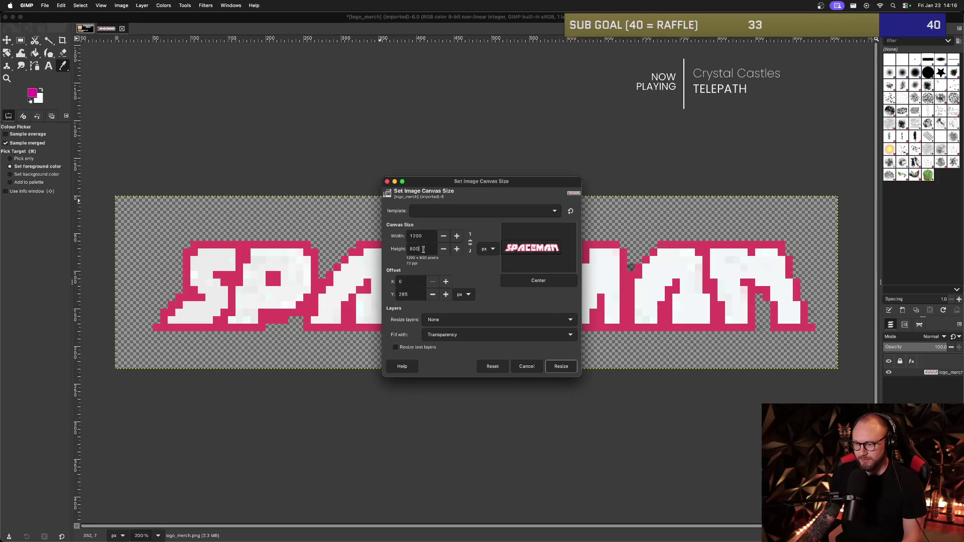
left_click(547, 280)
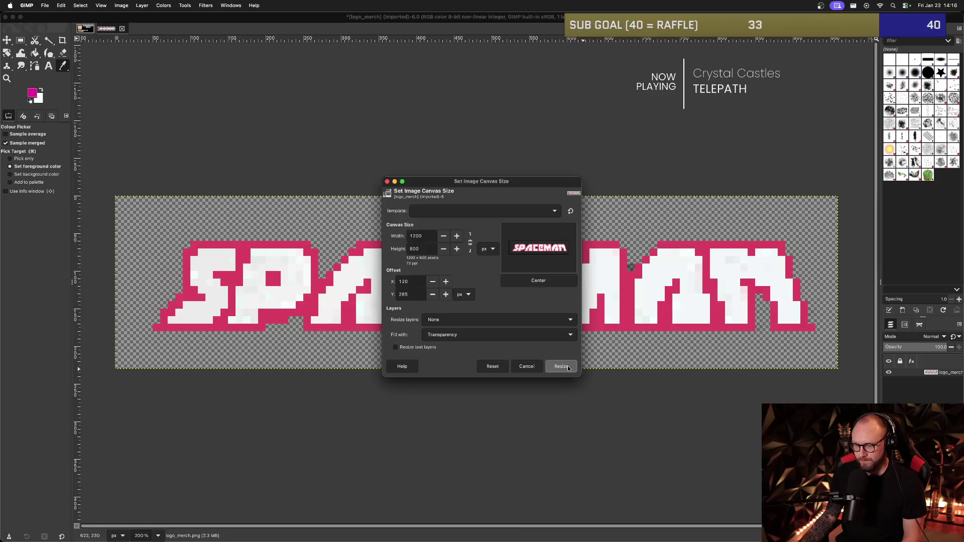
left_click(561, 366)
scroll(490, 277, "down", 3)
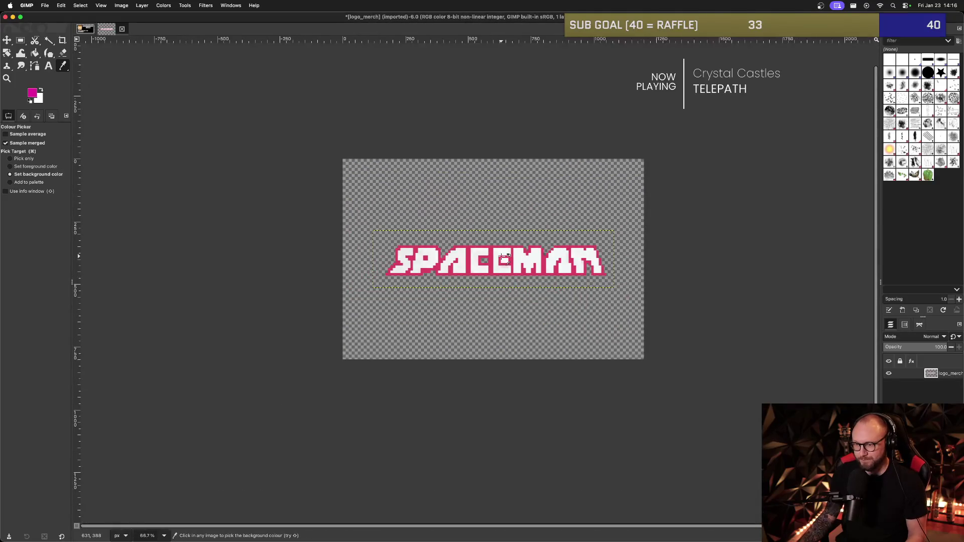
Try arching the Curve Bend upper curve with a middle point and Mirror, then cancel it.
scroll(503, 257, "down", 2)
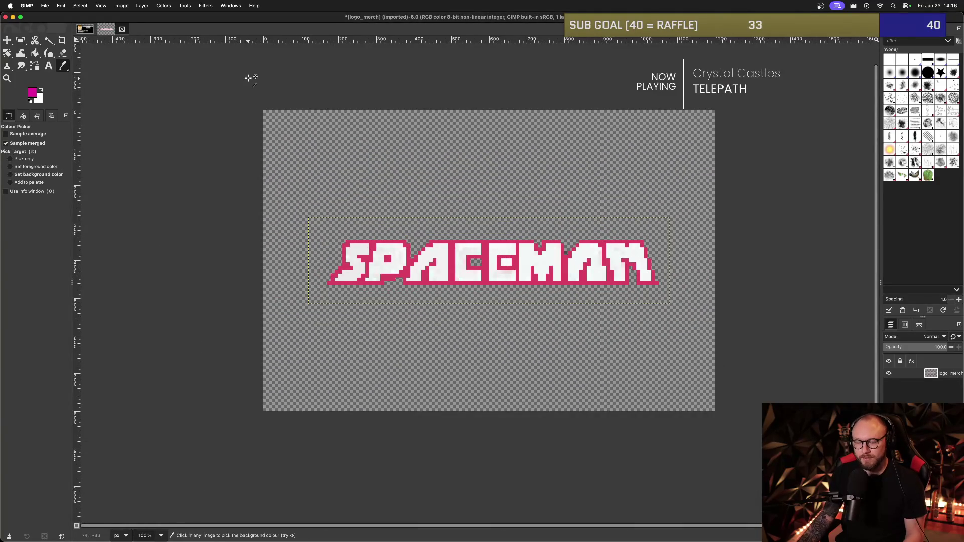
key("super+Tab")
key("super+Tab")
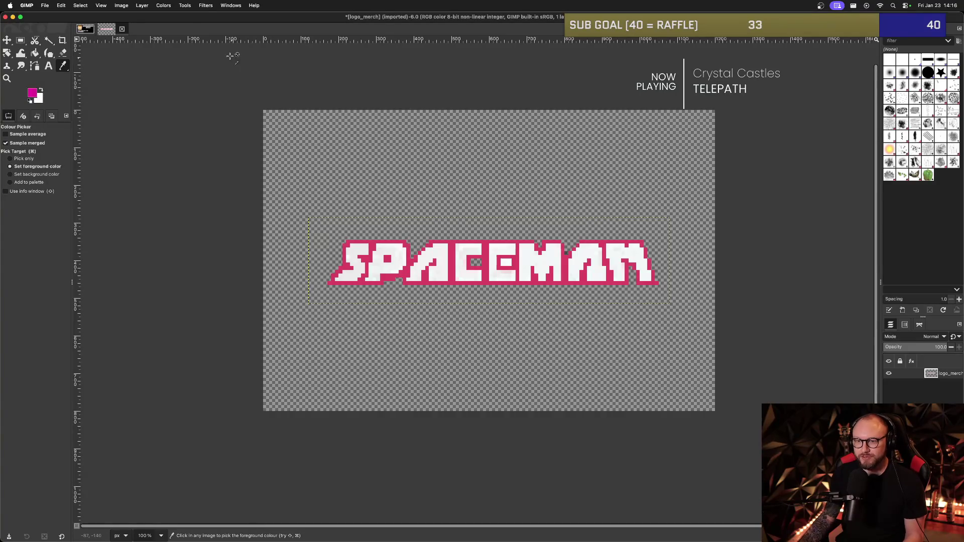
left_click(205, 5)
mouse_move(224, 77)
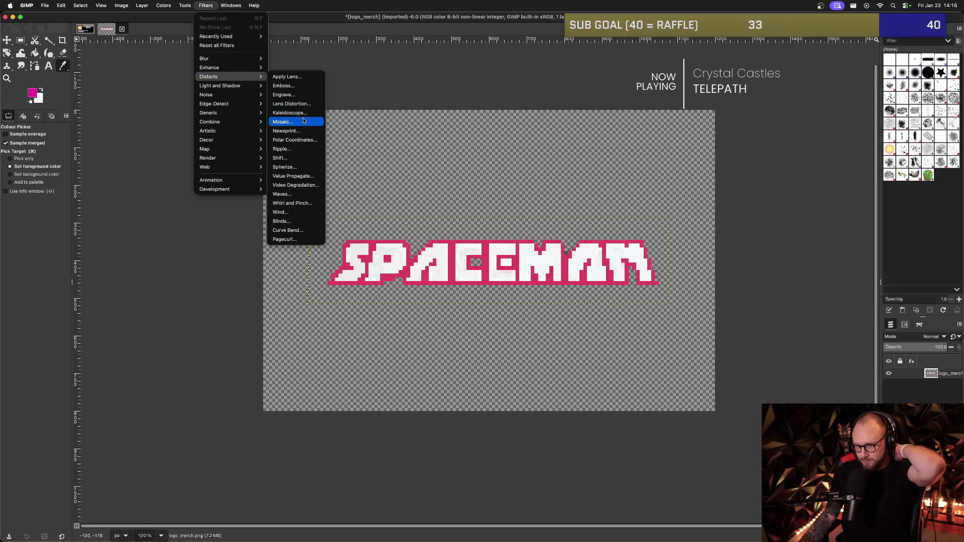
left_click(384, 211)
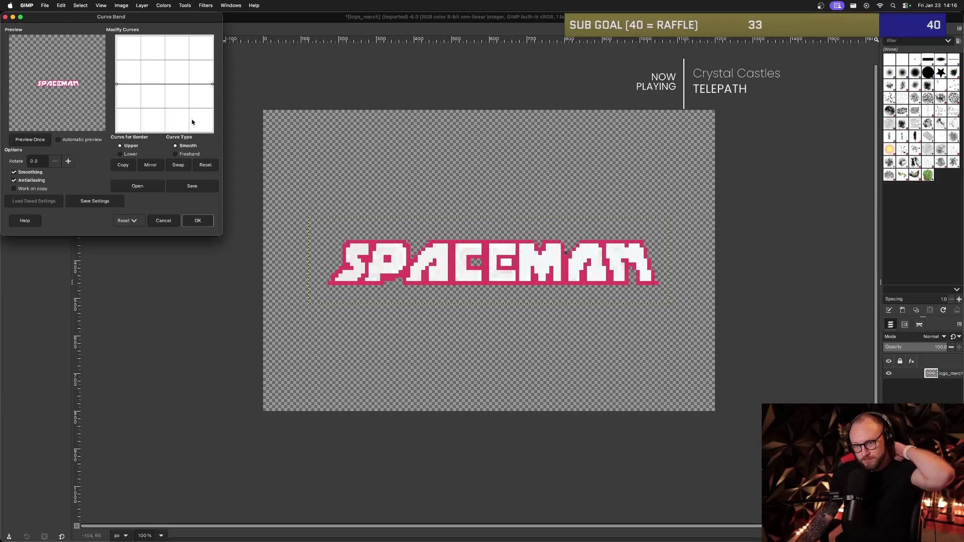
left_click_drag(117, 84, 117, 95)
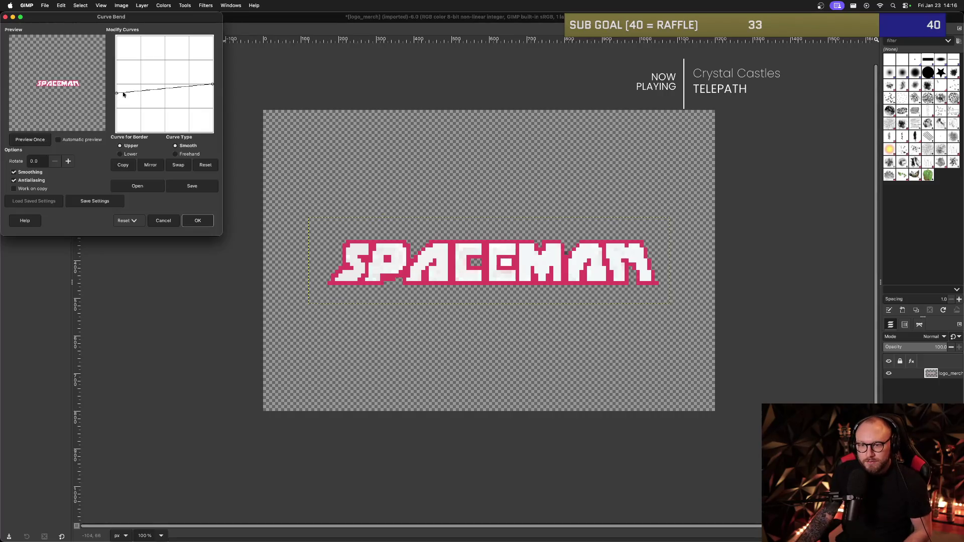
left_click_drag(213, 85, 212, 93)
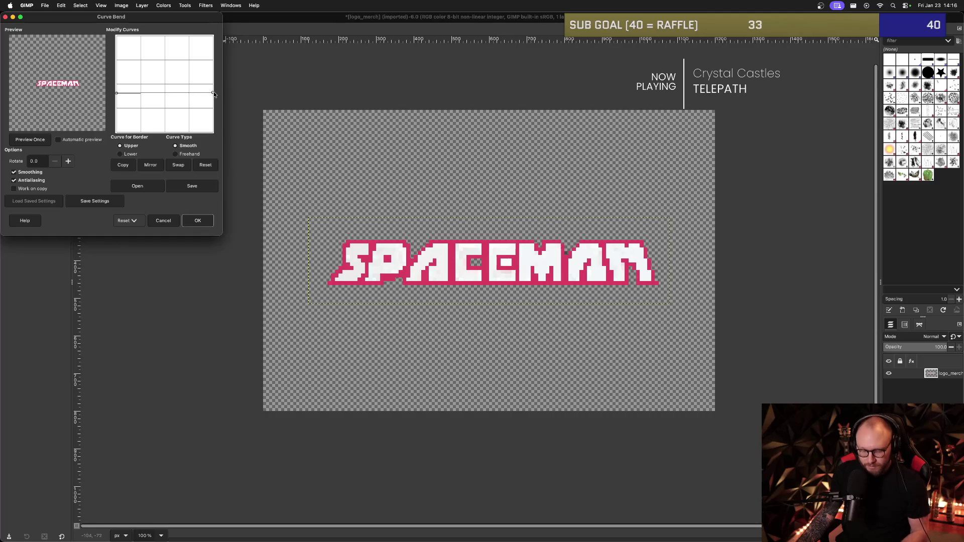
left_click_drag(117, 92, 118, 86)
left_click_drag(213, 94, 213, 87)
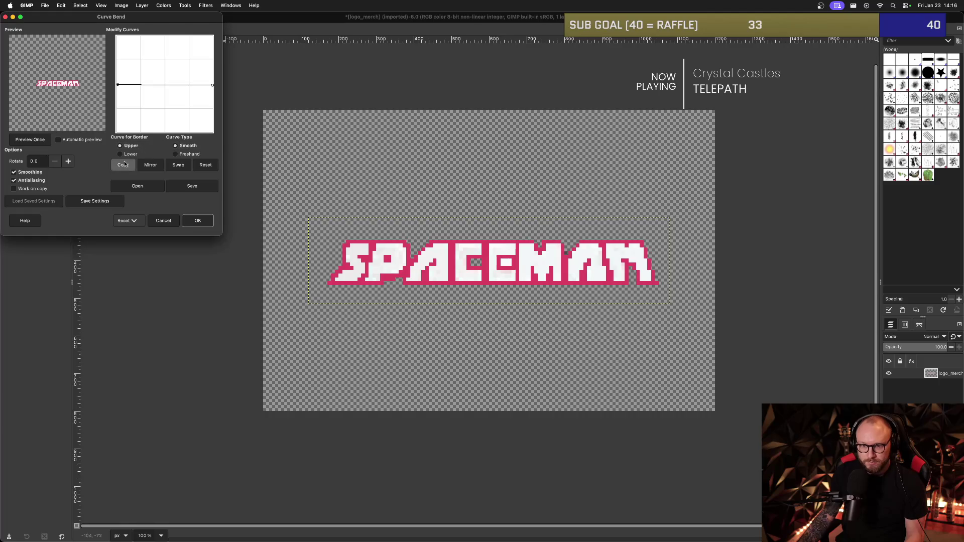
left_click(168, 88)
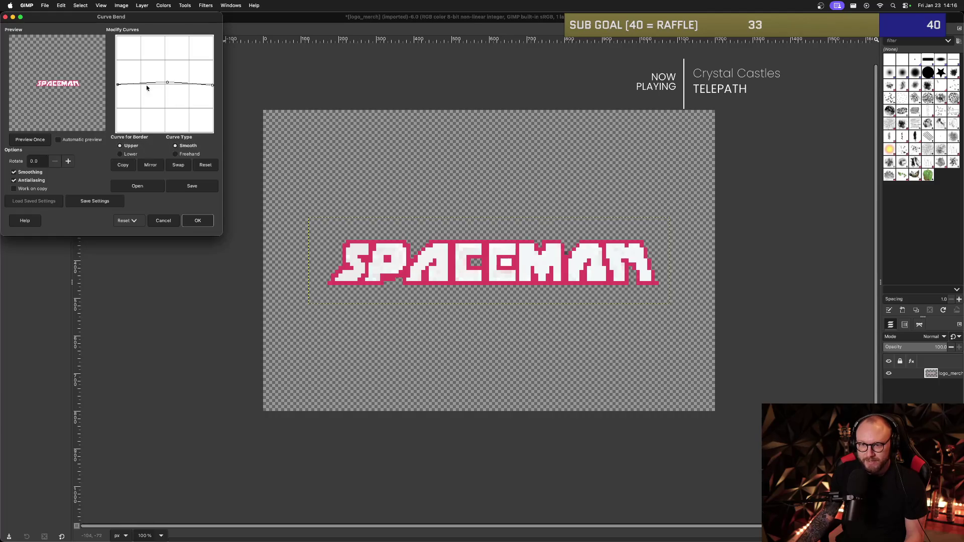
left_click_drag(117, 87, 120, 92)
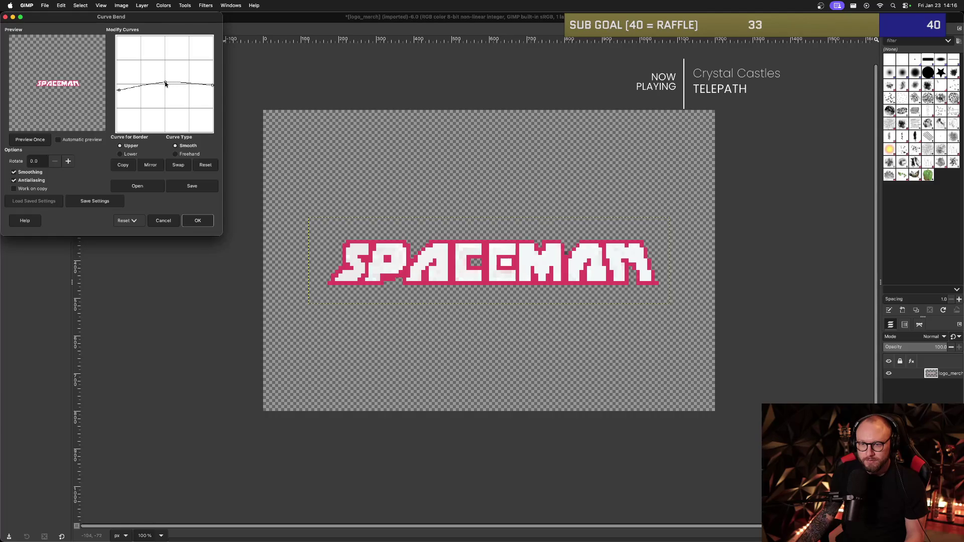
left_click_drag(213, 90, 212, 93)
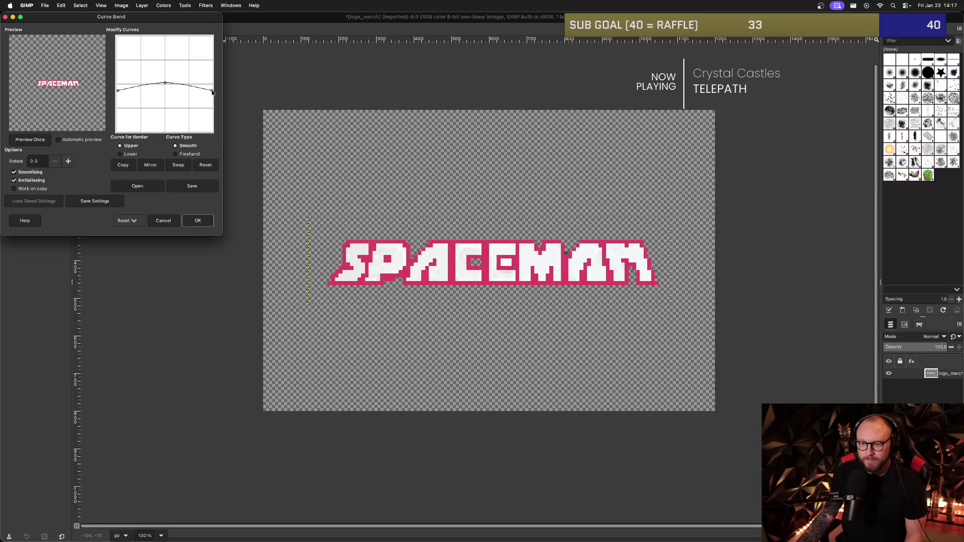
left_click(157, 166)
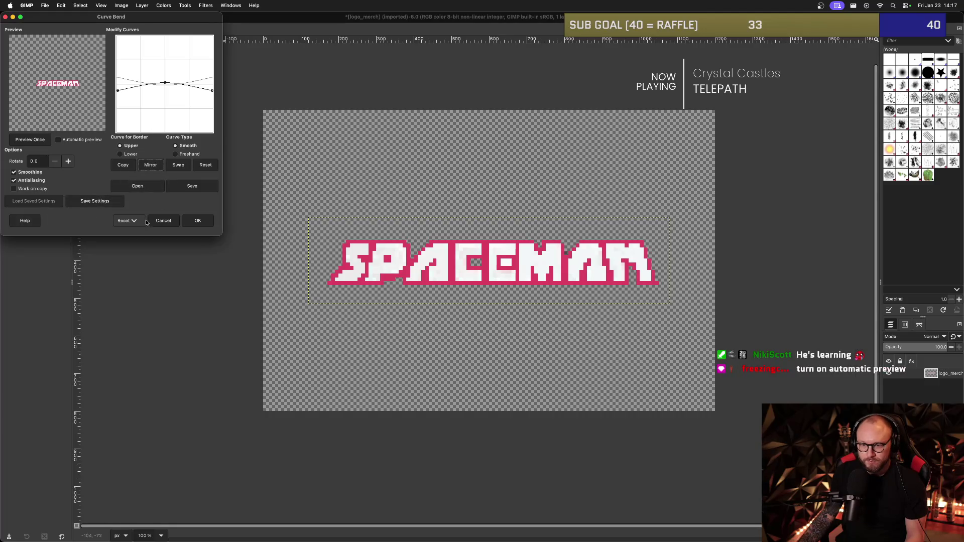
left_click(164, 221)
Bring the Filters > Distorts > Curve Bend dialog back up.
left_click(206, 5)
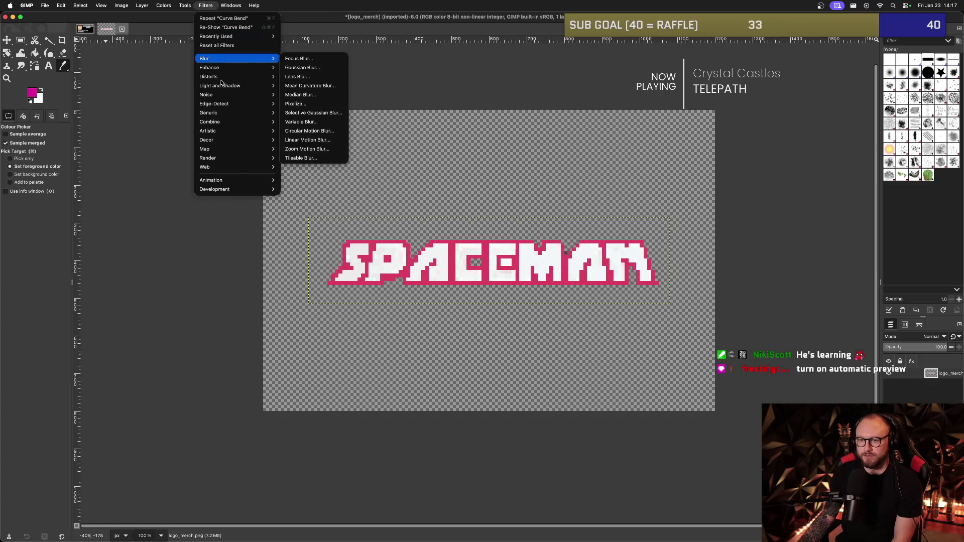
mouse_move(252, 80)
left_click(300, 230)
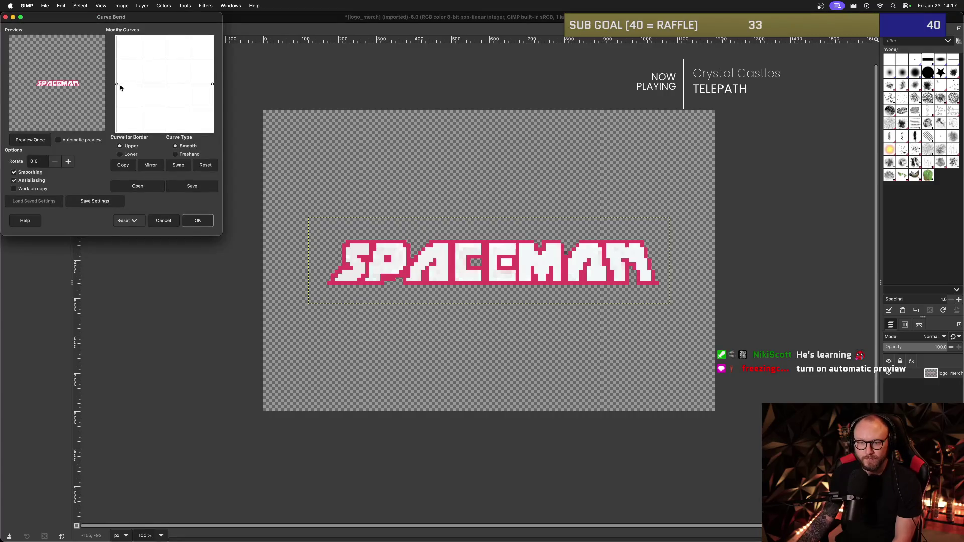
left_click_drag(165, 85, 165, 80)
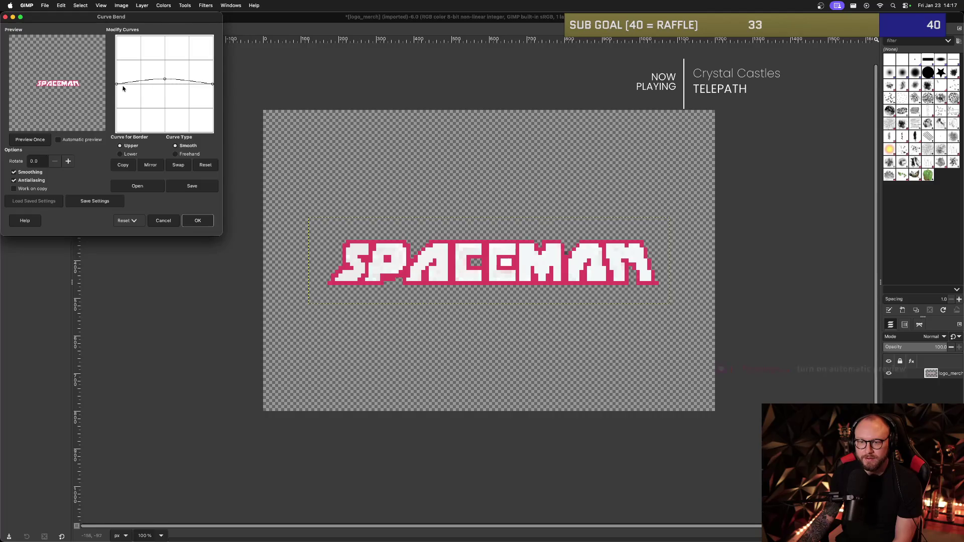
left_click_drag(117, 88, 118, 92)
left_click_drag(213, 87, 213, 90)
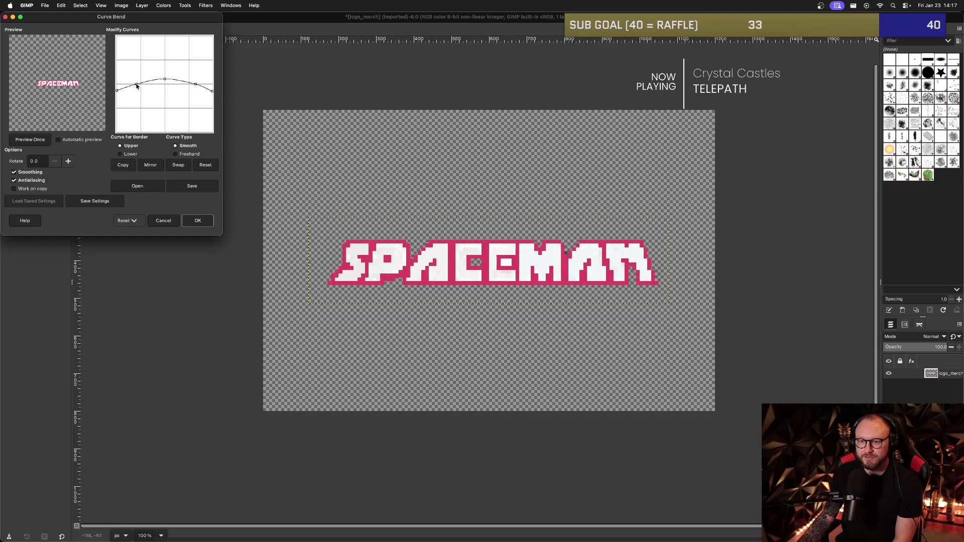
left_click(197, 221)
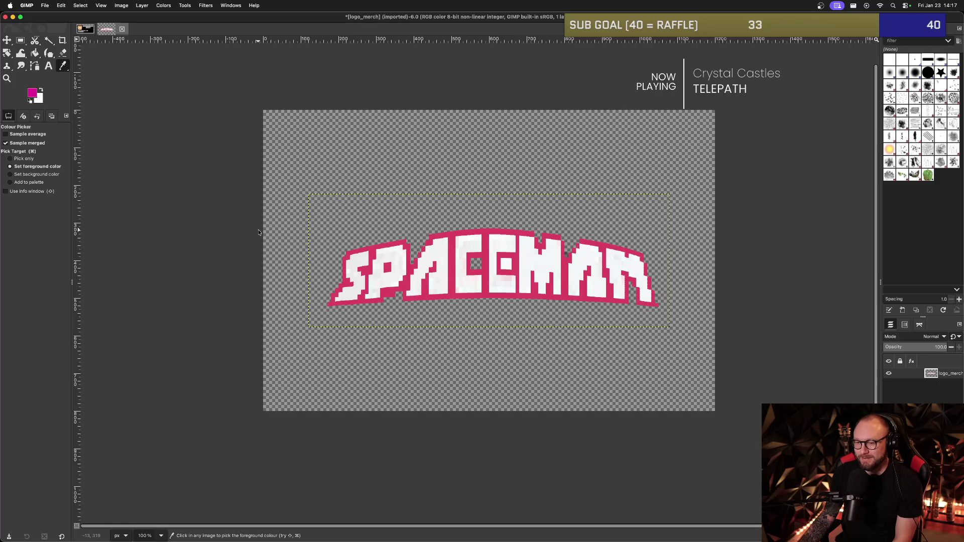
key("ctrl+z")
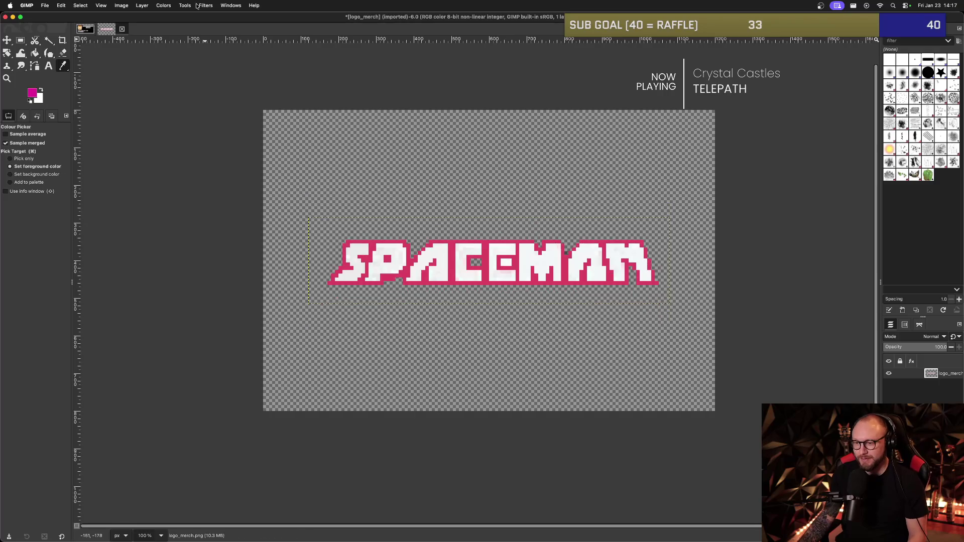
Apply a Curve Bend arch so the SPACEMAN lettering curves upward.
left_click(195, 6)
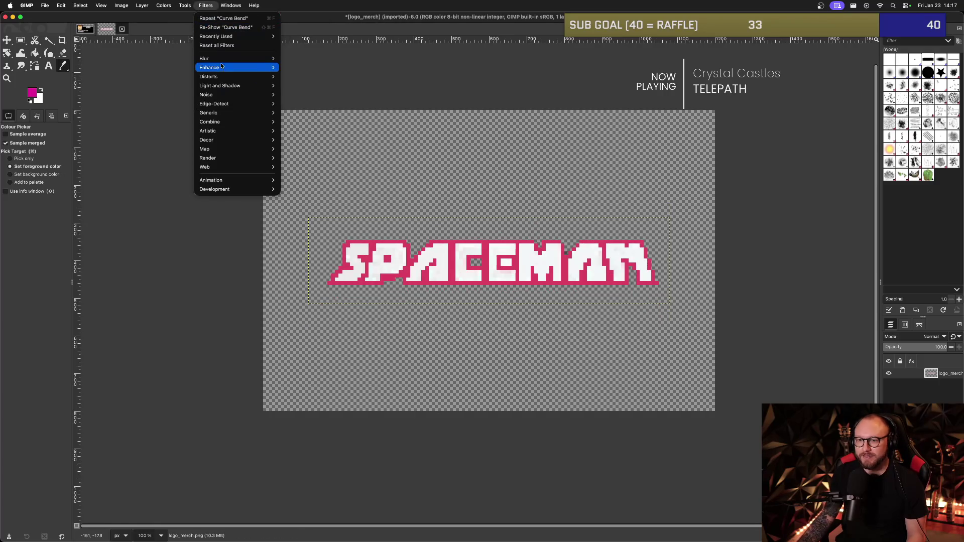
mouse_move(224, 77)
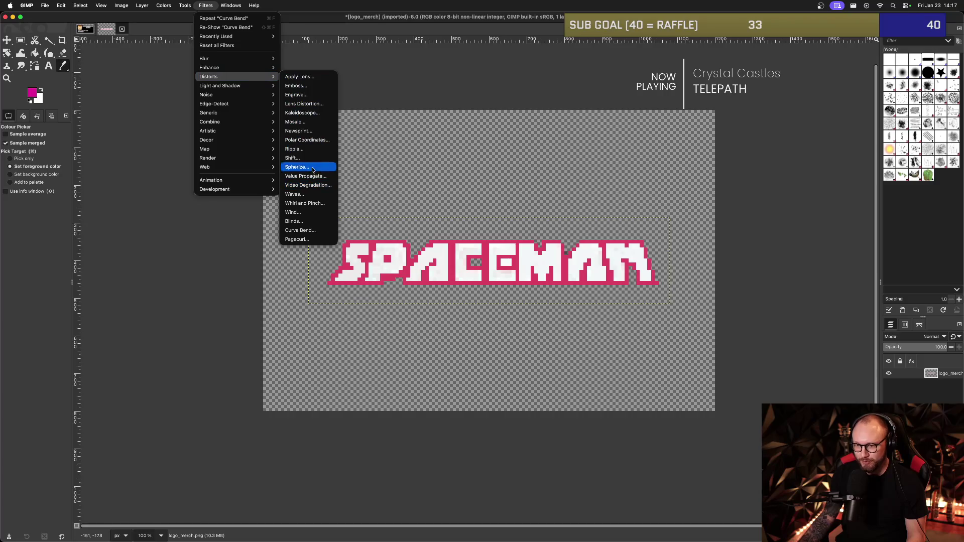
left_click(300, 230)
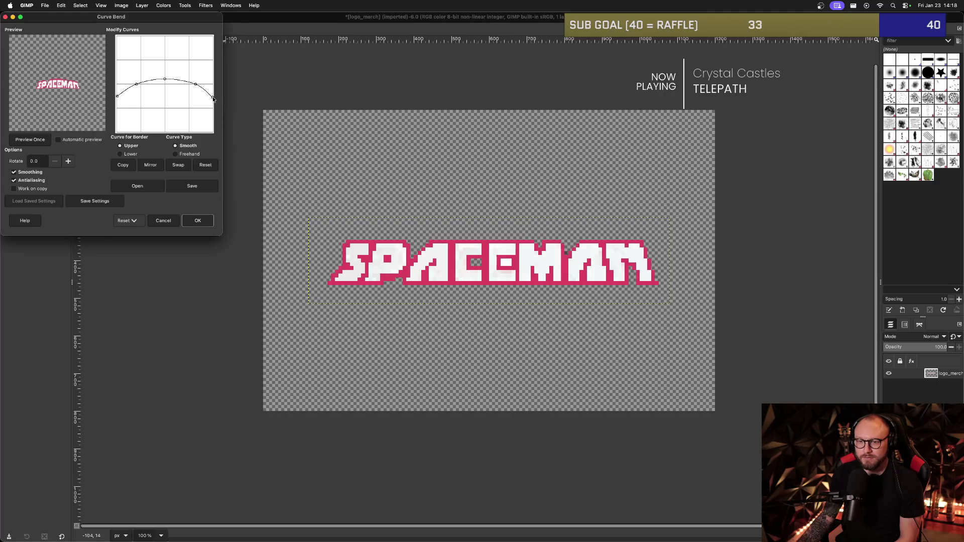
left_click(204, 224)
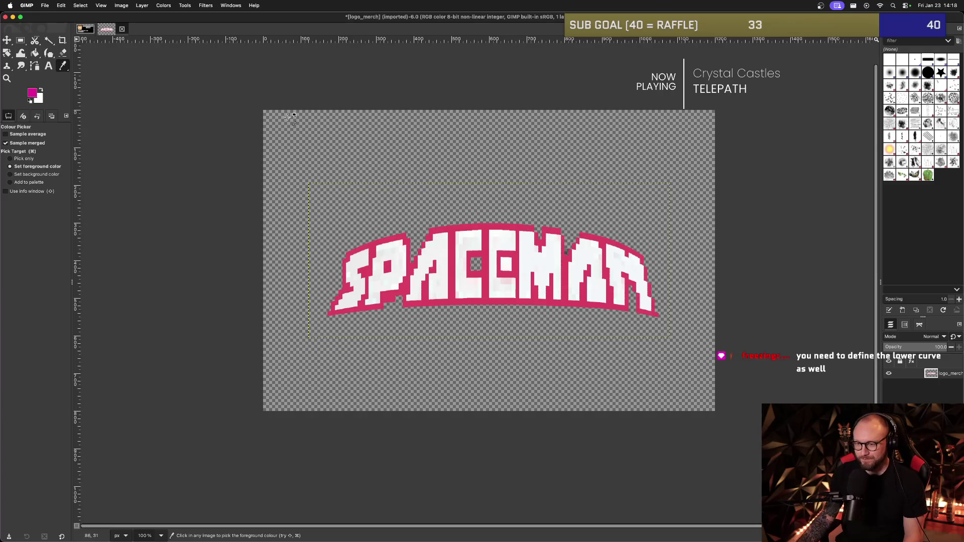
left_click(43, 6)
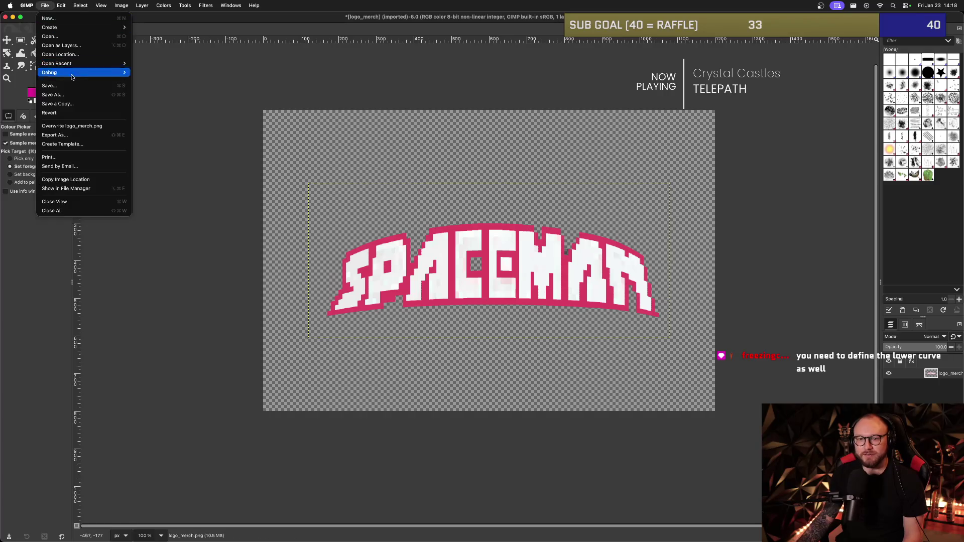
Export the arched logo as logo_merch_curved.png and return to Safari's Streamlabs patch editor.
left_click(80, 136)
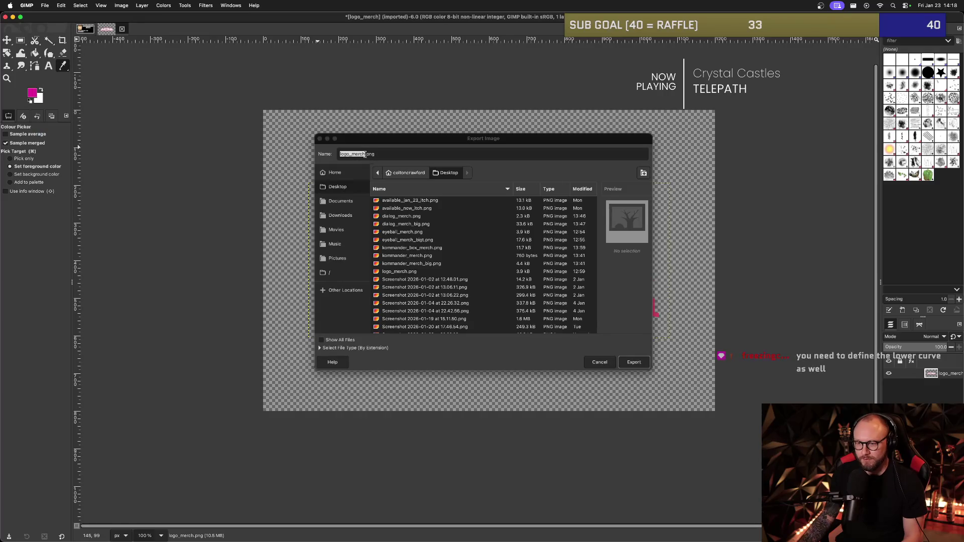
left_click(364, 154)
type("_cur")
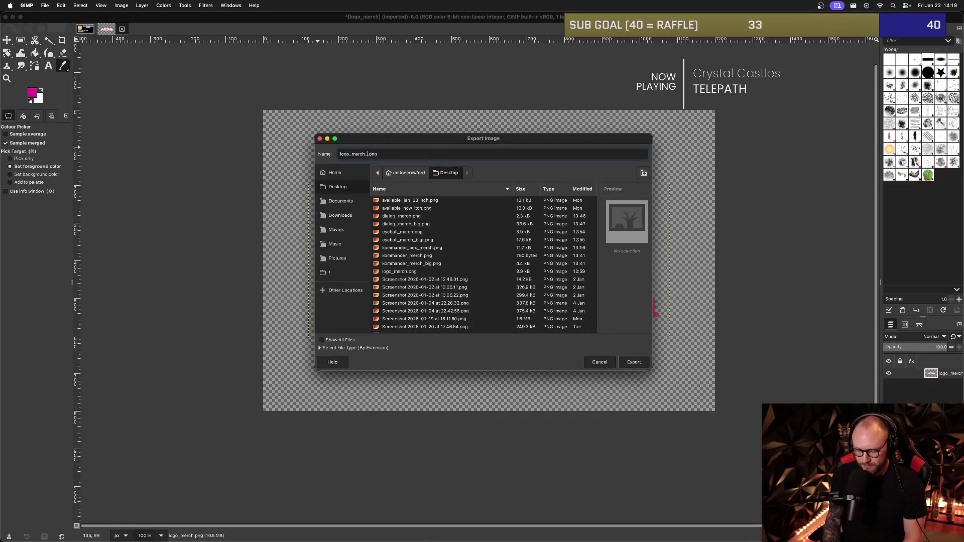
type("ved")
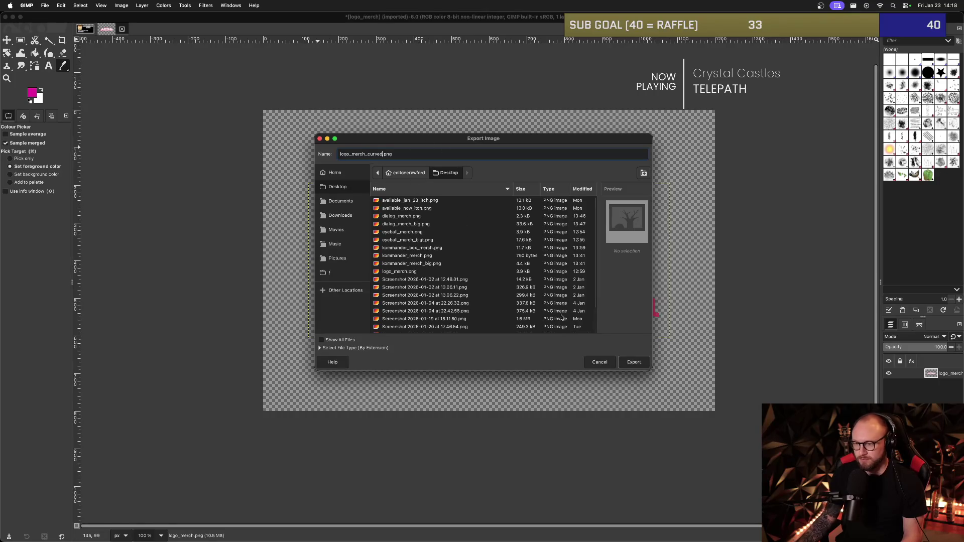
left_click(633, 365)
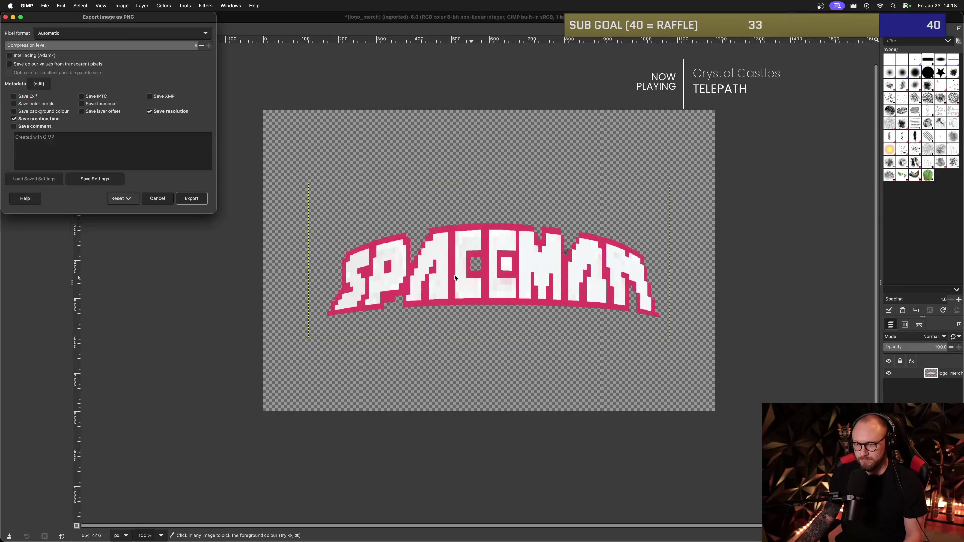
left_click(191, 198)
key("super+Tab")
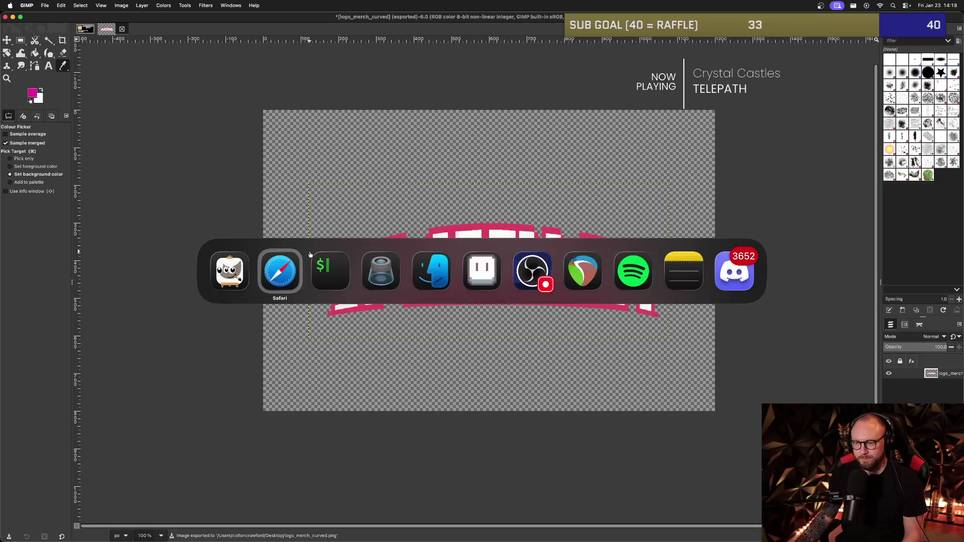
key("super+1")
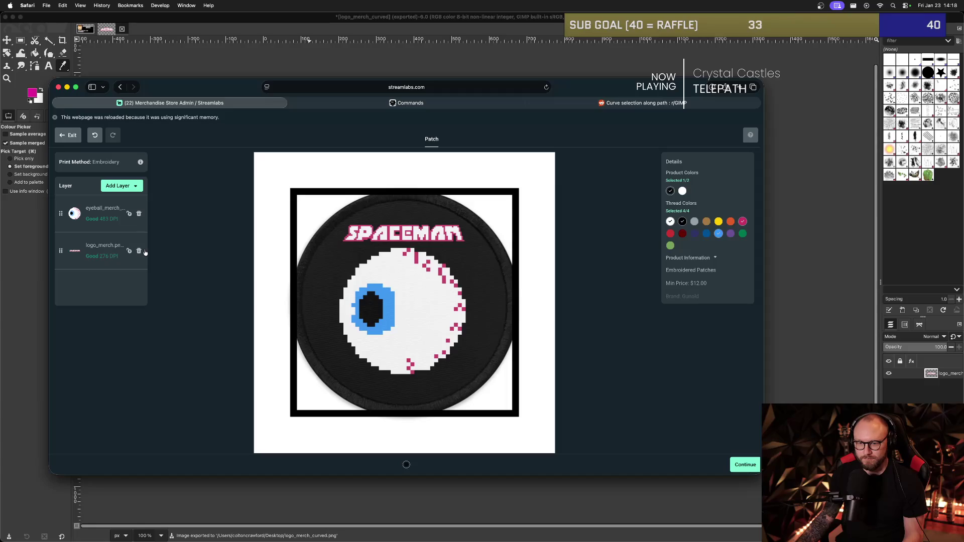
Replace the old SPACEMAN logo layer with an uploaded logo_merch_curved.png image layer.
left_click(139, 251)
left_click(121, 188)
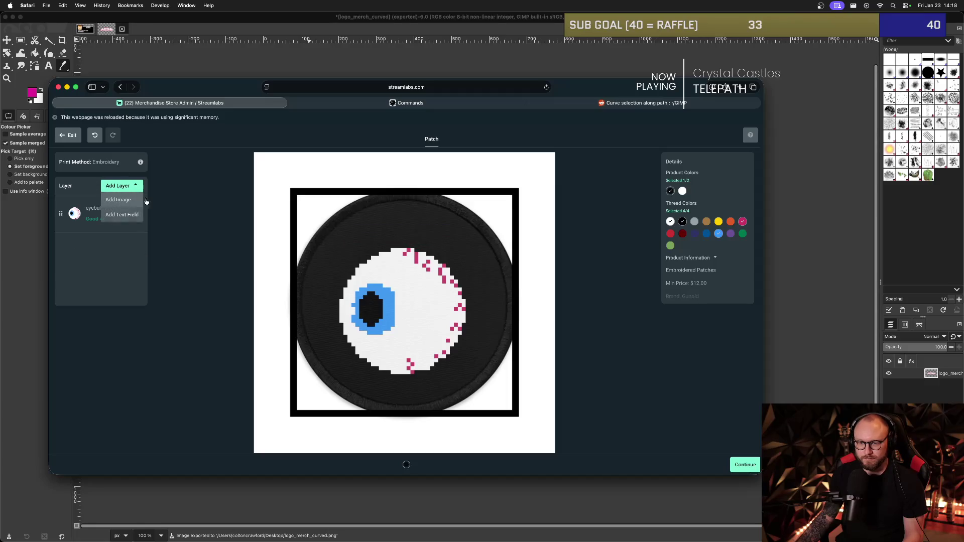
left_click(120, 200)
left_click(395, 215)
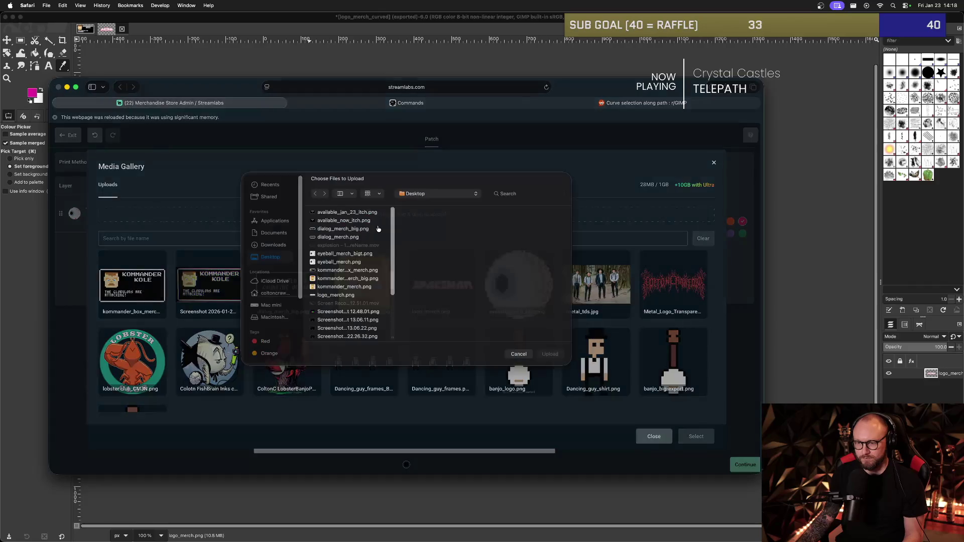
scroll(360, 273, "down", 2)
scroll(360, 273, "up", 2)
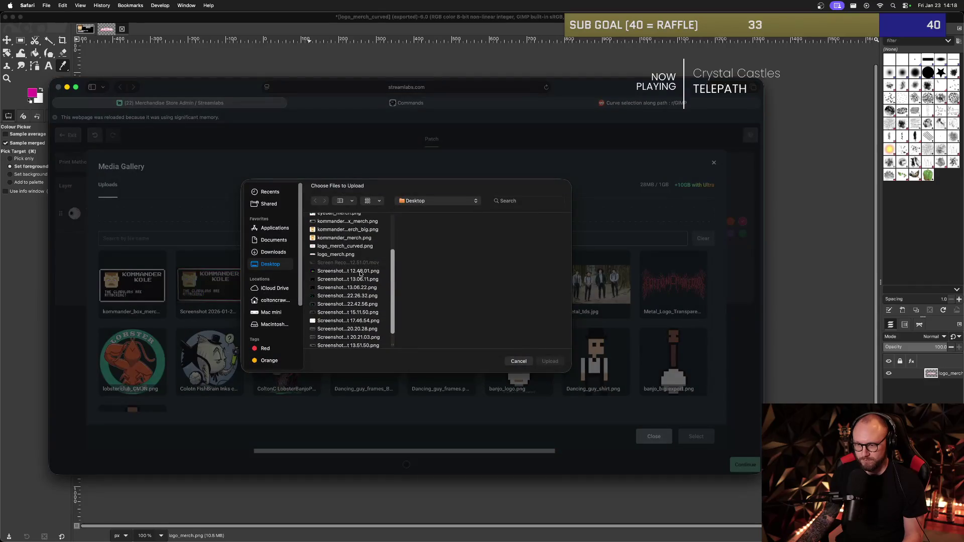
double_click(352, 247)
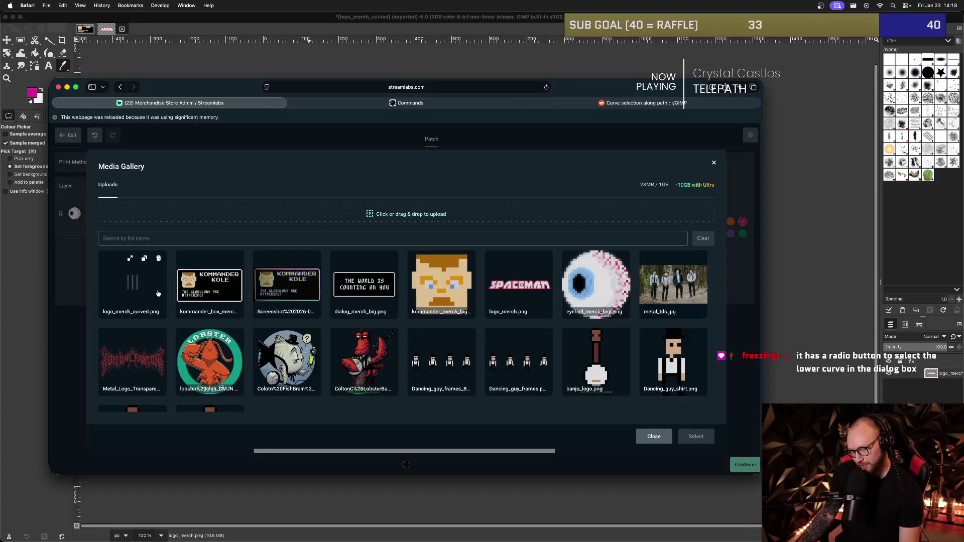
left_click(150, 289)
left_click(695, 436)
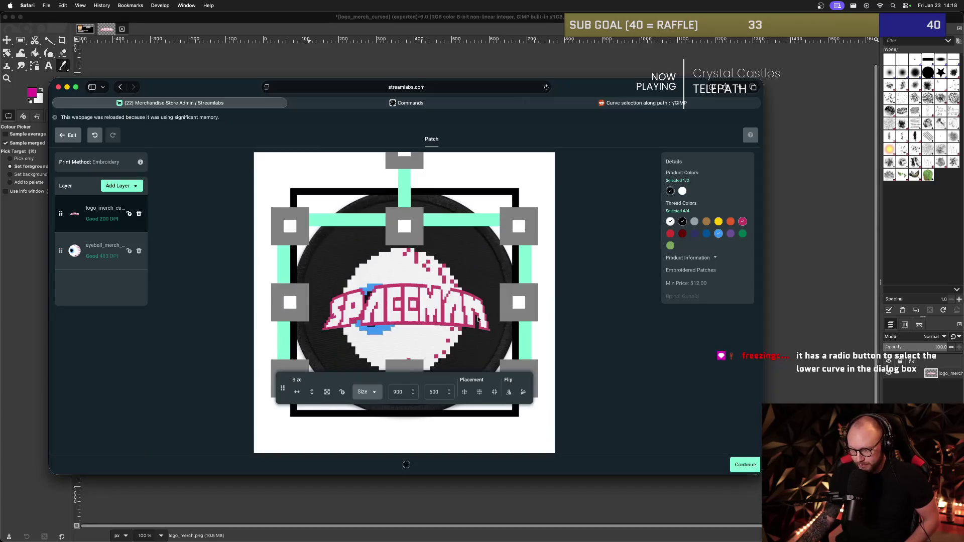
Move the curved logo to the top of the patch and shrink it to about 651×434.
left_click_drag(457, 312, 455, 240)
left_click_drag(521, 169, 488, 174)
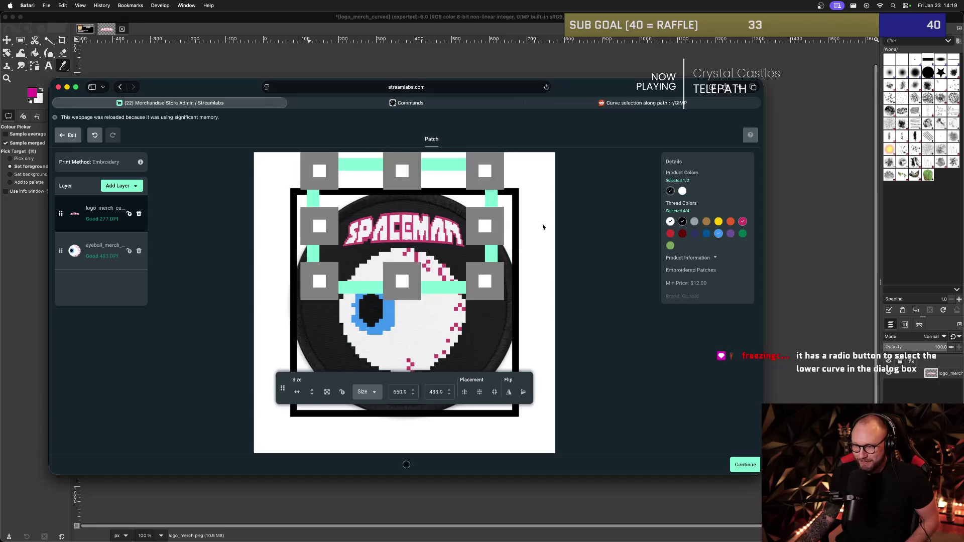
left_click(543, 227)
left_click(431, 242)
left_click(486, 293)
left_click(448, 342)
left_click(448, 341)
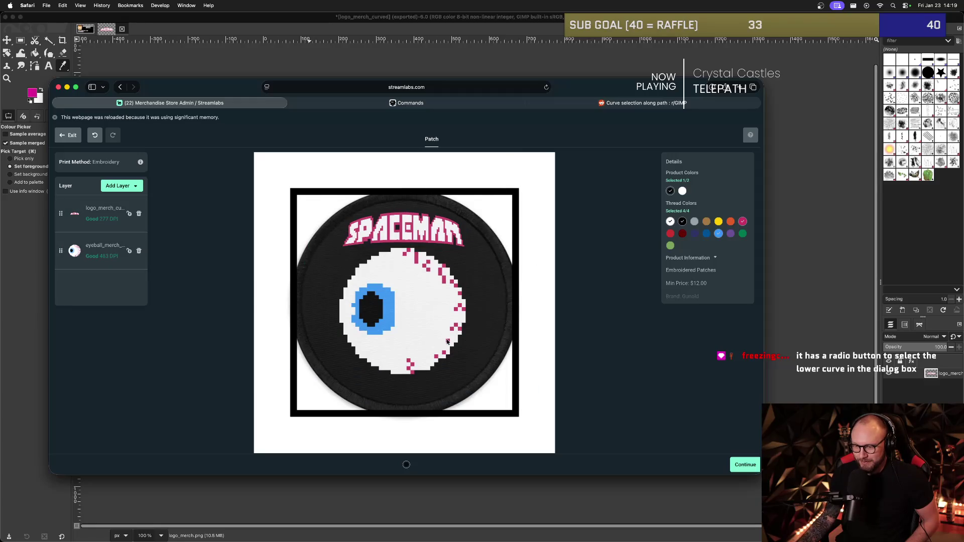
Nudge the eyeball artwork slightly lower, then go back to GIMP.
left_click(355, 312)
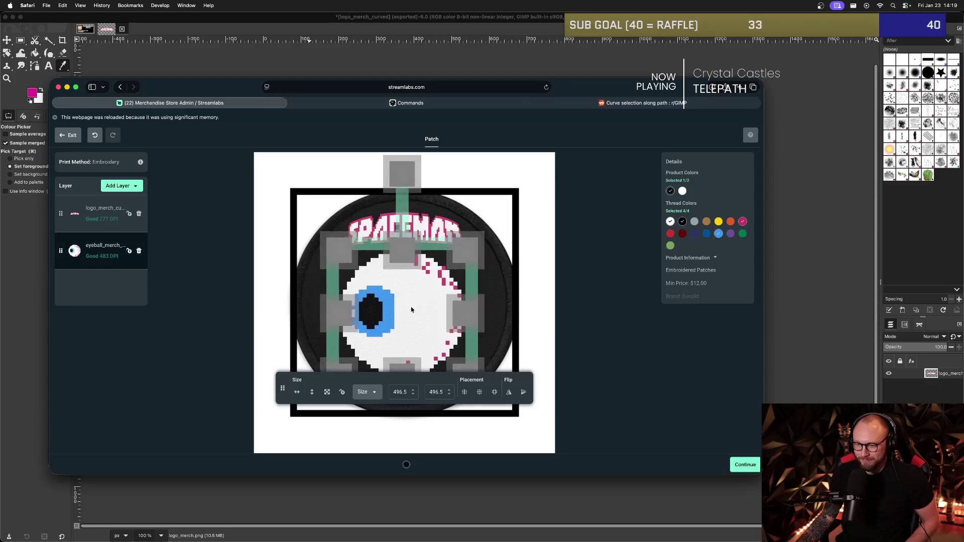
left_click(498, 295)
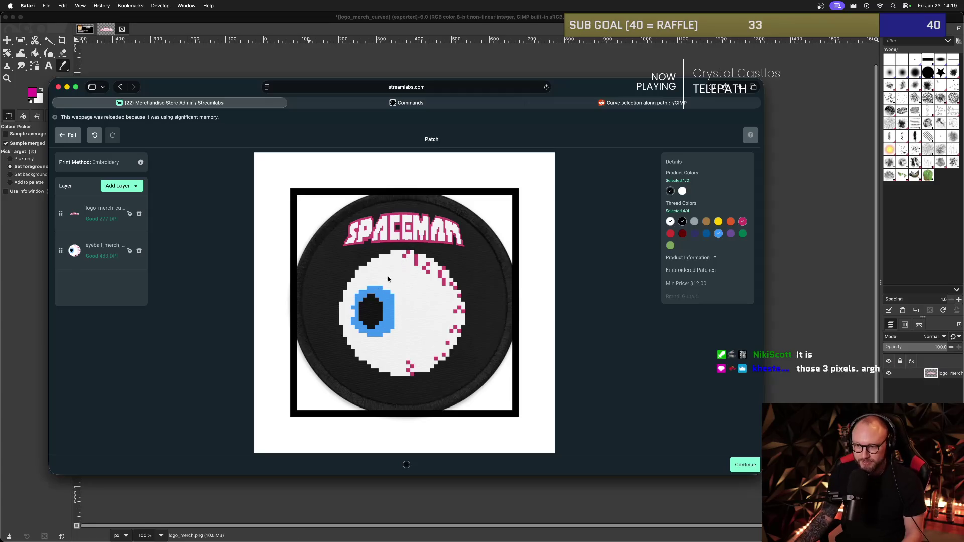
left_click(159, 79)
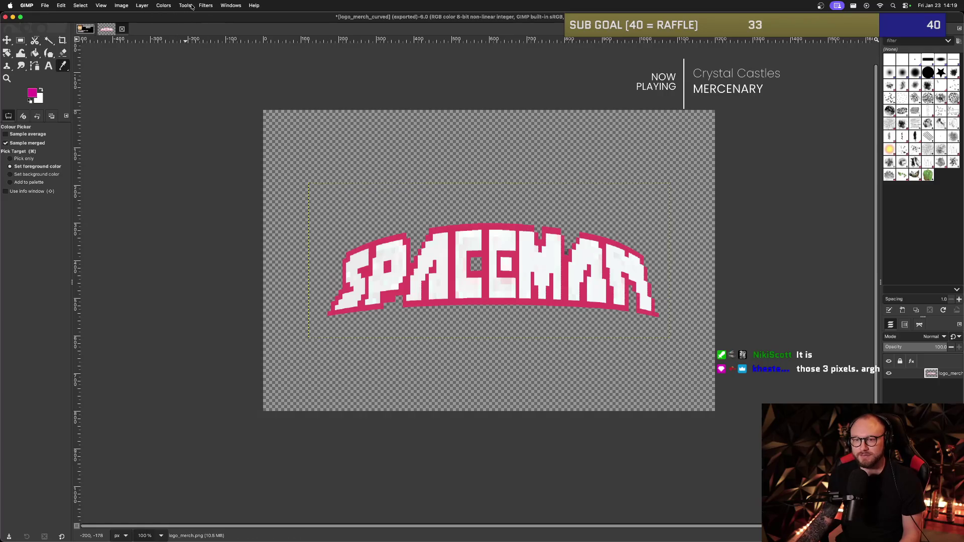
left_click(206, 5)
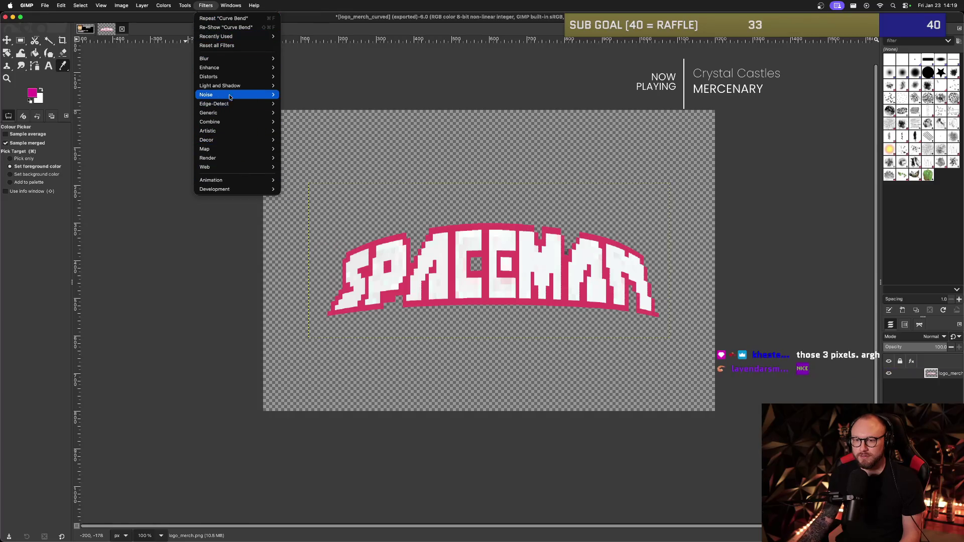
left_click(308, 230)
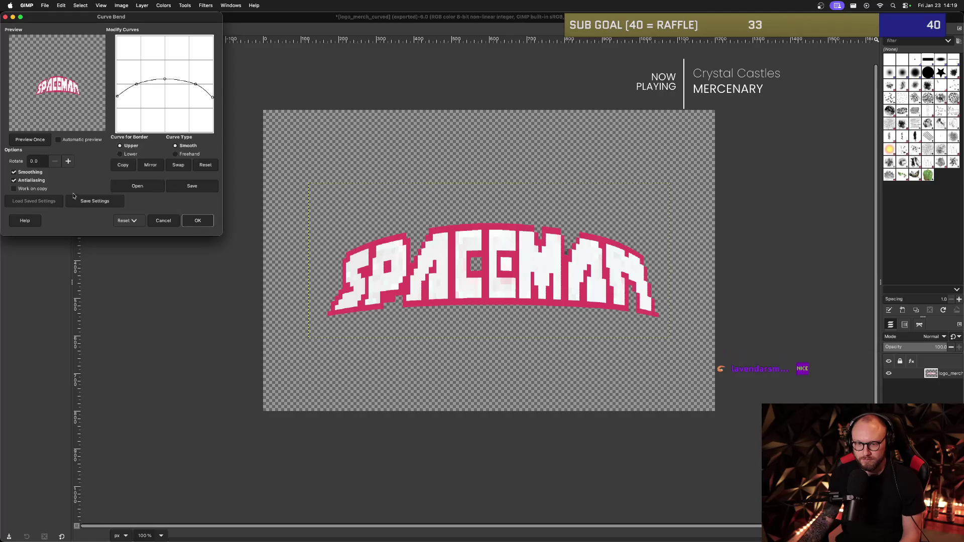
left_click(150, 154)
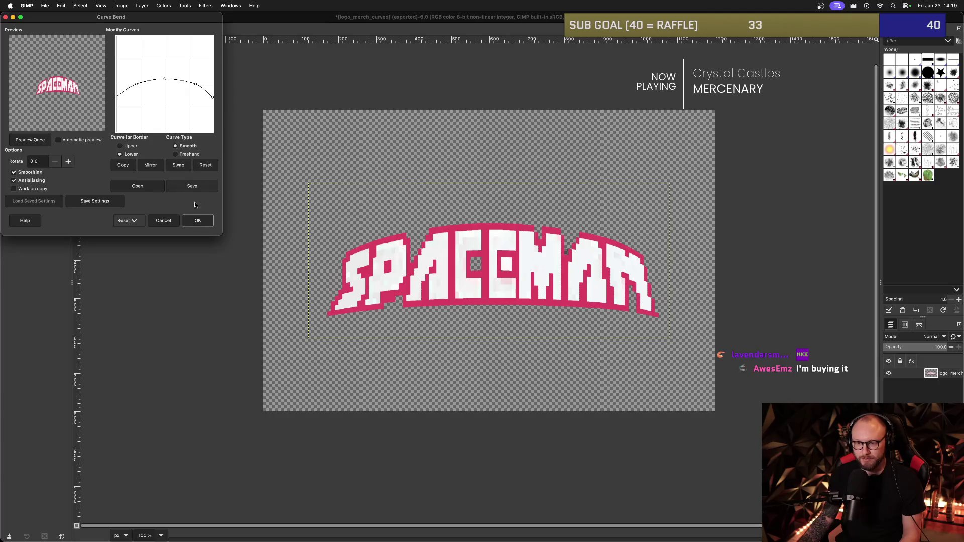
left_click(203, 221)
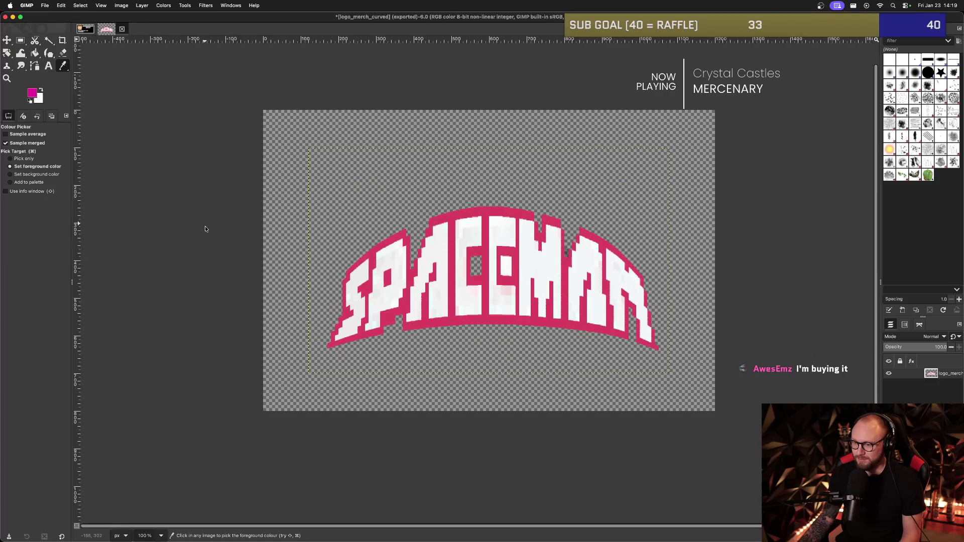
key("ctrl+z")
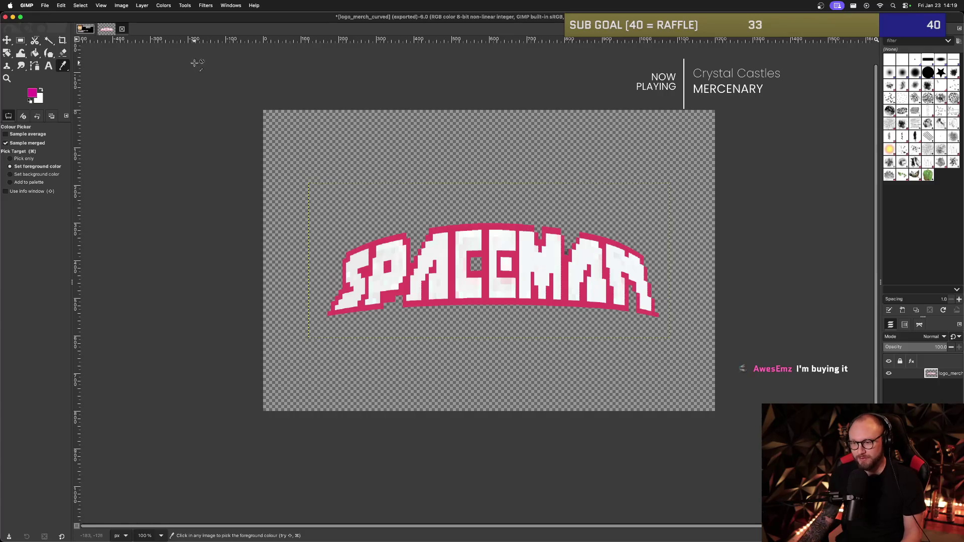
Apply Curve Bend again, dropping both lower-curve ends for a much steeper SPACEMAN arch.
left_click(170, 7)
mouse_move(192, 6)
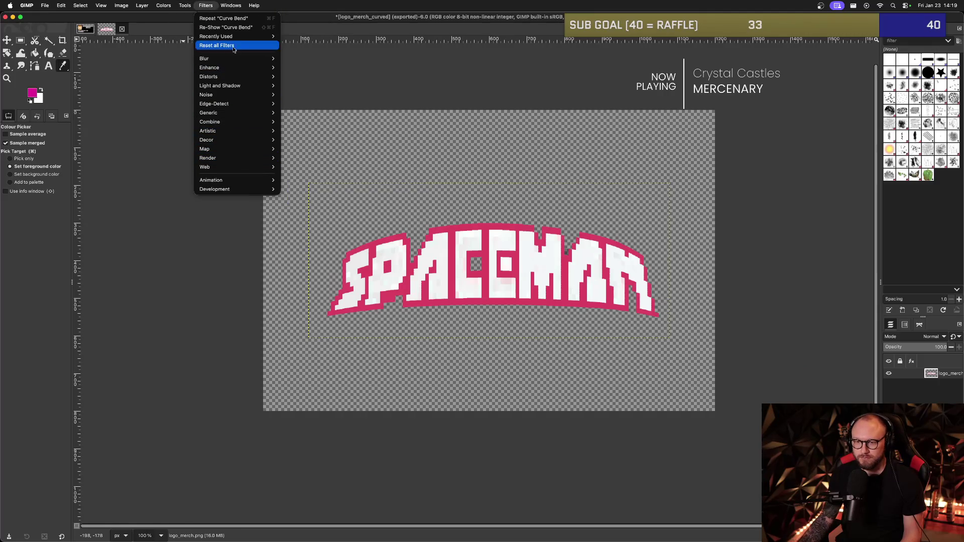
mouse_move(232, 107)
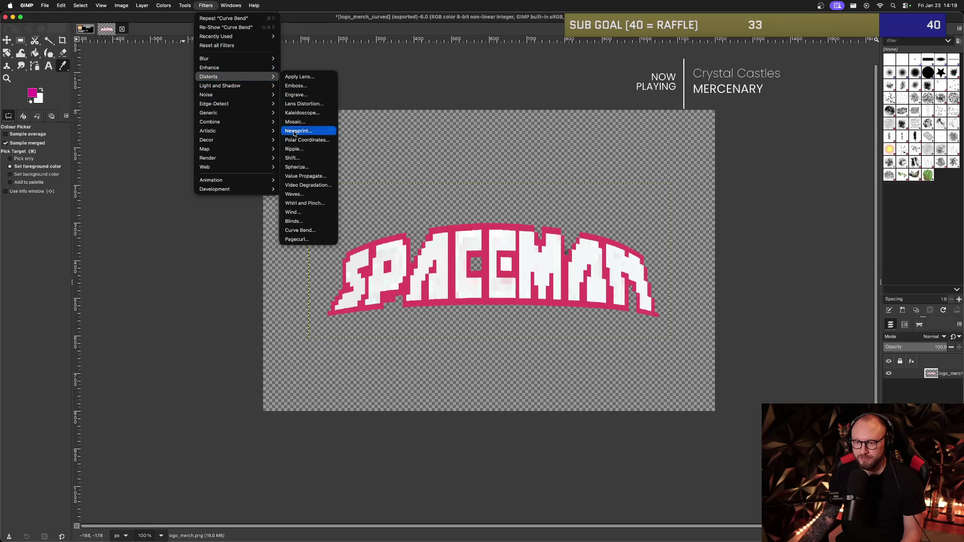
left_click(306, 230)
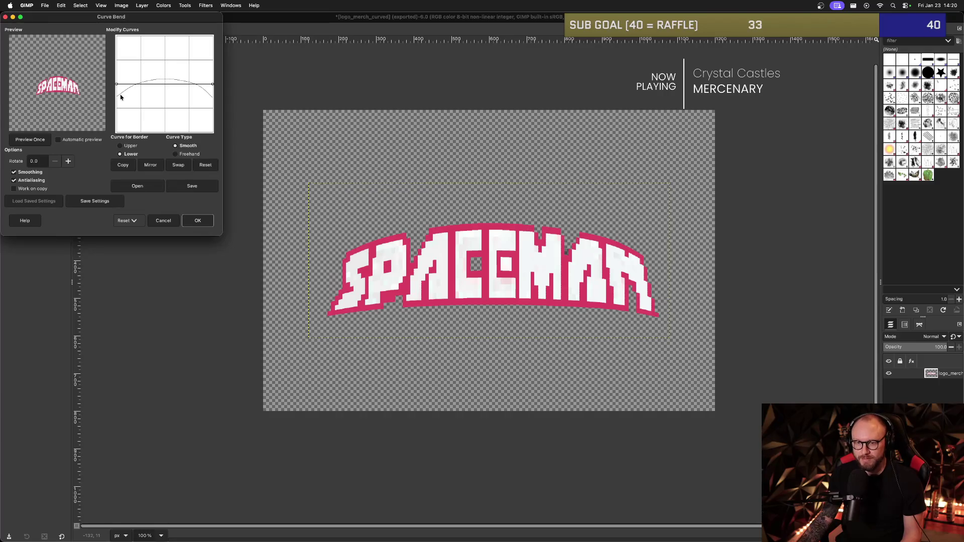
left_click_drag(213, 87, 214, 87)
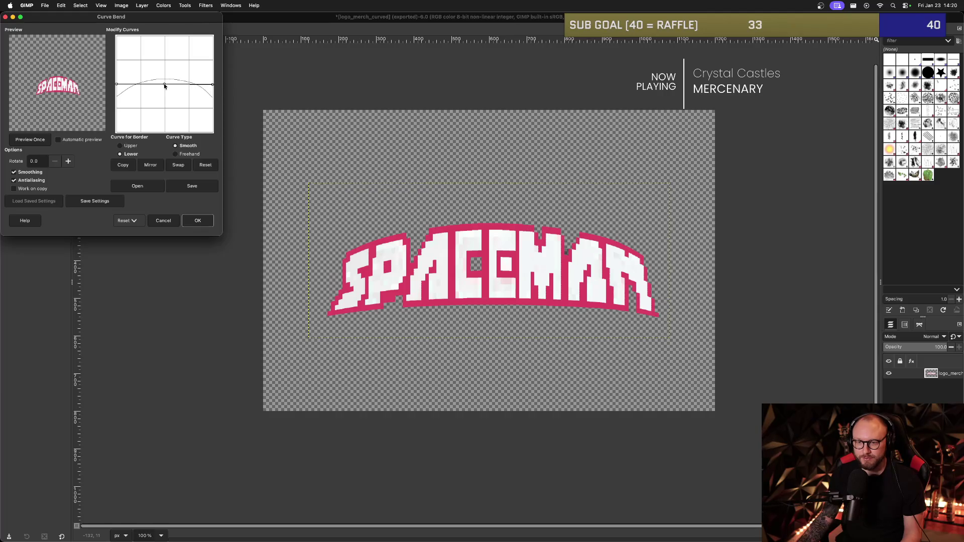
left_click_drag(118, 87, 119, 98)
left_click_drag(212, 87, 215, 101)
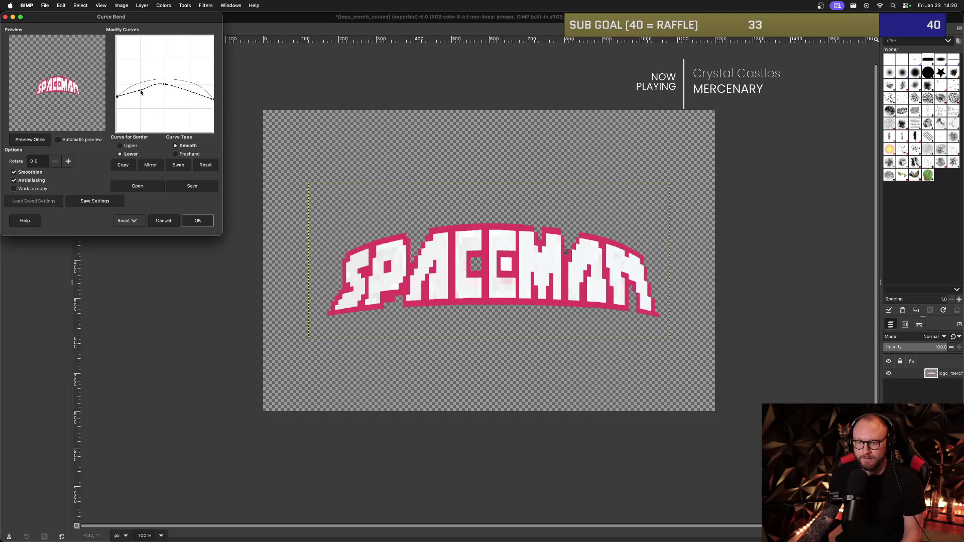
left_click_drag(141, 92, 139, 87)
left_click_drag(188, 93, 165, 80)
left_click(208, 220)
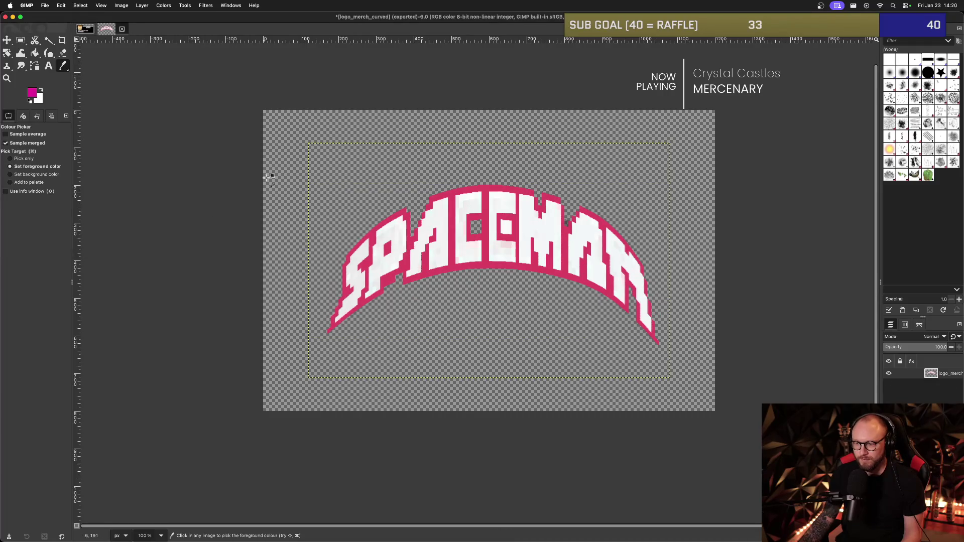
left_click(184, 5)
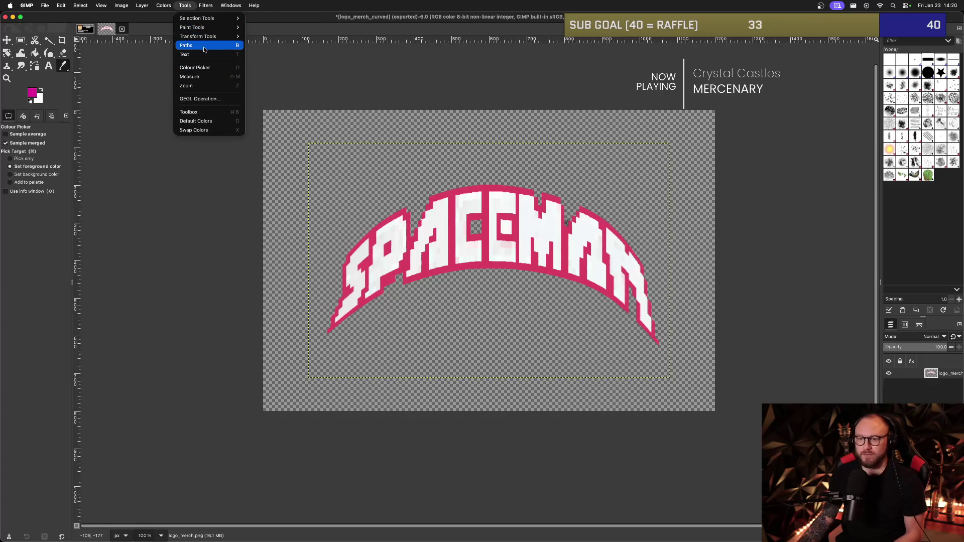
Apply a third, steeper Curve Bend to the logo, then switch to Safari's patch editor.
mouse_move(206, 6)
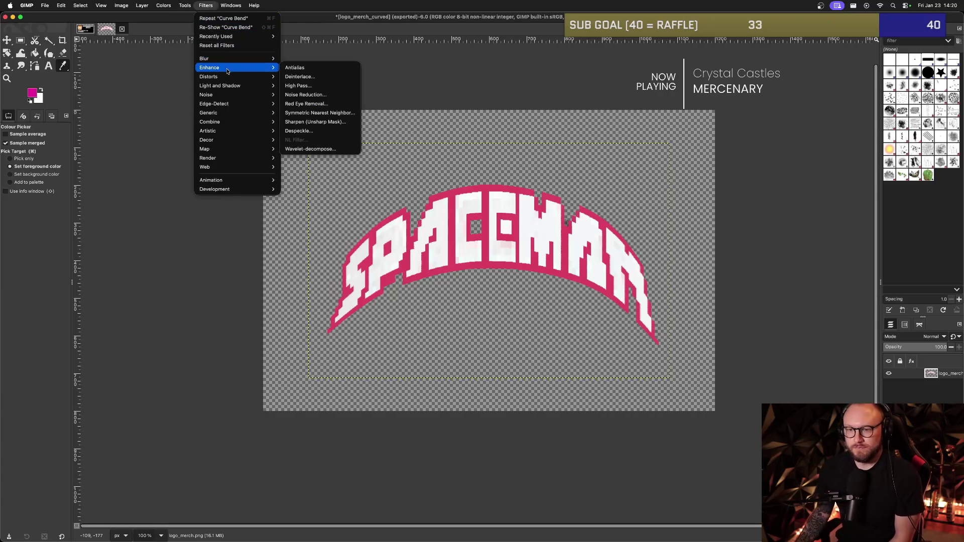
mouse_move(241, 76)
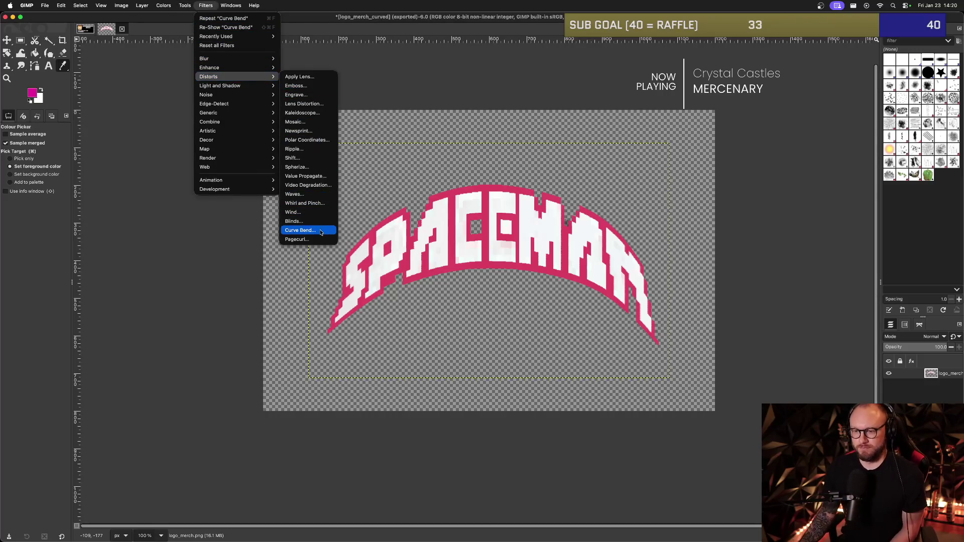
left_click(301, 230)
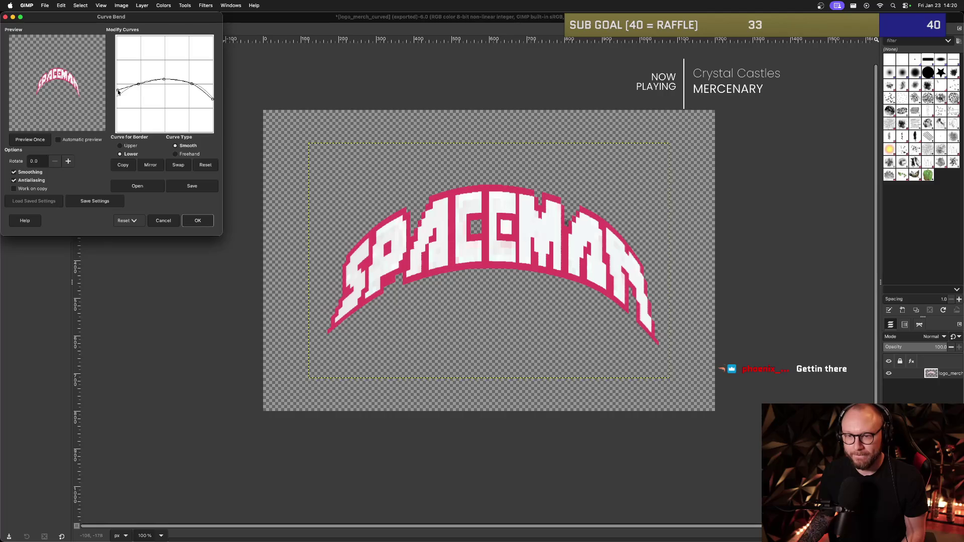
left_click_drag(213, 101, 214, 98)
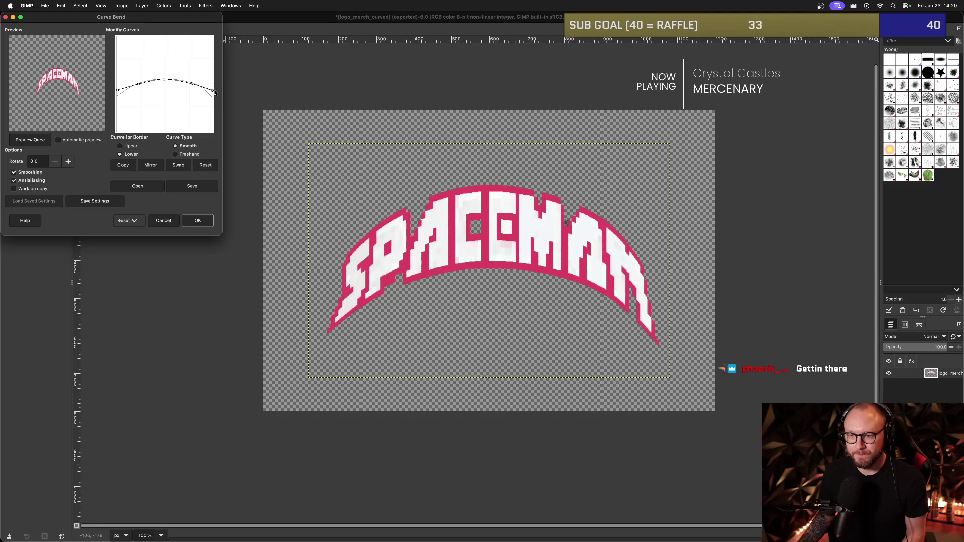
left_click(120, 146)
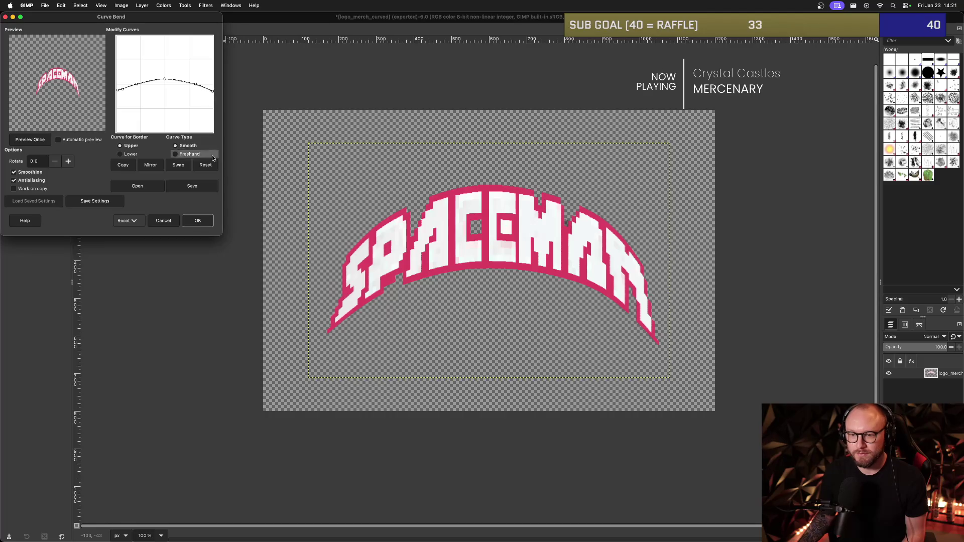
left_click(208, 221)
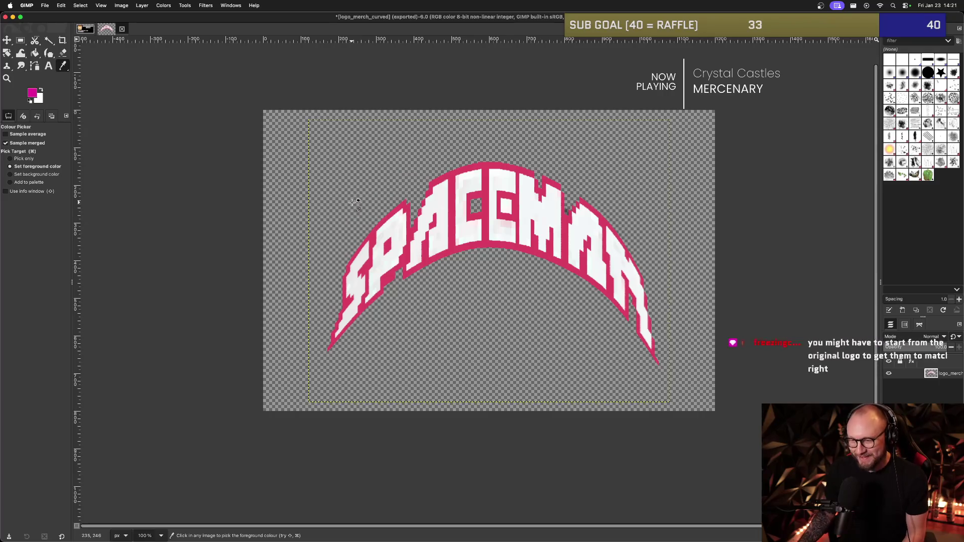
key("super+Tab")
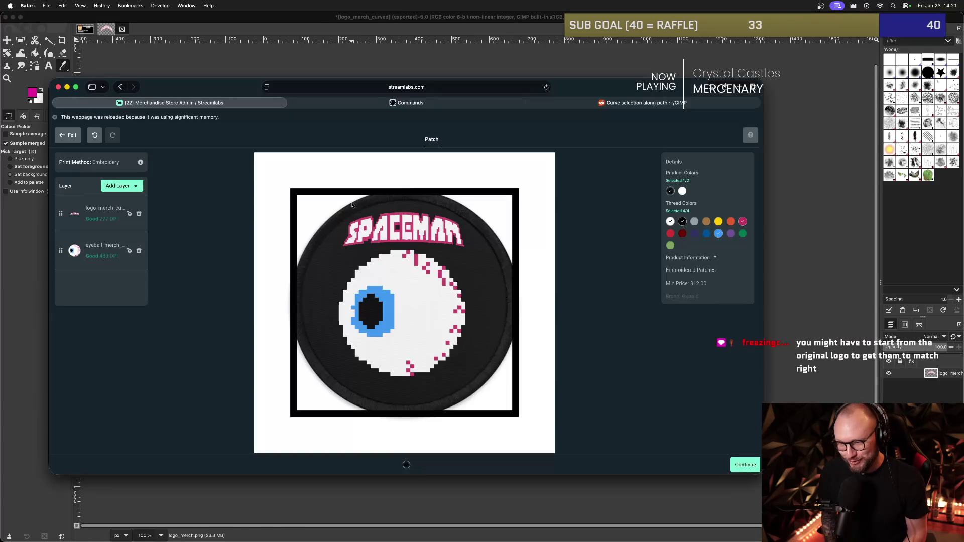
Inspect the arched SPACEMAN logo (about 651 × 434) on the patch preview, then return to GIMP.
left_click(411, 234)
left_click(541, 229)
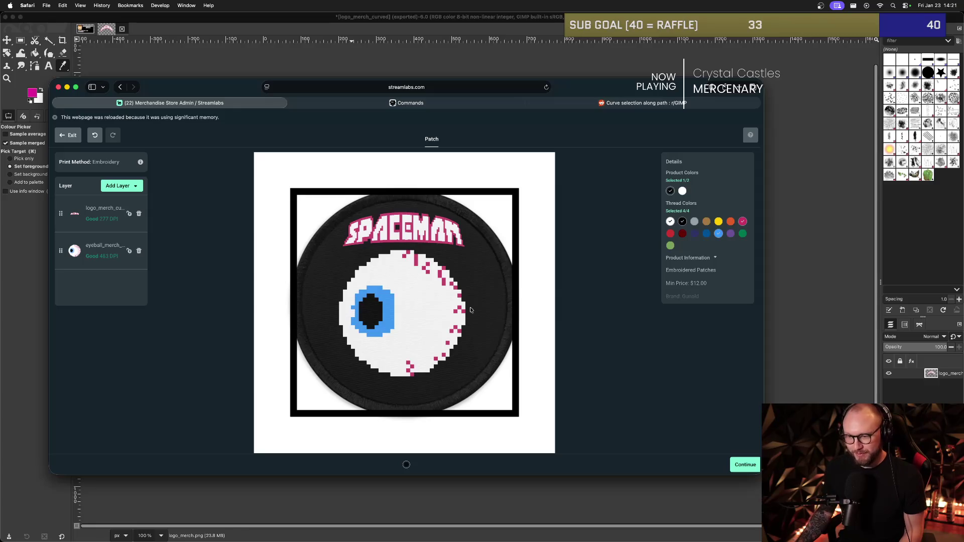
key("super+Tab")
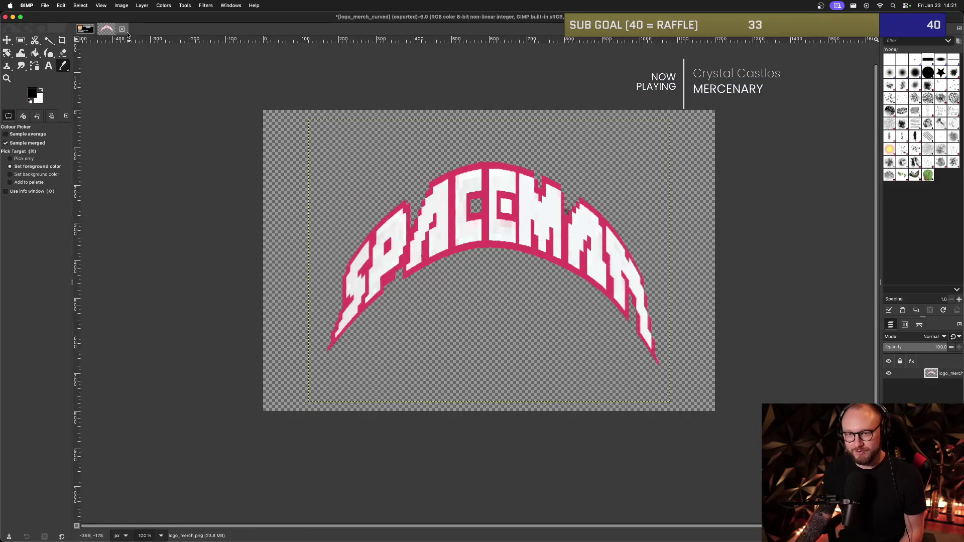
Close the curved logo without saving and open the flat logo_merch.png.
left_click(122, 28)
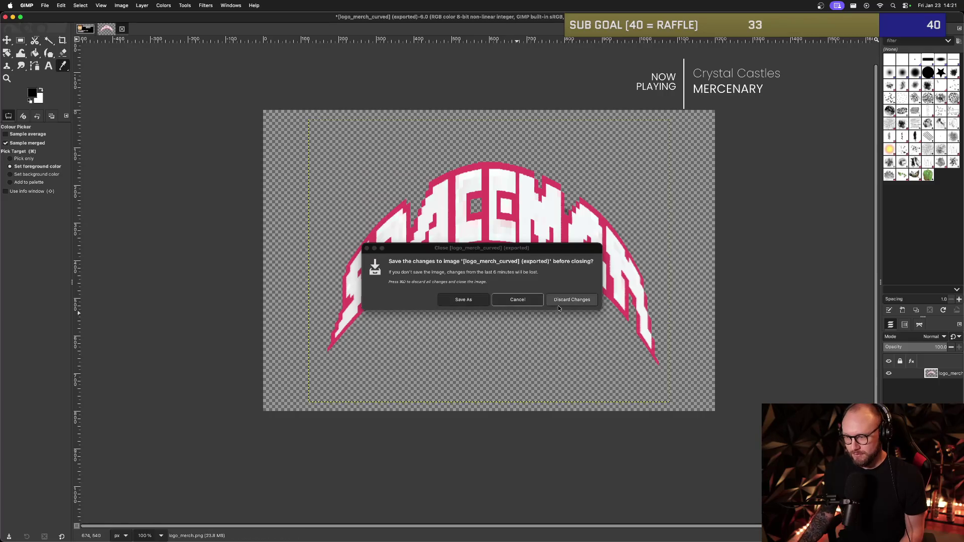
left_click(569, 299)
key("super+o")
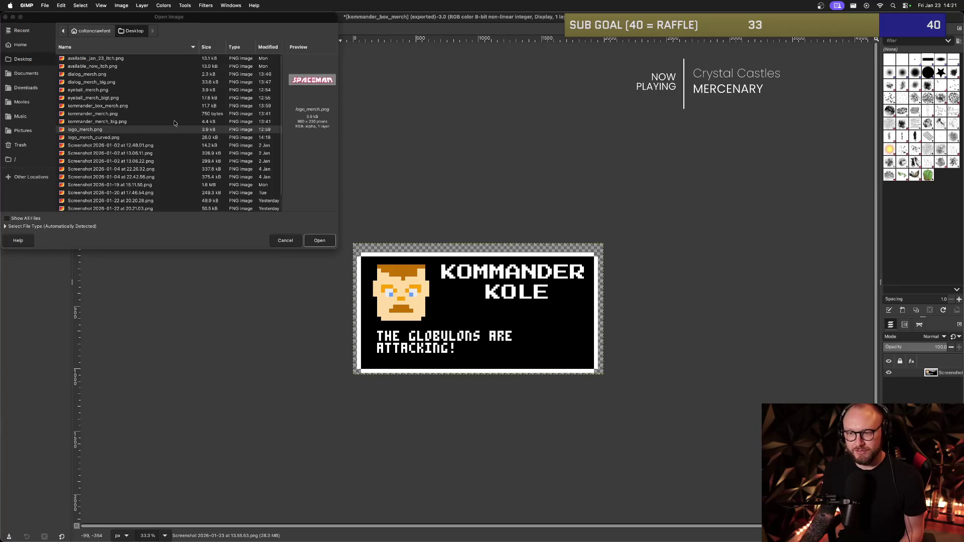
double_click(100, 130)
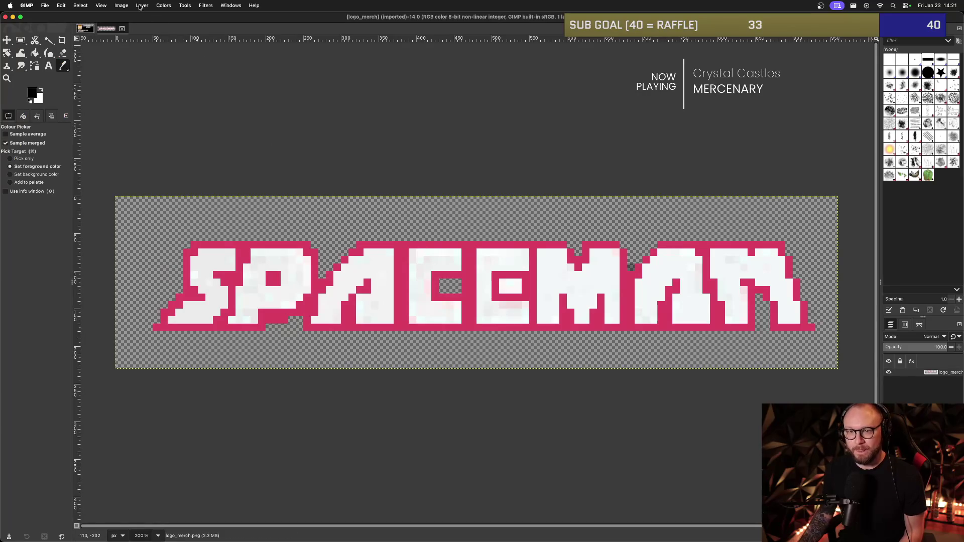
Bring up the Curve Bend distortion for logo_merch.png.
left_click(206, 5)
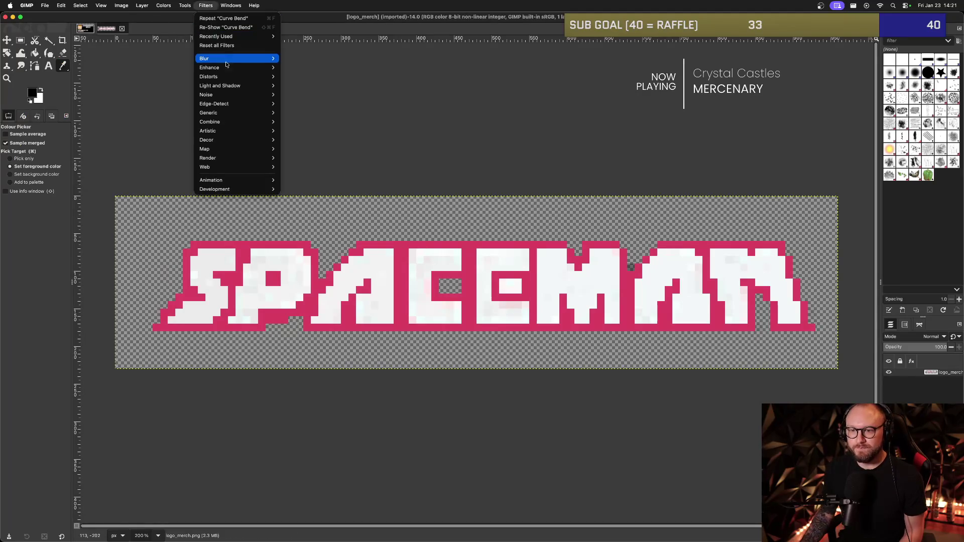
mouse_move(260, 80)
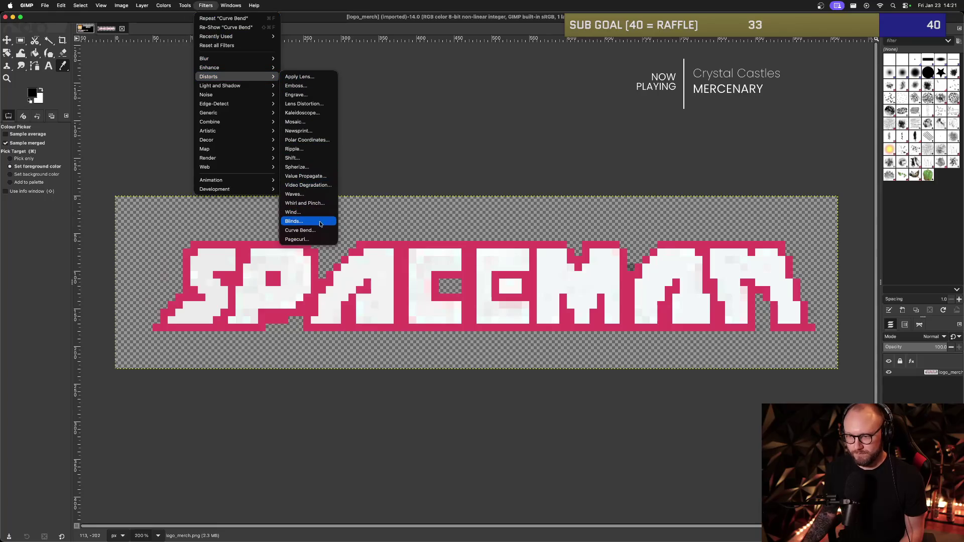
left_click(374, 219)
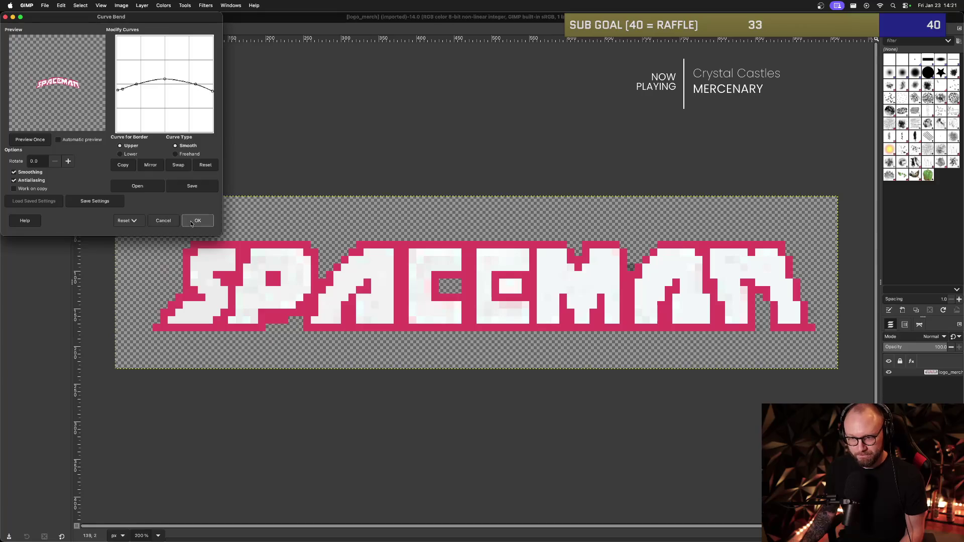
Cancel Curve Bend and enlarge the canvas to 960 × 700 px with the logo centred.
left_click(164, 220)
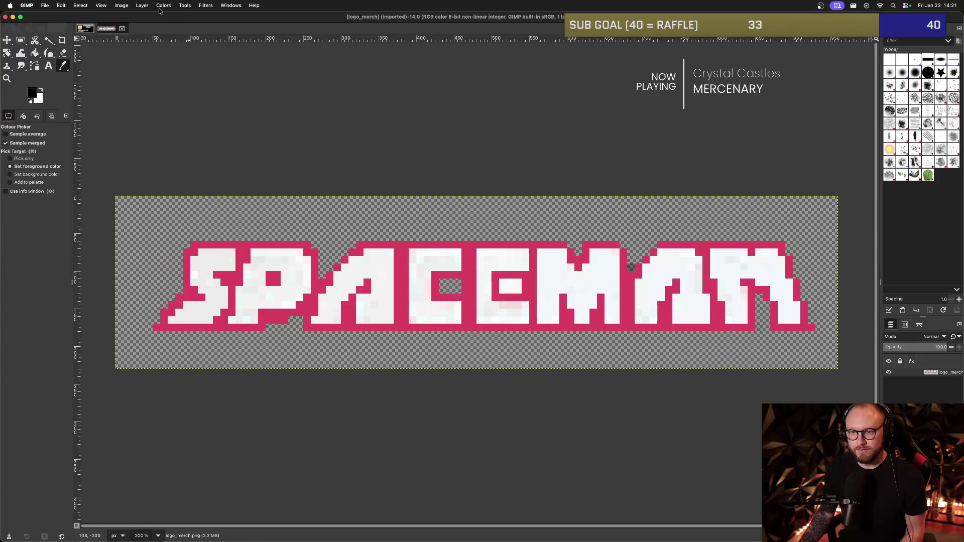
left_click(121, 5)
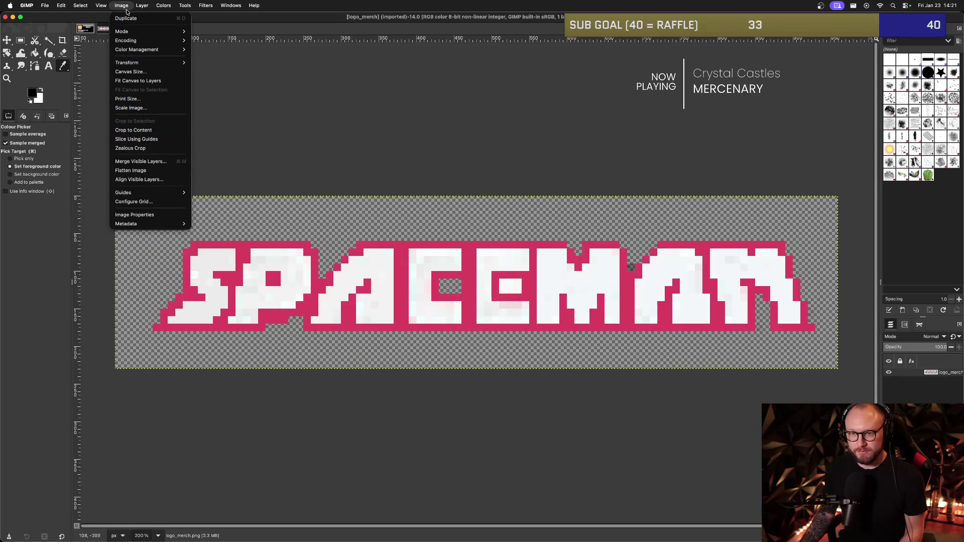
left_click(130, 71)
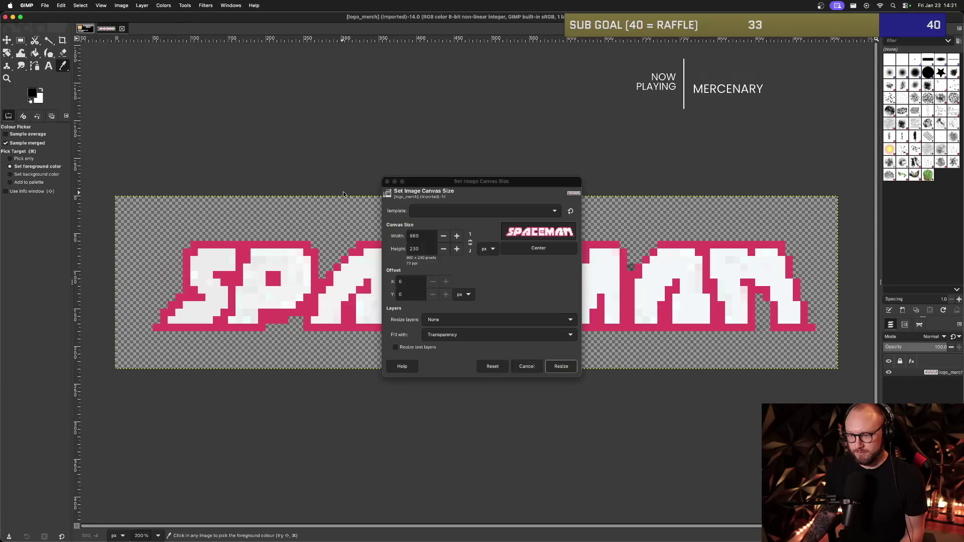
left_click(428, 249)
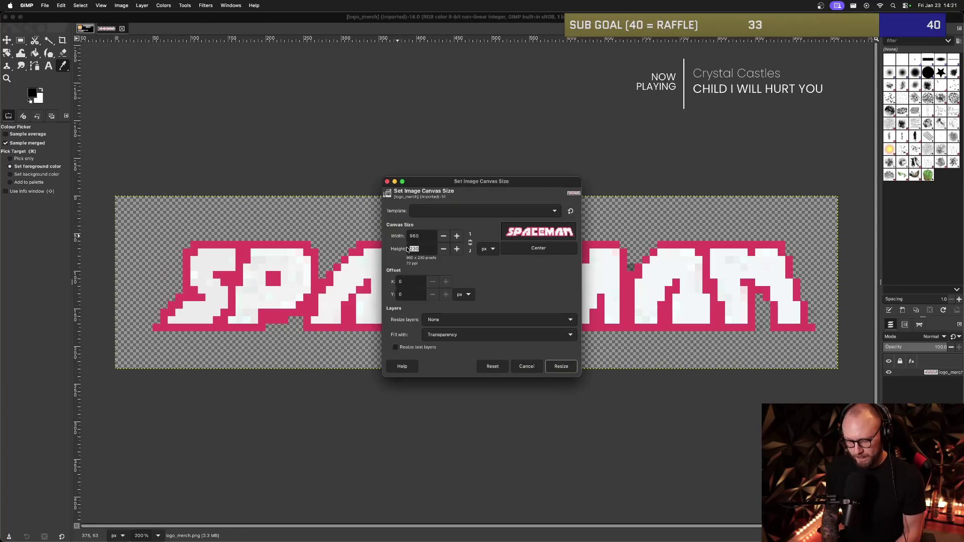
type("700")
left_click(428, 237)
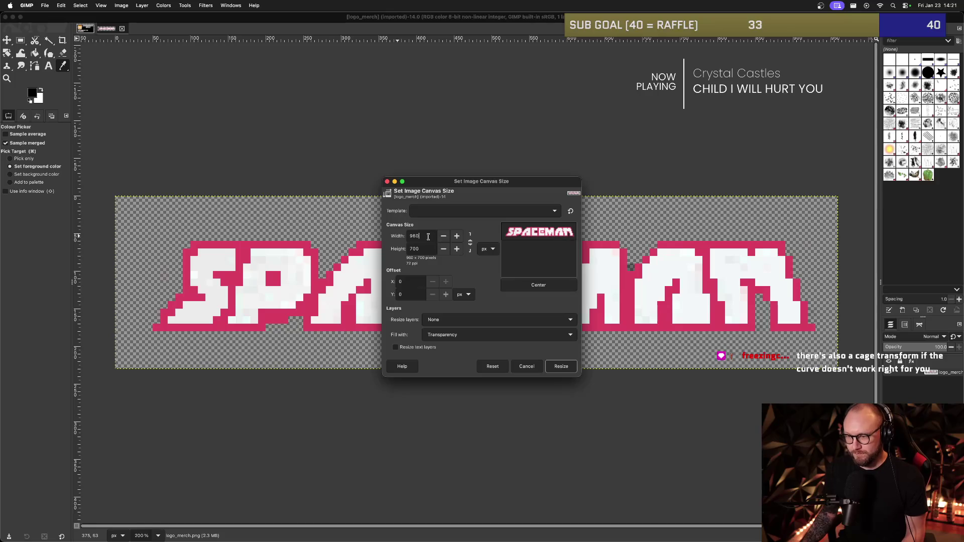
left_click(538, 284)
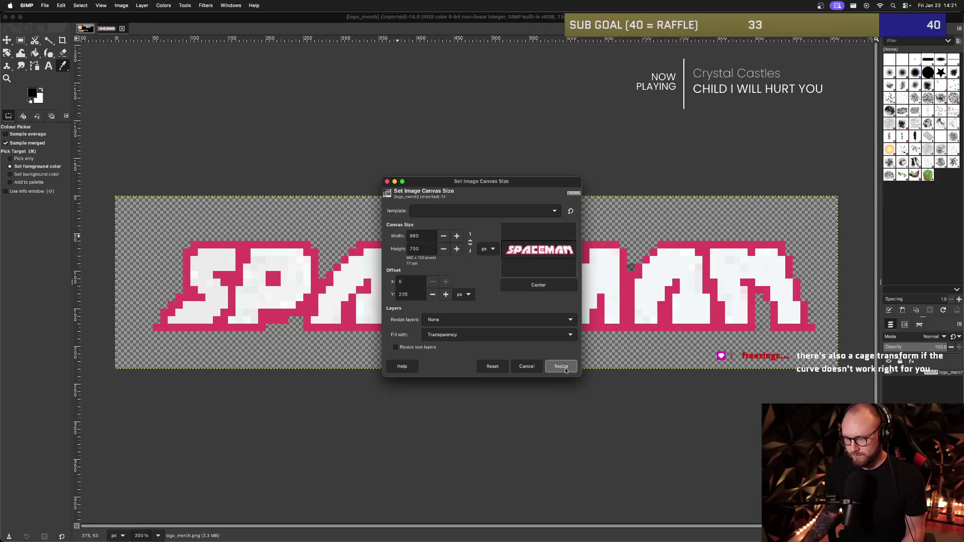
left_click(561, 365)
Try a default arch Curve Bend on SPACEMAN, then undo it.
key("1")
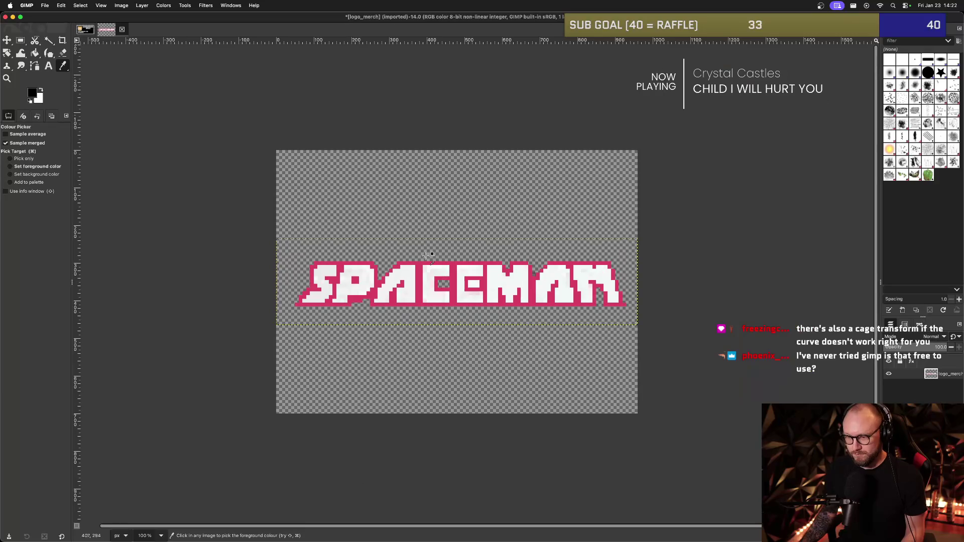
left_click(191, 7)
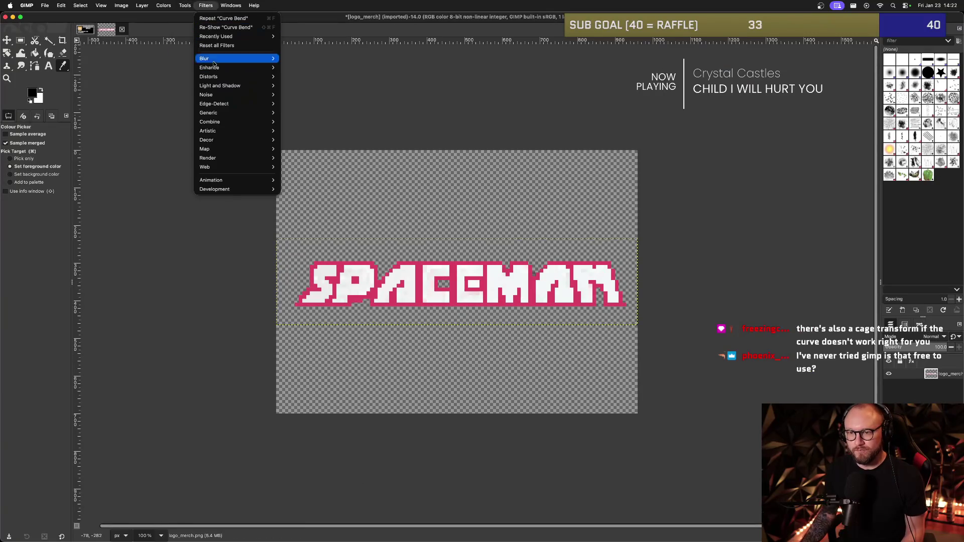
mouse_move(261, 77)
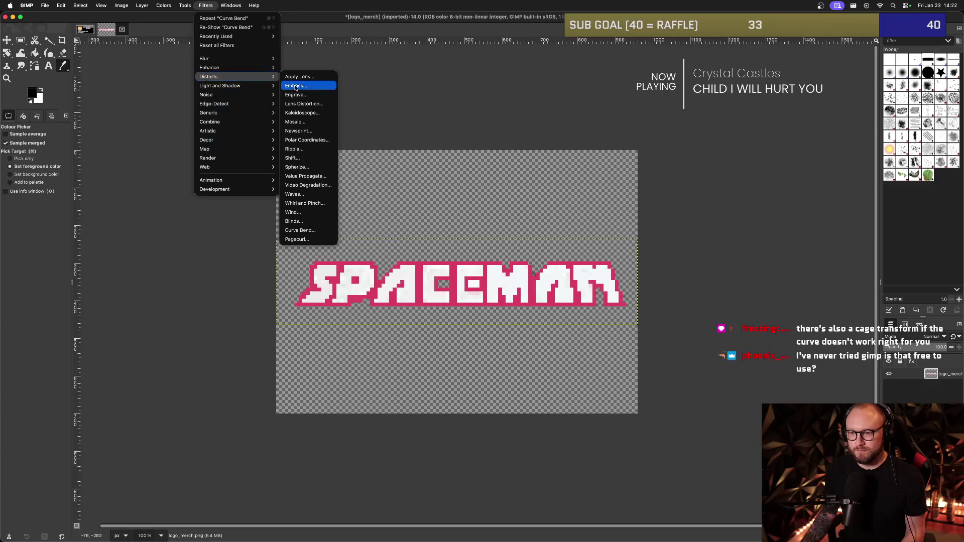
left_click(307, 231)
key("ctrl+shift+f")
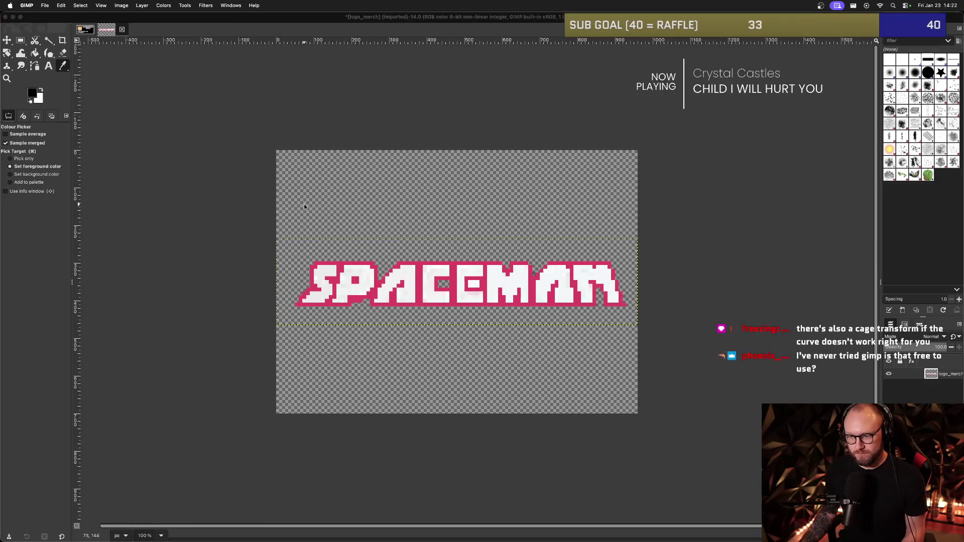
left_click(198, 219)
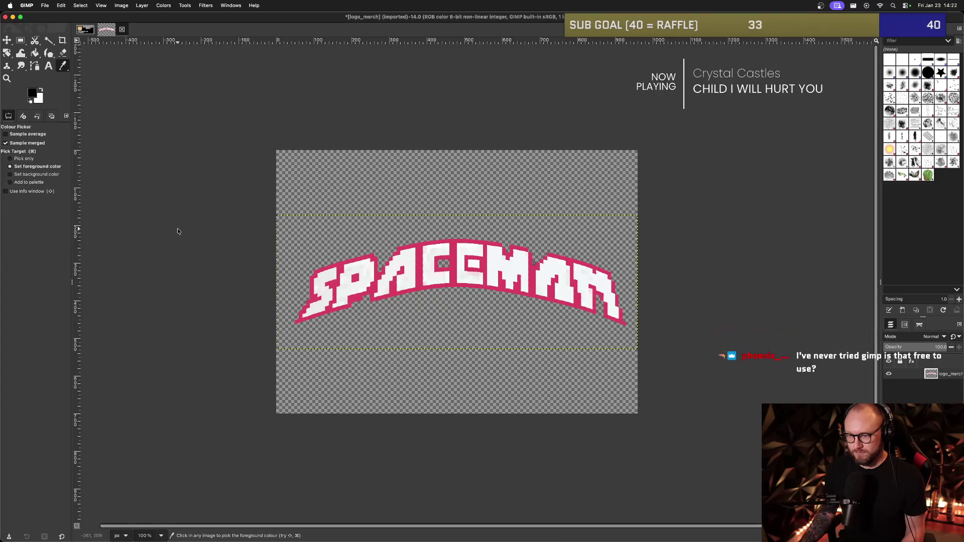
key("ctrl+z")
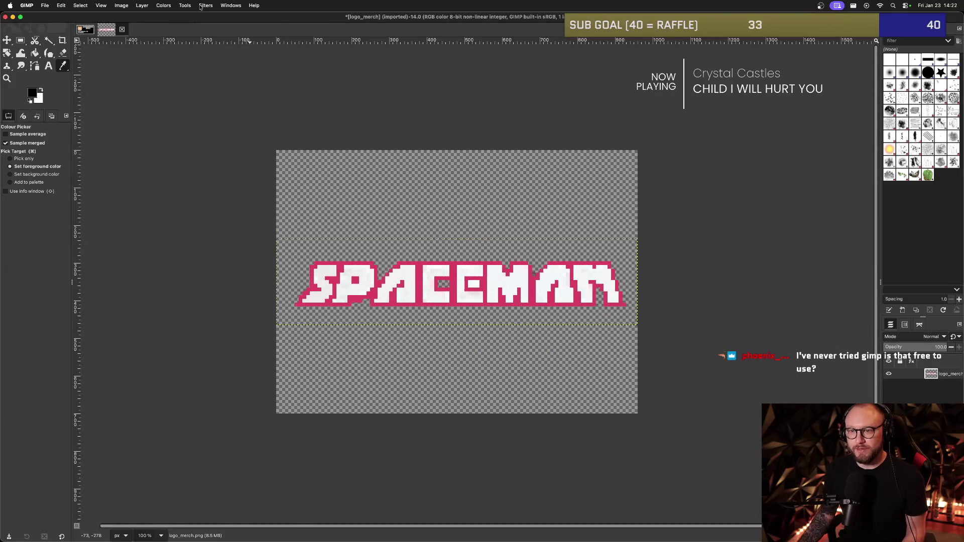
Reapply Curve Bend with the lower curve arched to match the upper one.
left_click(200, 6)
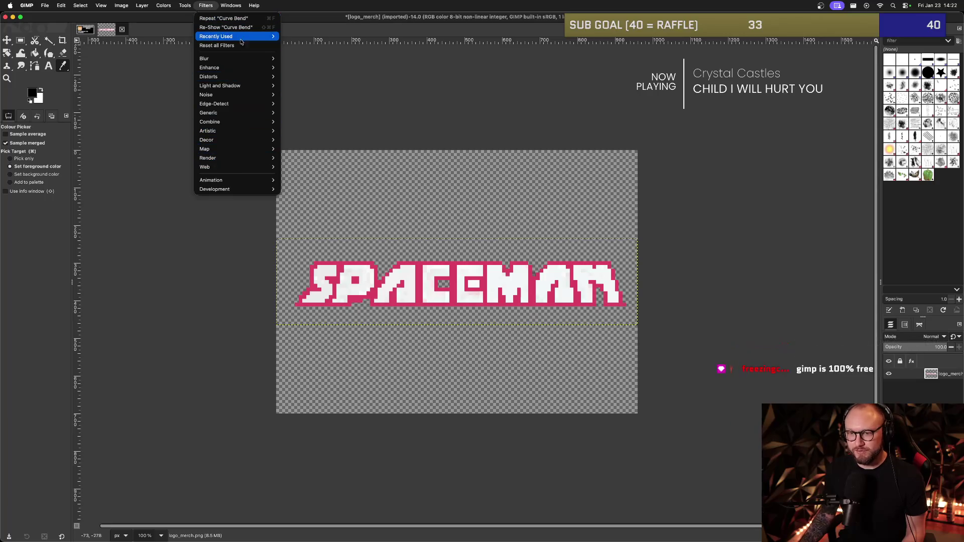
mouse_move(234, 82)
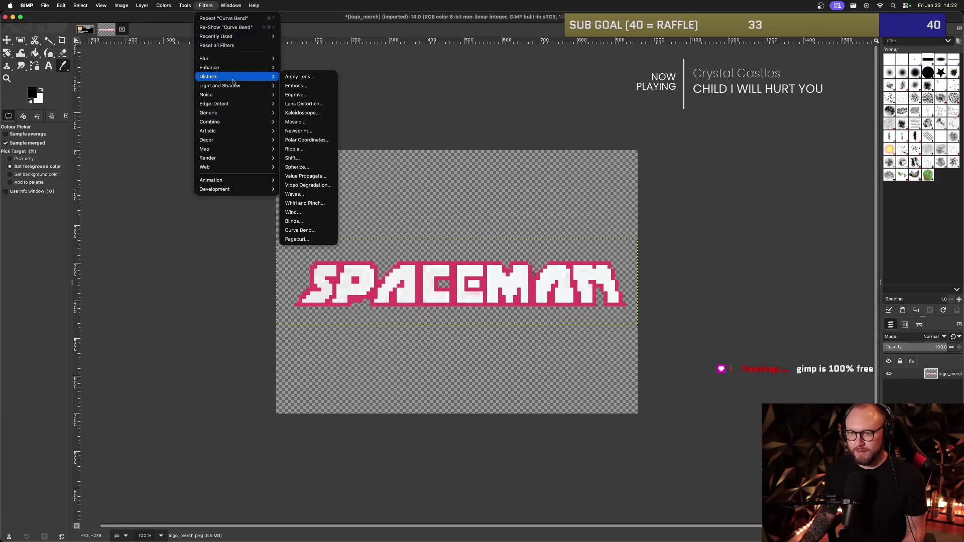
left_click(299, 230)
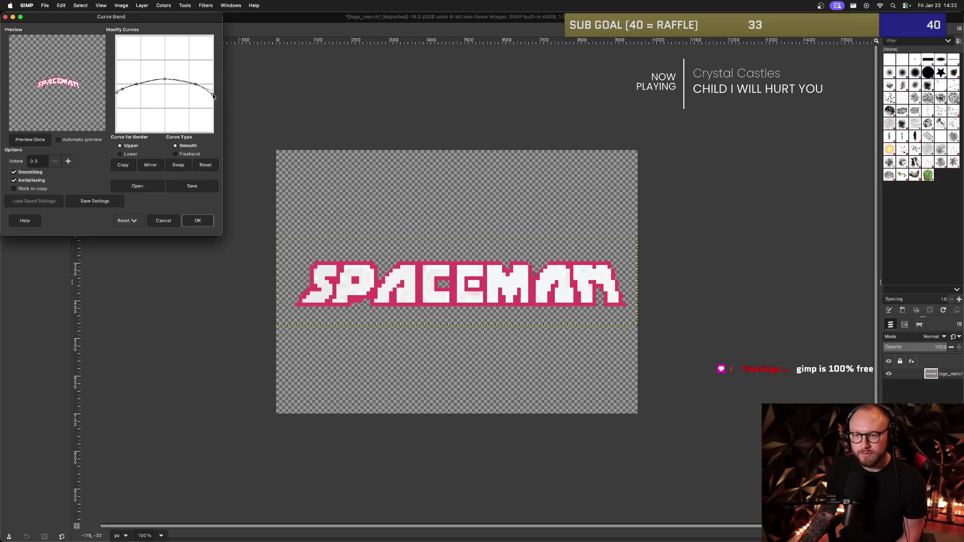
left_click(128, 154)
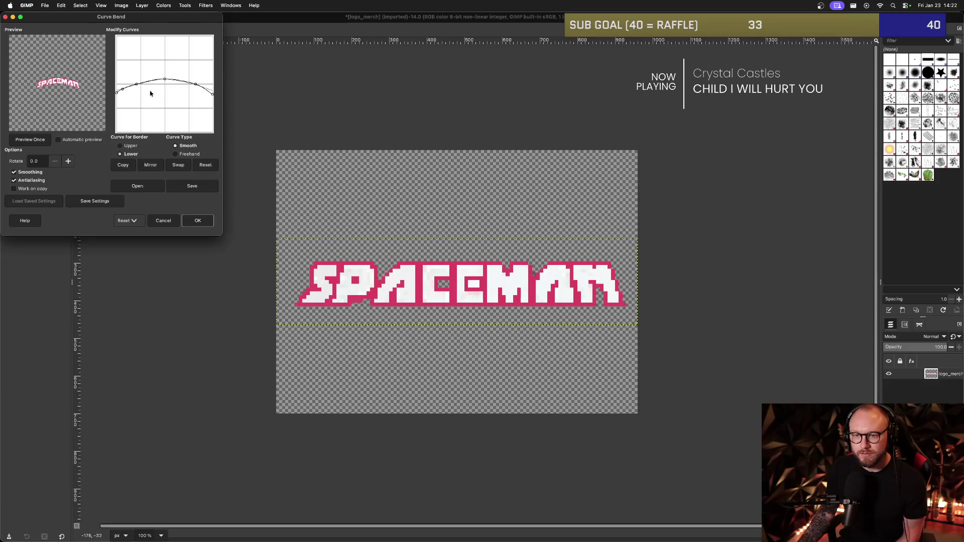
left_click_drag(122, 91, 121, 93)
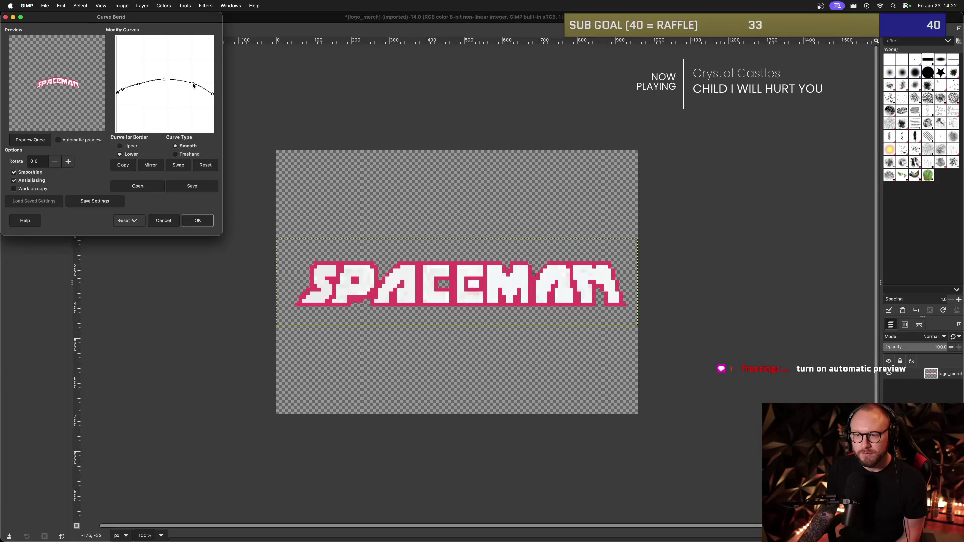
left_click(201, 221)
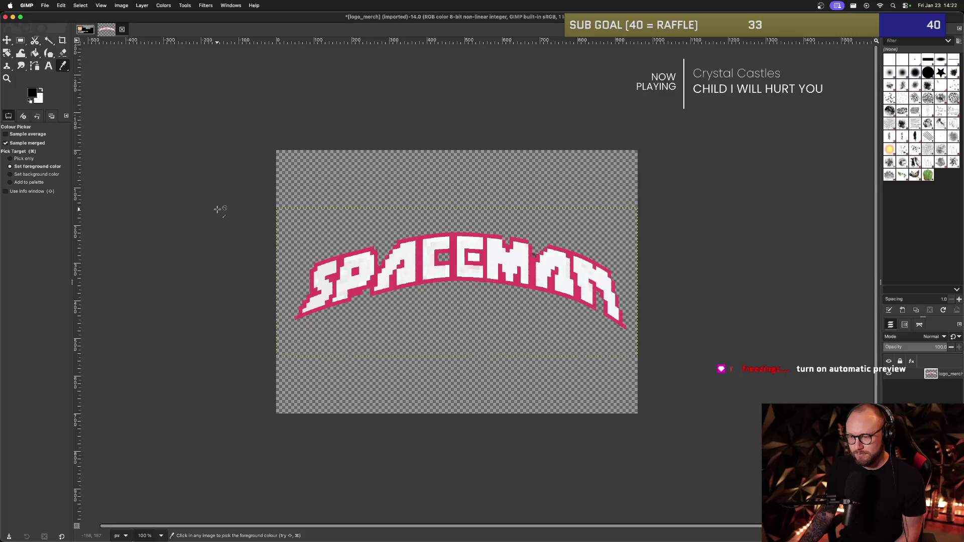
left_click(45, 5)
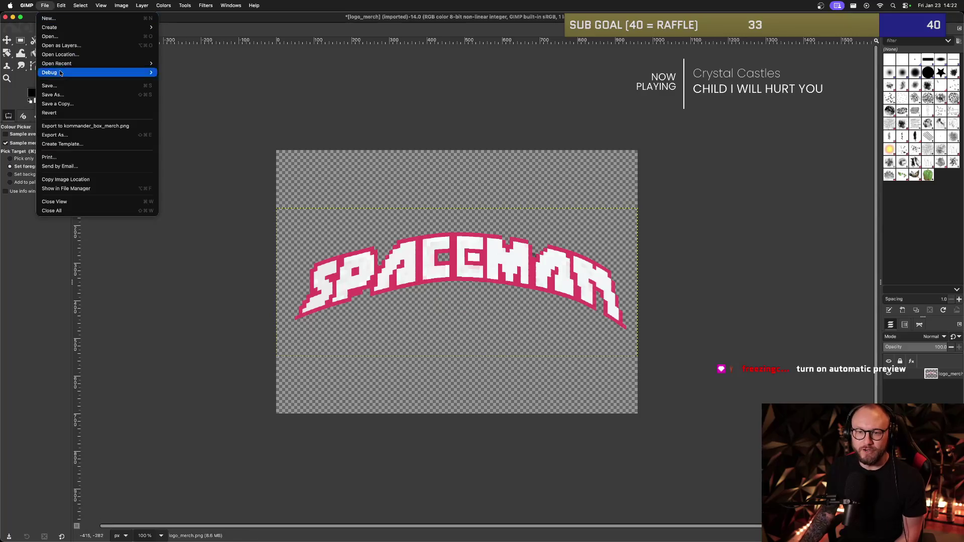
Export the arched logo over logo_merch_curved.png on the Desktop, then switch to Safari.
left_click(80, 136)
scroll(421, 232, "down", 2)
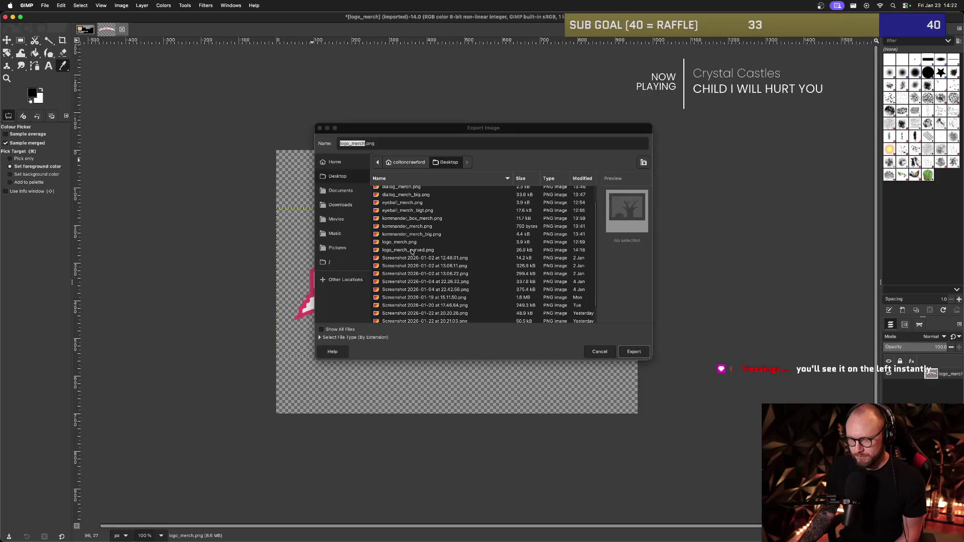
double_click(427, 251)
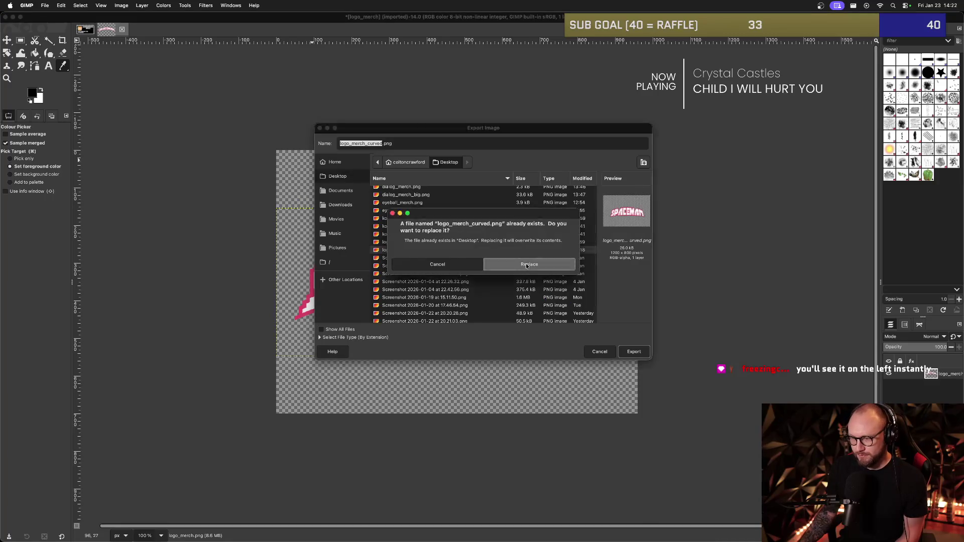
key("Return")
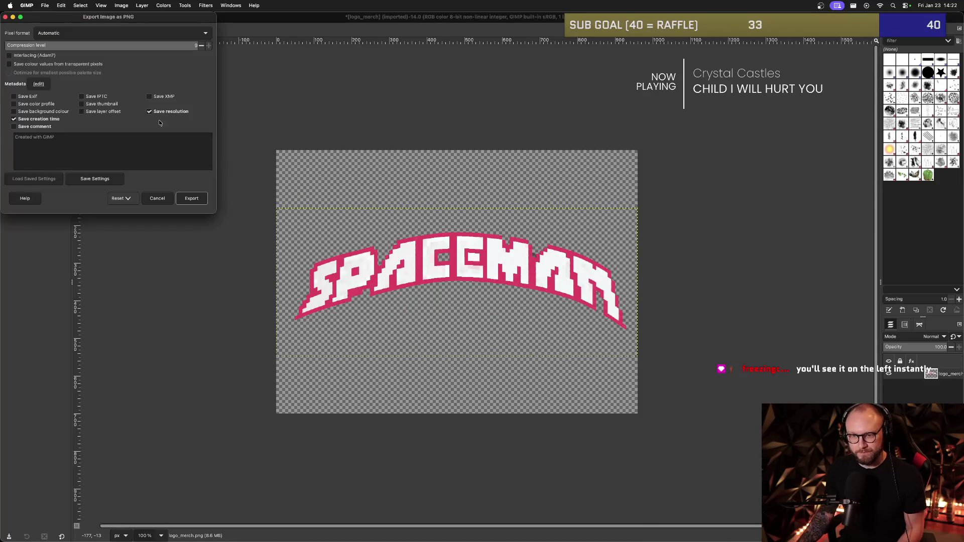
left_click(191, 198)
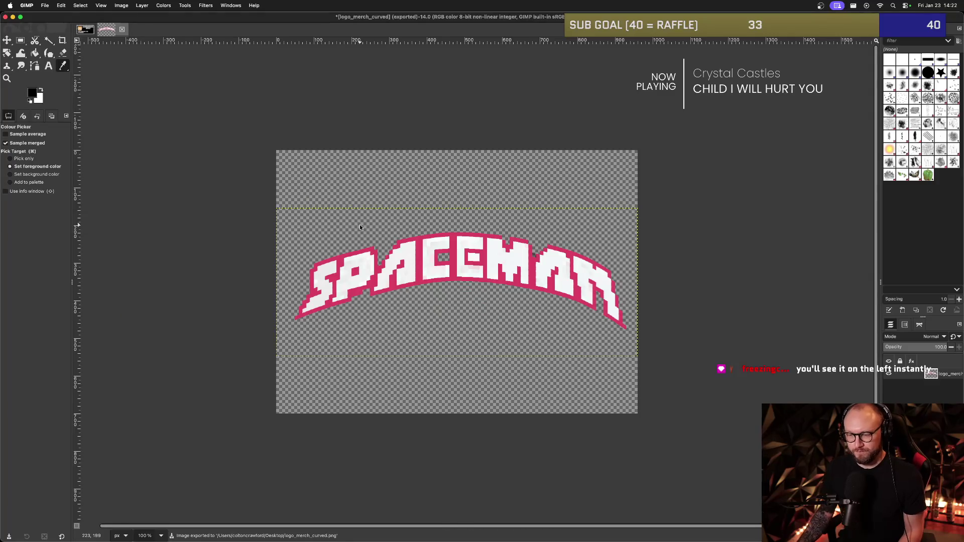
key("super+Tab")
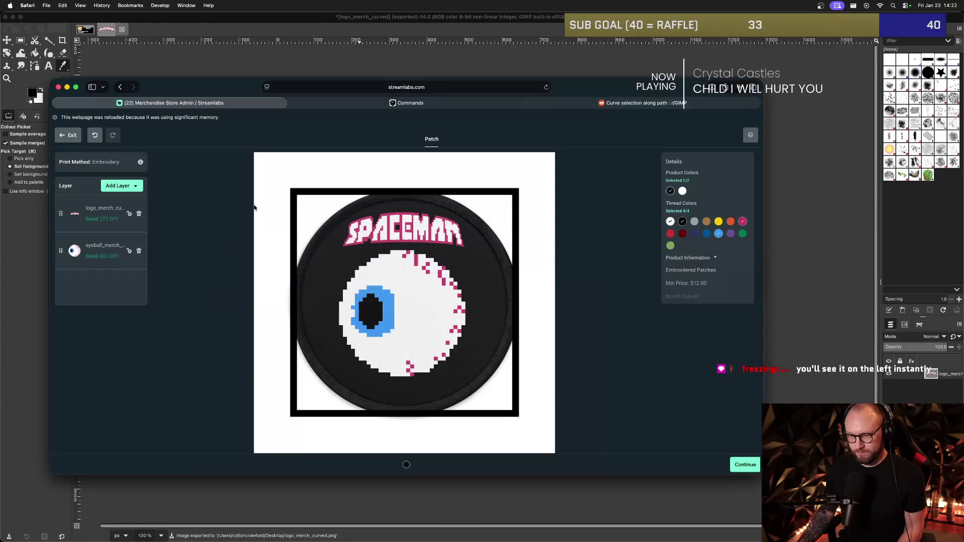
Swap the old logo layer for a freshly uploaded logo_merch_curved.png image layer.
left_click(140, 215)
left_click(121, 186)
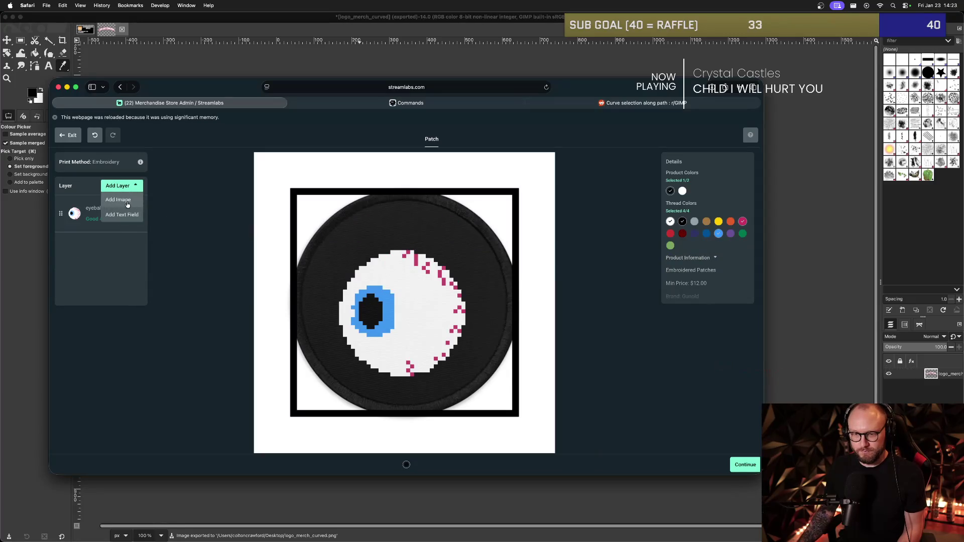
left_click(118, 201)
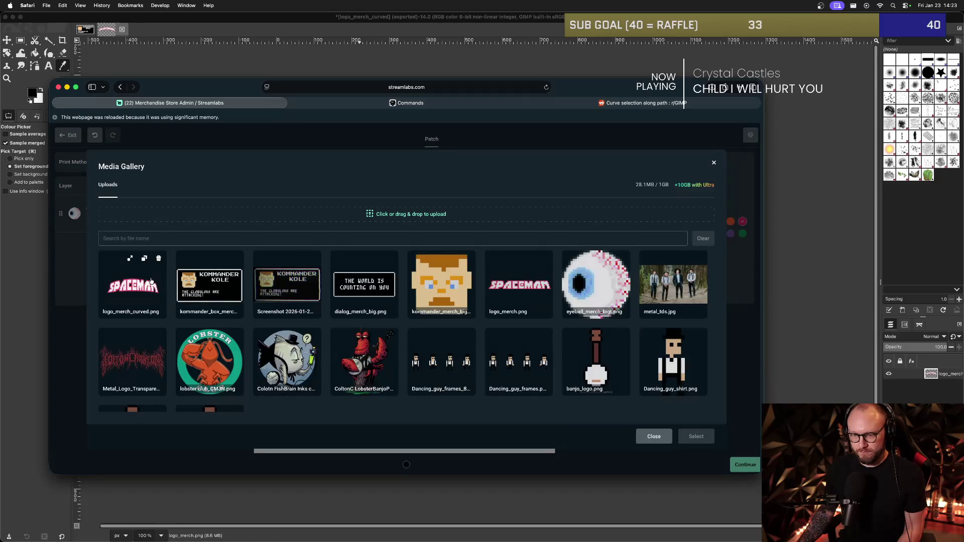
left_click(339, 224)
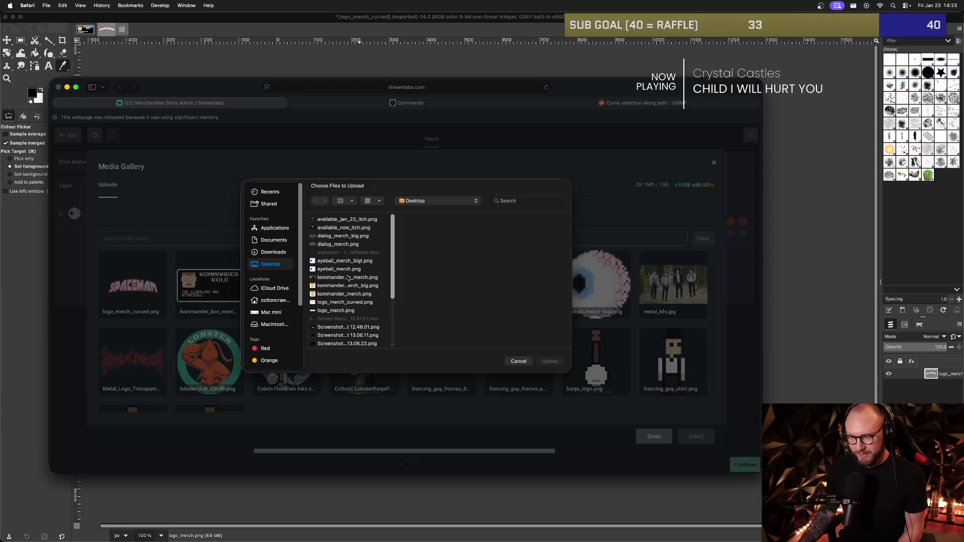
scroll(348, 277, "down", 1)
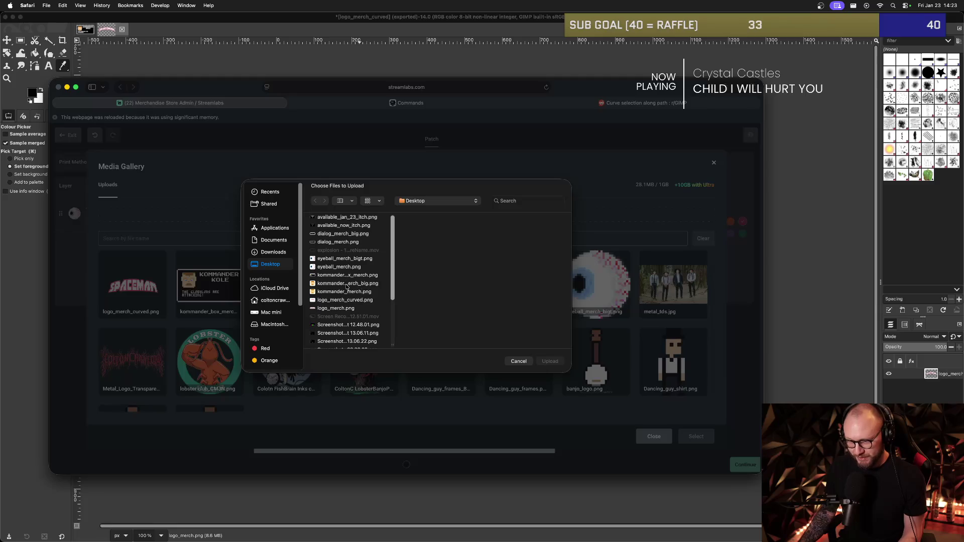
double_click(348, 299)
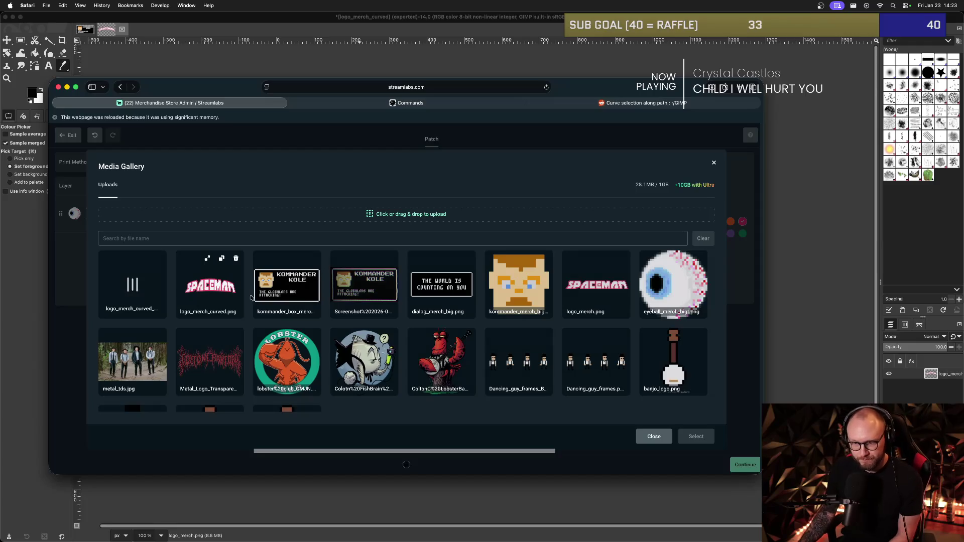
left_click(142, 290)
left_click(698, 436)
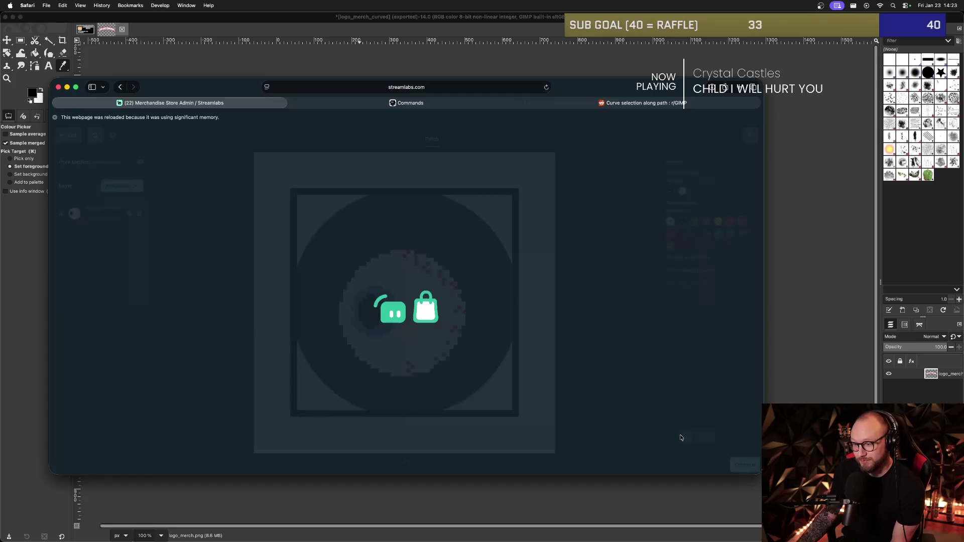
Move the new logo above the eyeball and shrink it to fit the patch top.
left_click_drag(500, 311, 468, 248)
left_click_drag(519, 182, 487, 184)
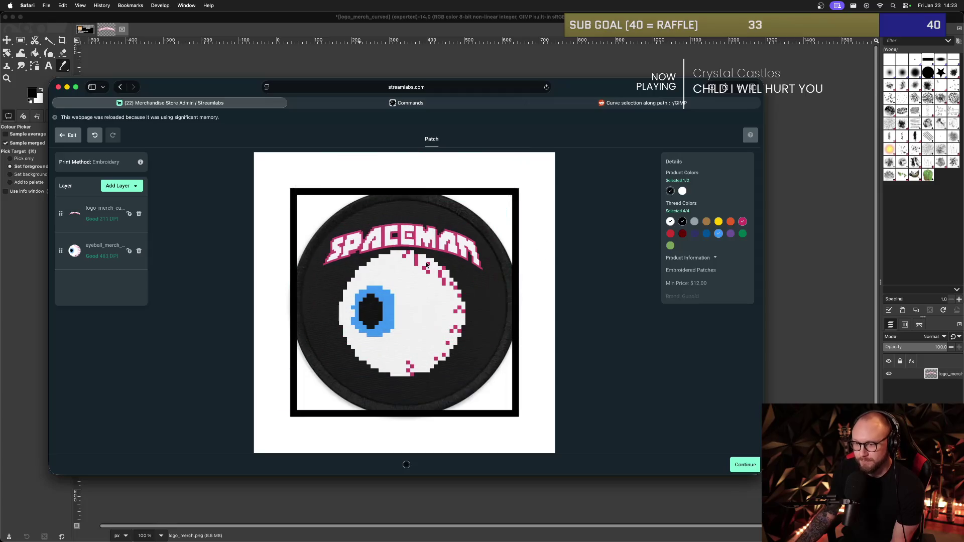
left_click(429, 244)
left_click_drag(429, 243, 420, 236)
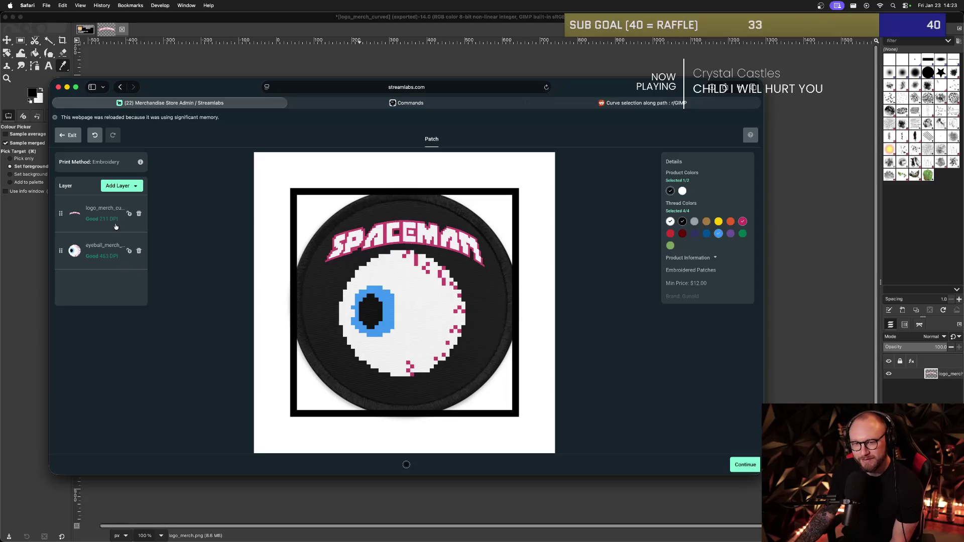
left_click(121, 186)
Add a second logo_merch_curved.png layer and move the top copy down over the eyeball.
left_click(122, 199)
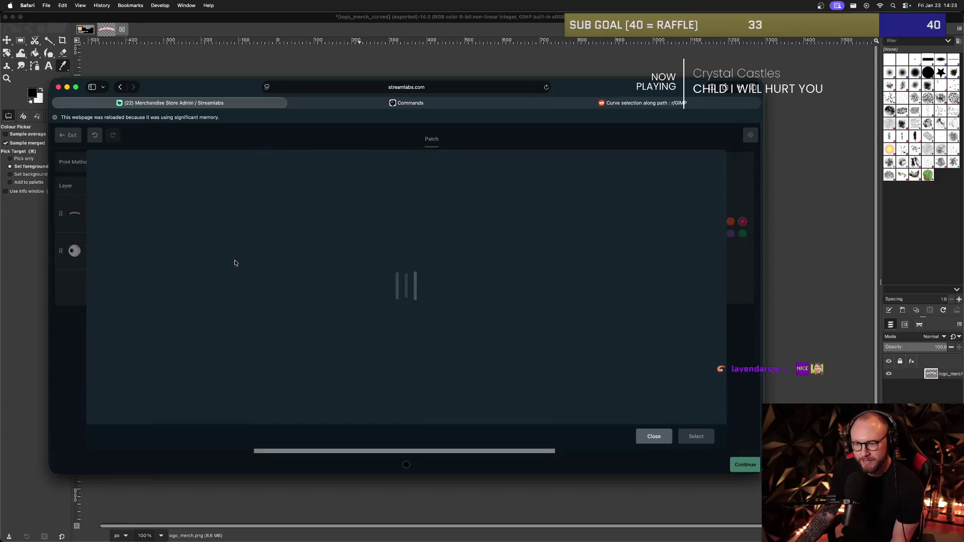
left_click(210, 285)
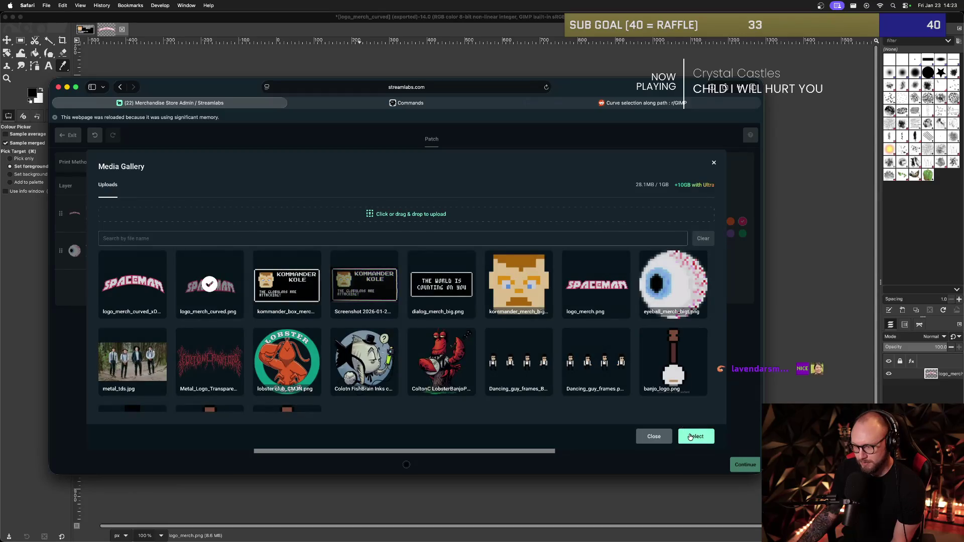
left_click(689, 436)
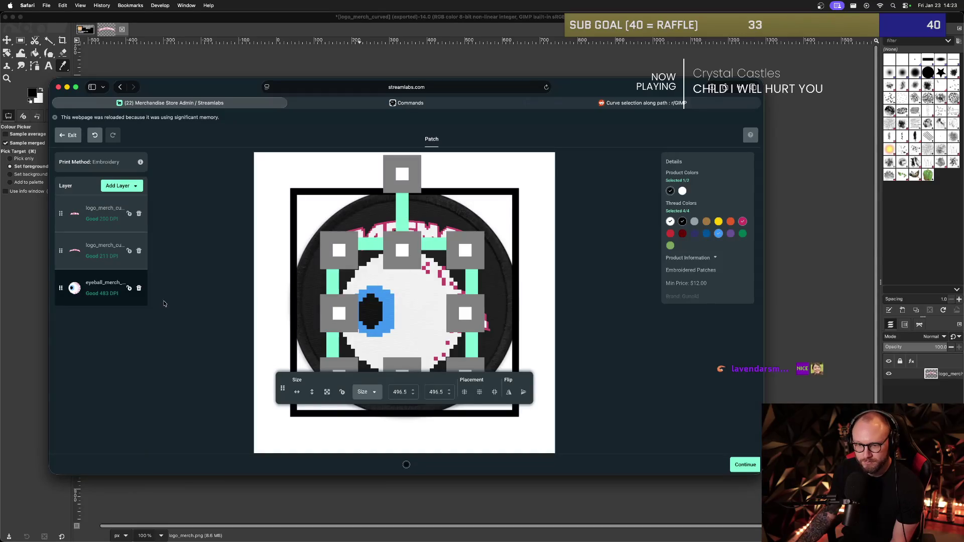
left_click(119, 264)
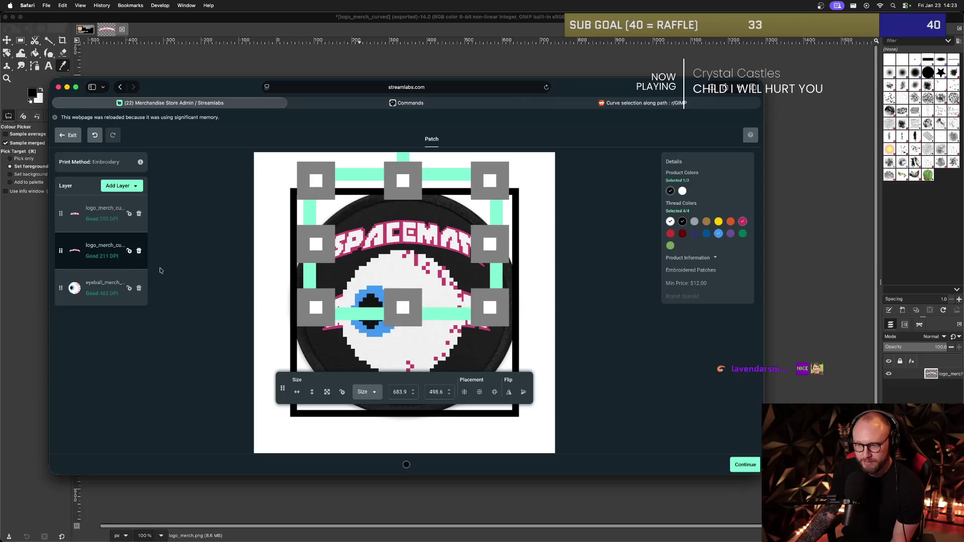
left_click(105, 220)
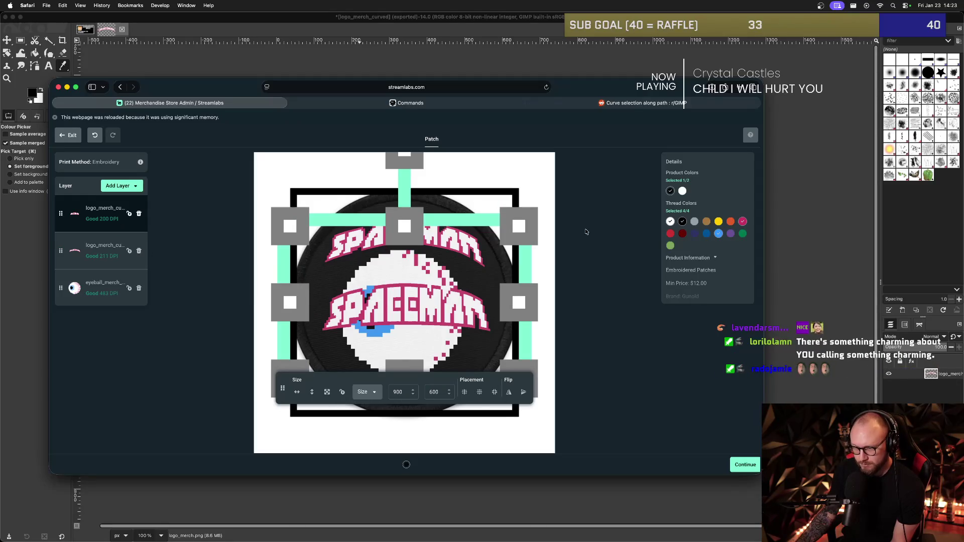
left_click(457, 230)
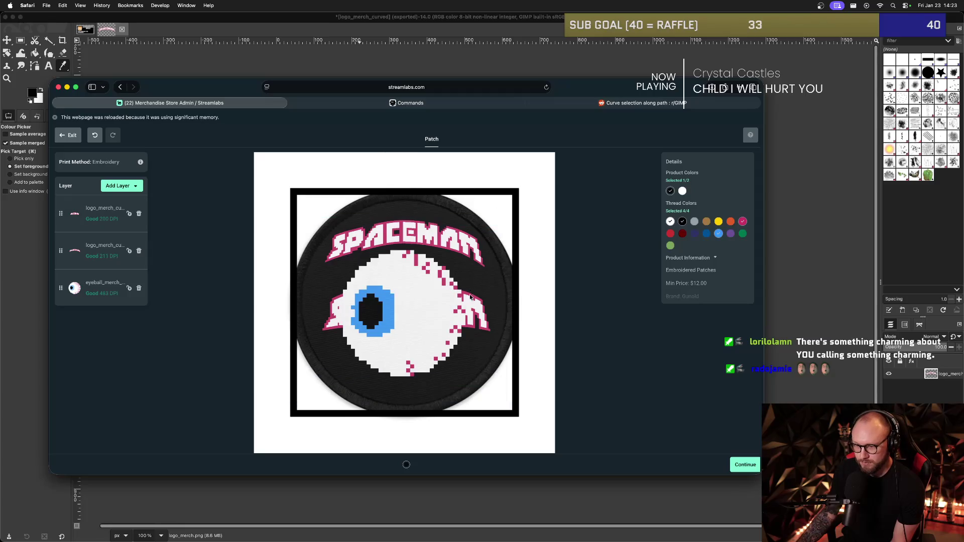
left_click(435, 260)
left_click(467, 250)
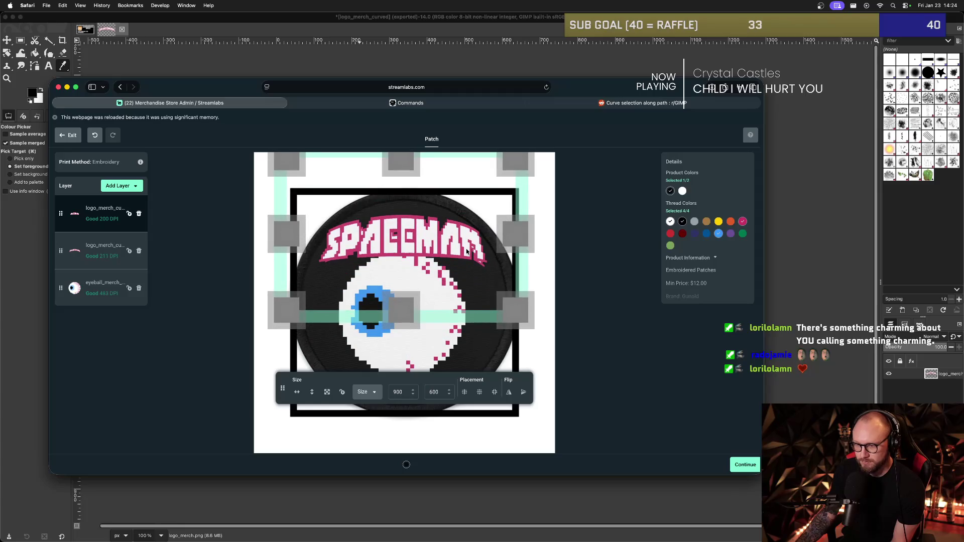
mouse_move(466, 251)
left_mouse_down()
mouse_move(470, 384)
mouse_move(466, 204)
mouse_move(471, 298)
mouse_move(472, 289)
left_mouse_up()
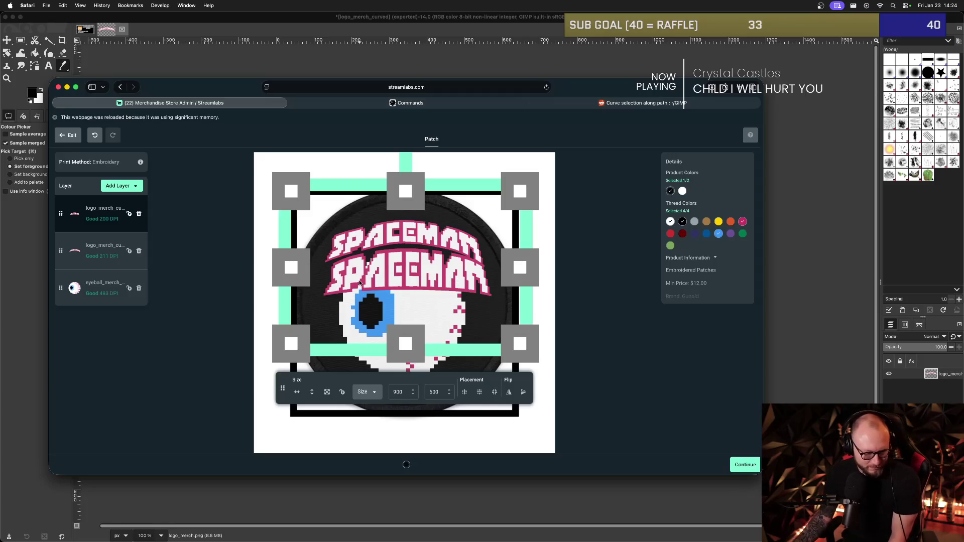
Preview the patch and shift the selected logo slightly lower.
left_click(543, 193)
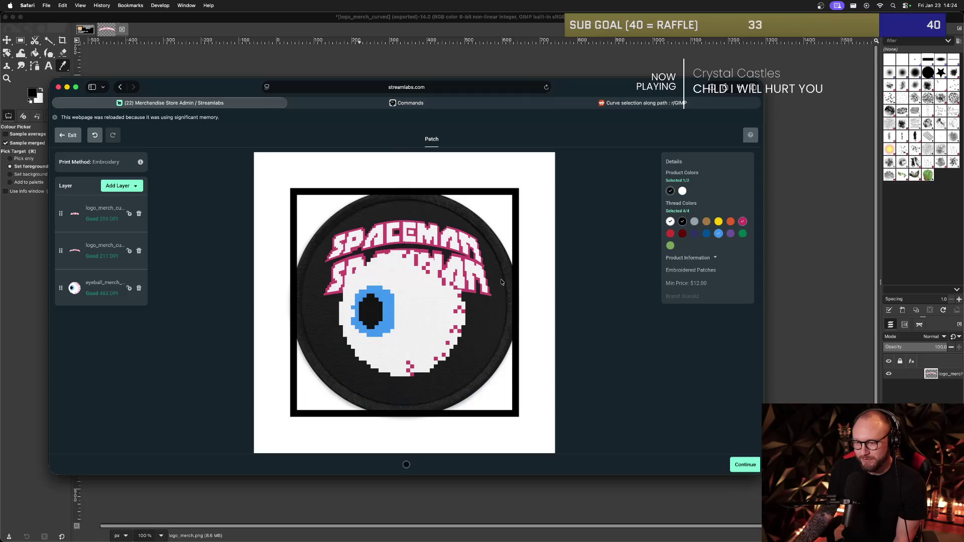
left_click(468, 282)
left_click(456, 289)
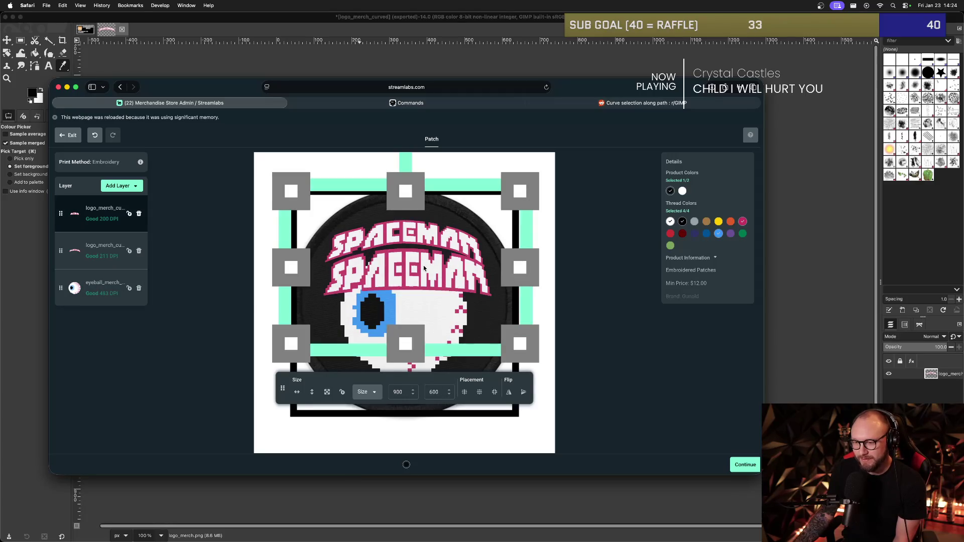
mouse_move(409, 277)
left_mouse_down()
mouse_move(407, 263)
mouse_move(405, 272)
mouse_move(452, 261)
mouse_move(467, 291)
mouse_move(414, 286)
mouse_move(433, 296)
left_mouse_up()
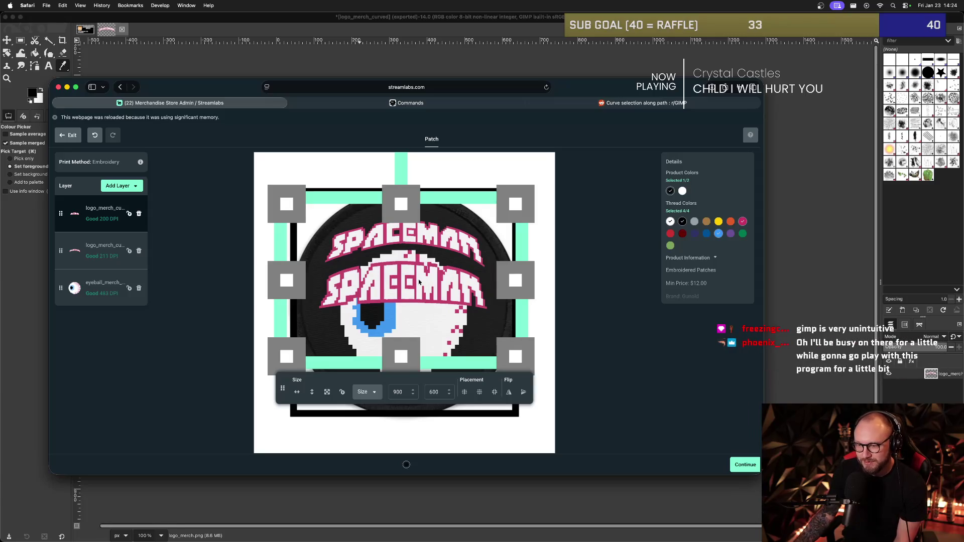
Delete the extra logo layer and move the remaining SPACEMAN logo back above the eyeball.
left_click(422, 239)
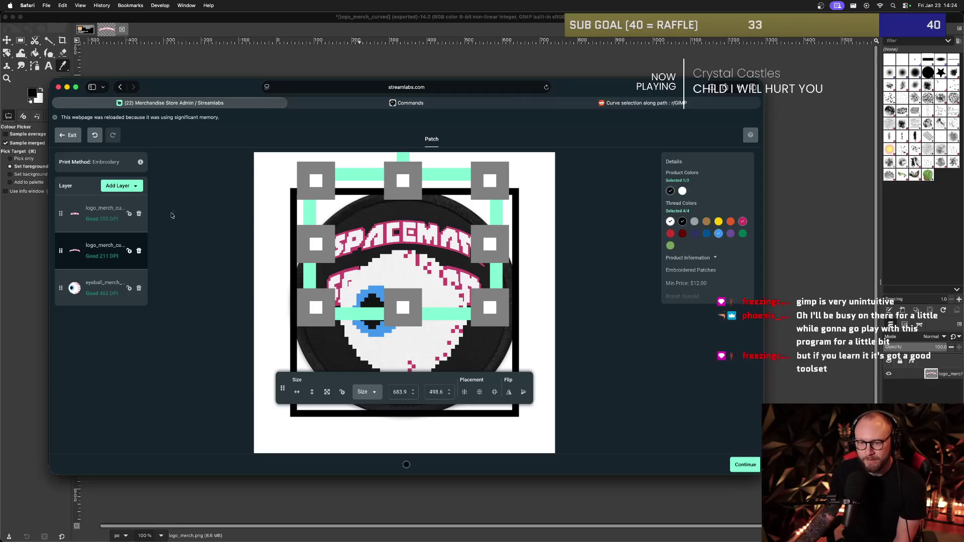
left_click(140, 252)
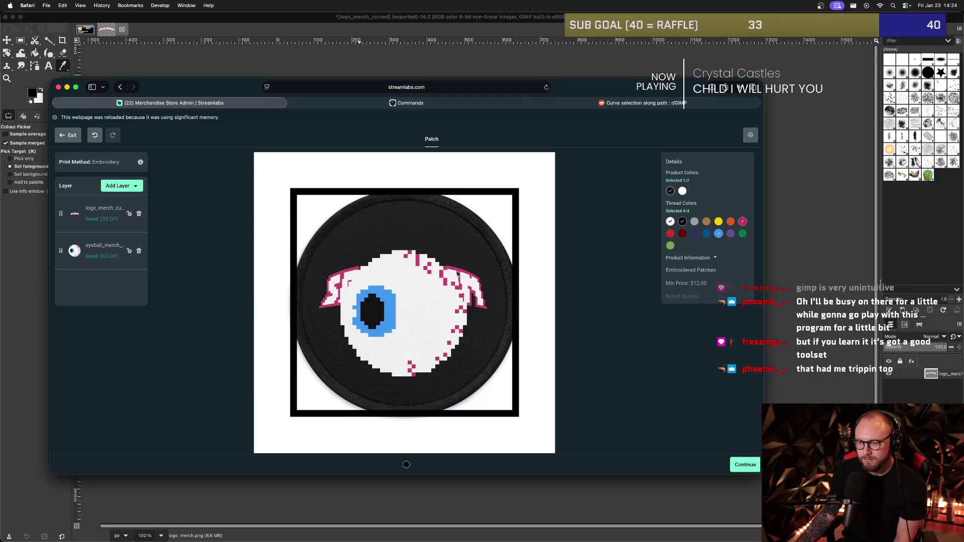
left_click(429, 288)
left_click_drag(429, 288, 433, 244)
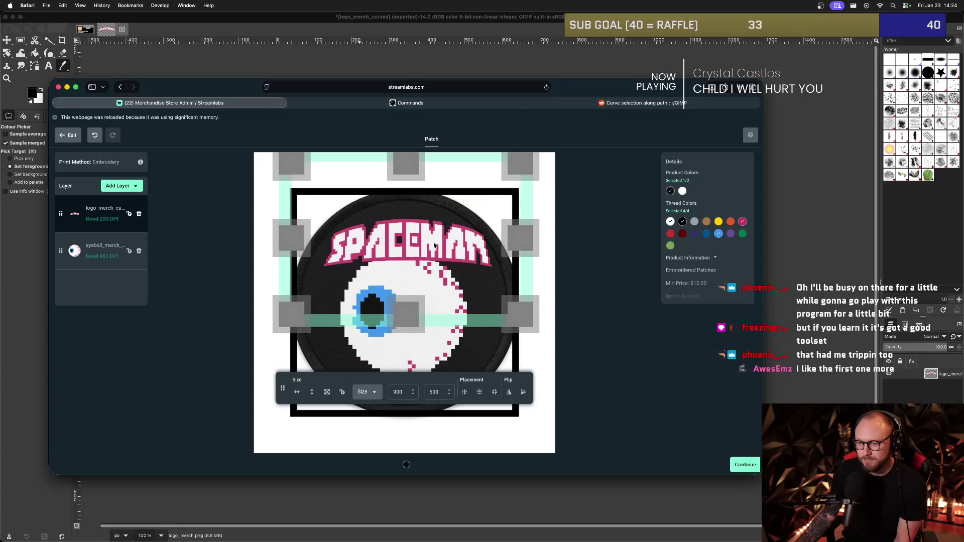
left_click(101, 250)
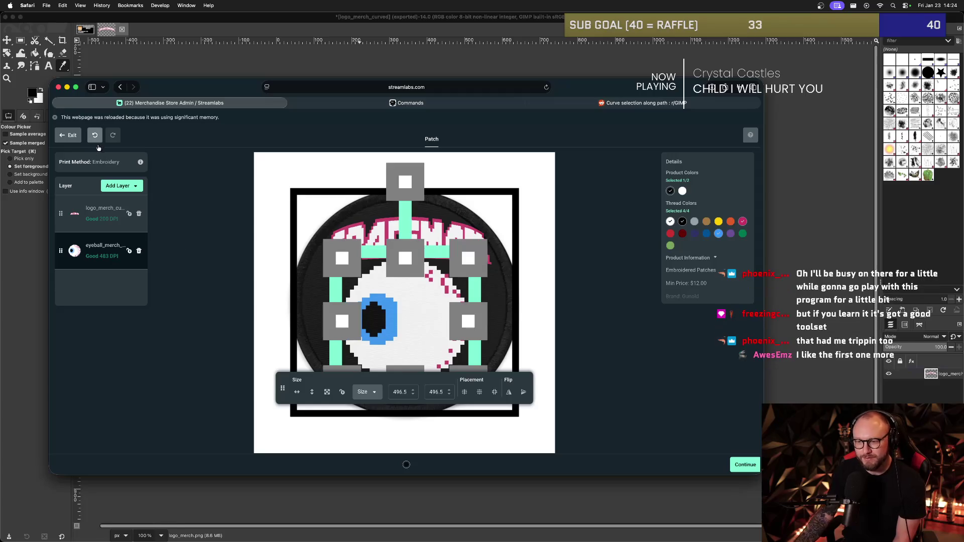
Reopen Embroidered Patches from Accessories > Other and bring up the Media Gallery of uploaded images.
left_click(69, 135)
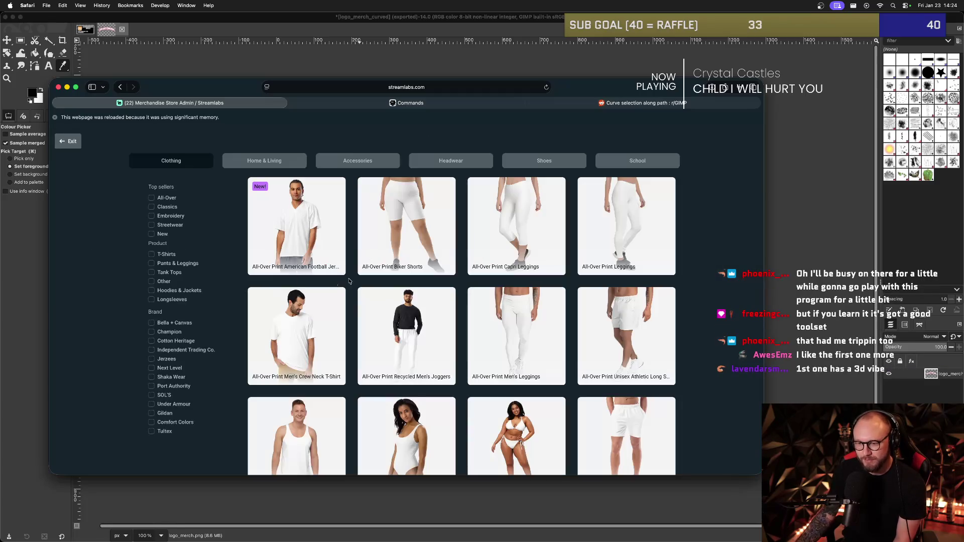
left_click(351, 161)
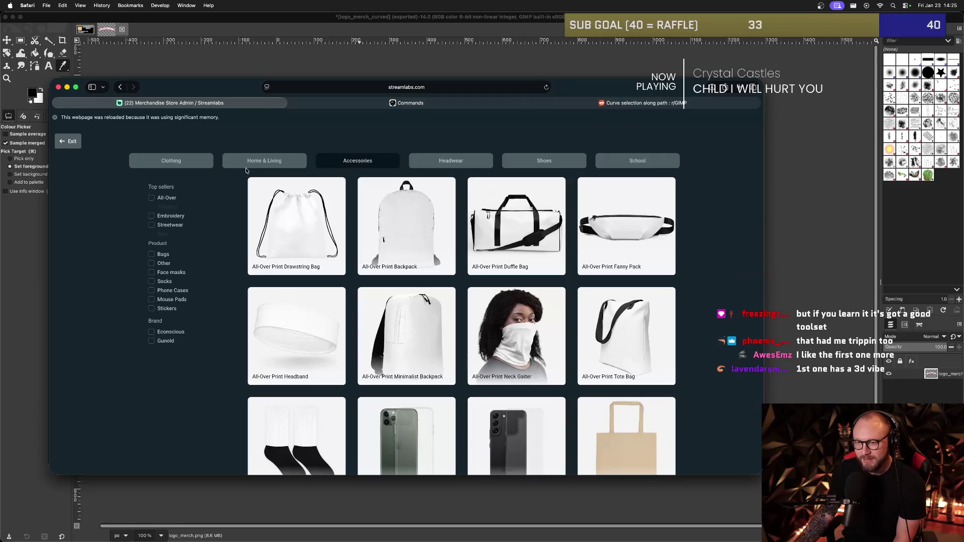
left_click(247, 167)
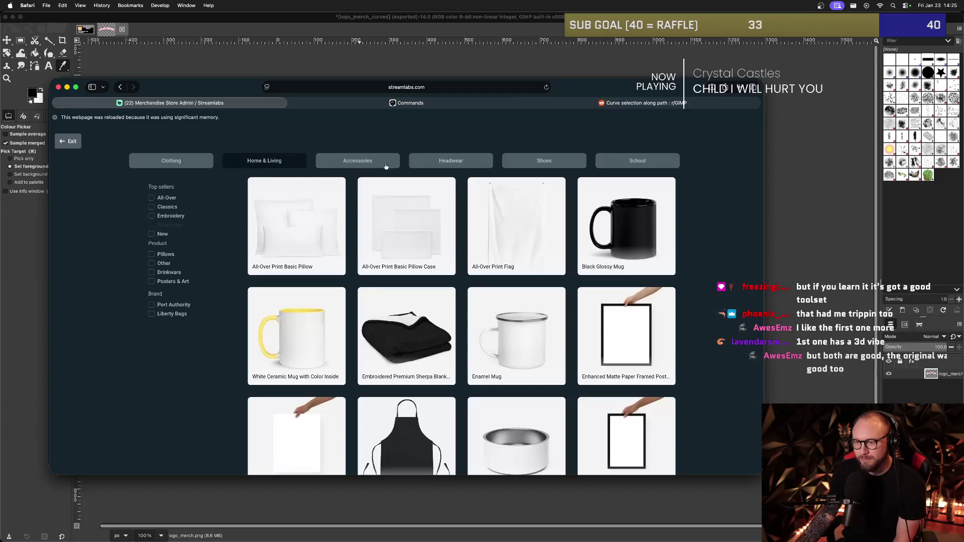
left_click(362, 161)
mouse_move(423, 161)
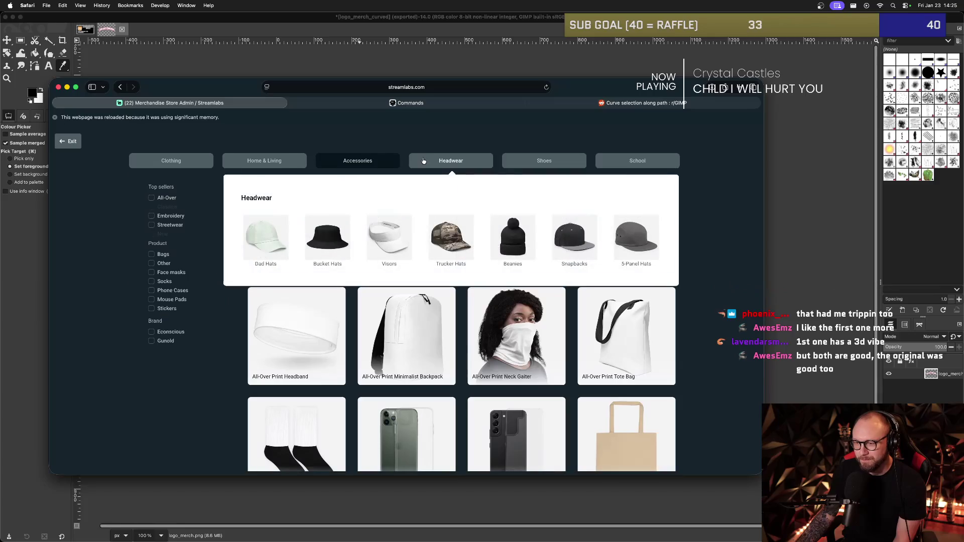
mouse_move(366, 172)
left_click(536, 247)
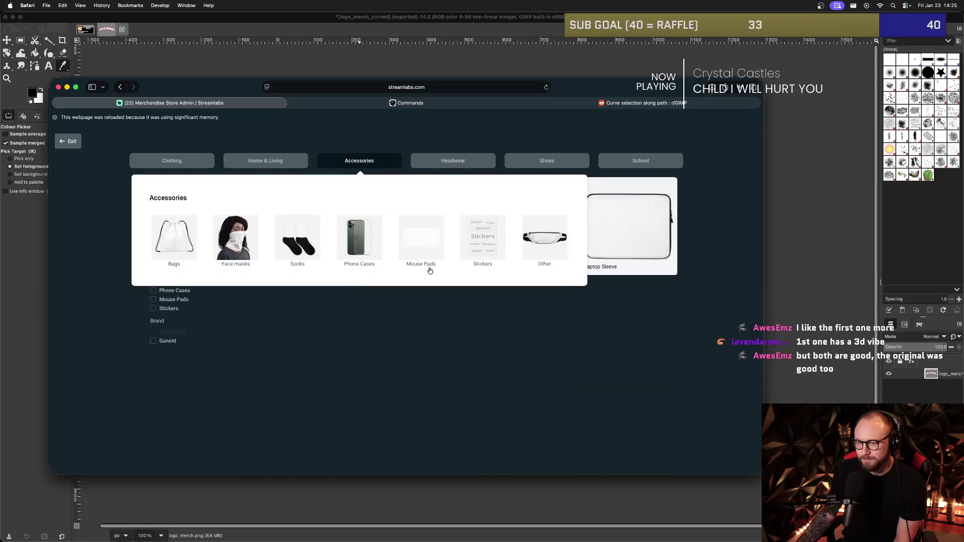
left_click(504, 242)
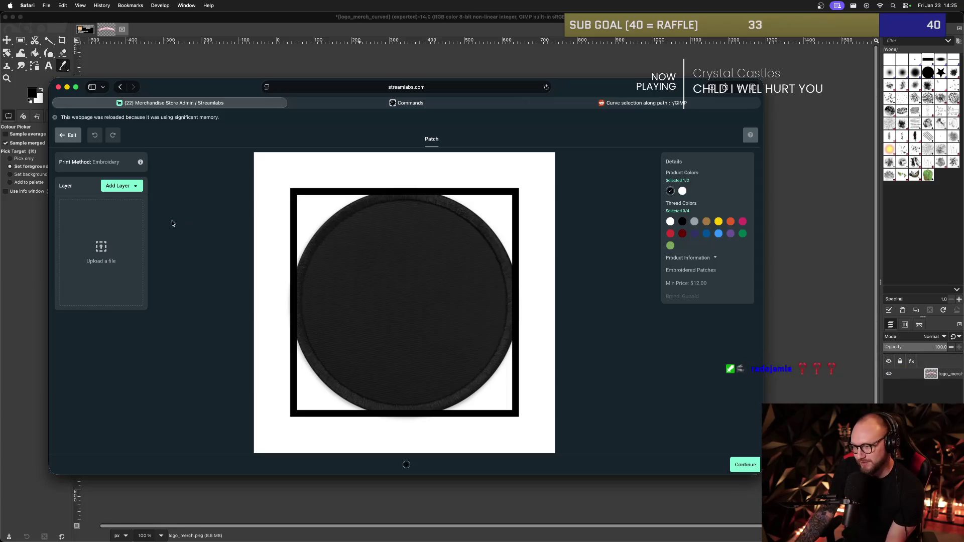
left_click(89, 236)
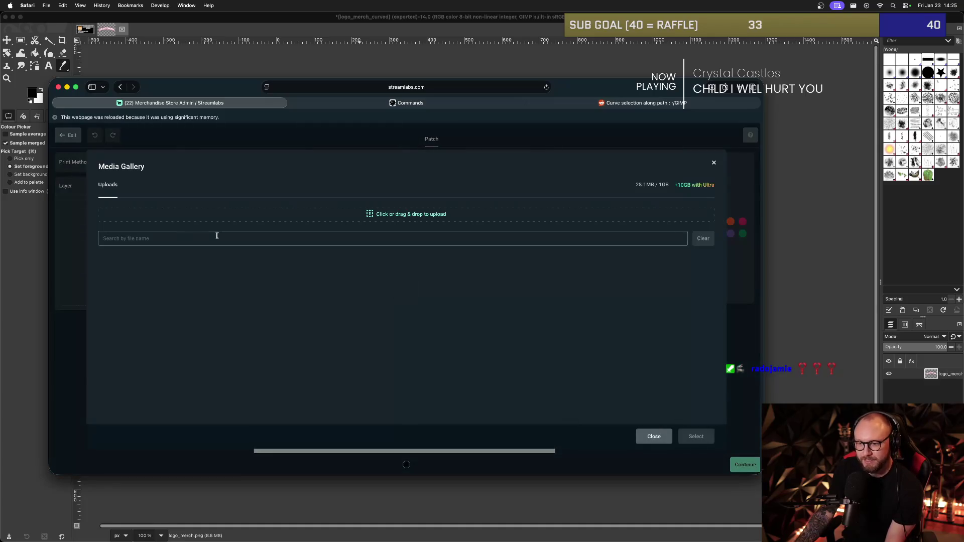
Place eyeball_merch_bigt.png on the patch and shrink it with a corner handle to fit the circle.
mouse_move(423, 260)
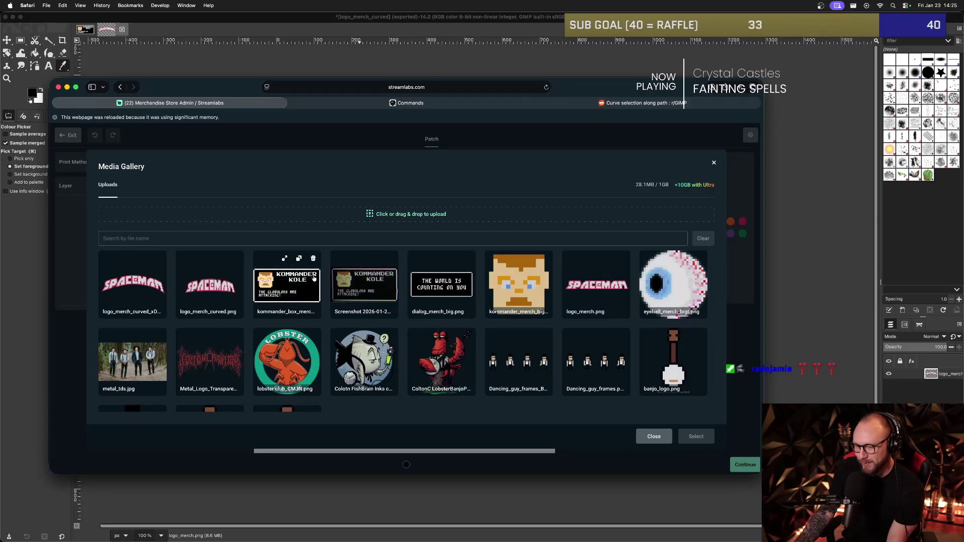
left_click(672, 282)
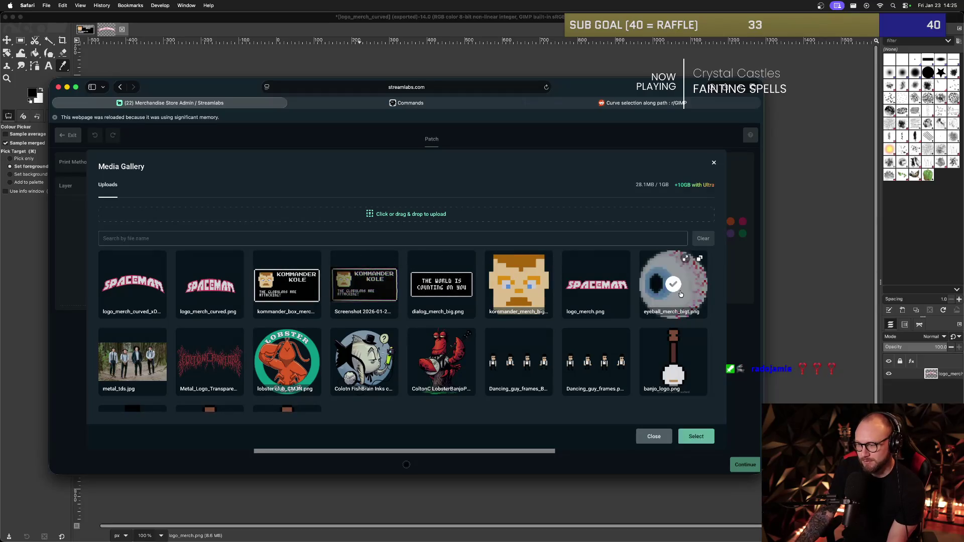
left_click(696, 436)
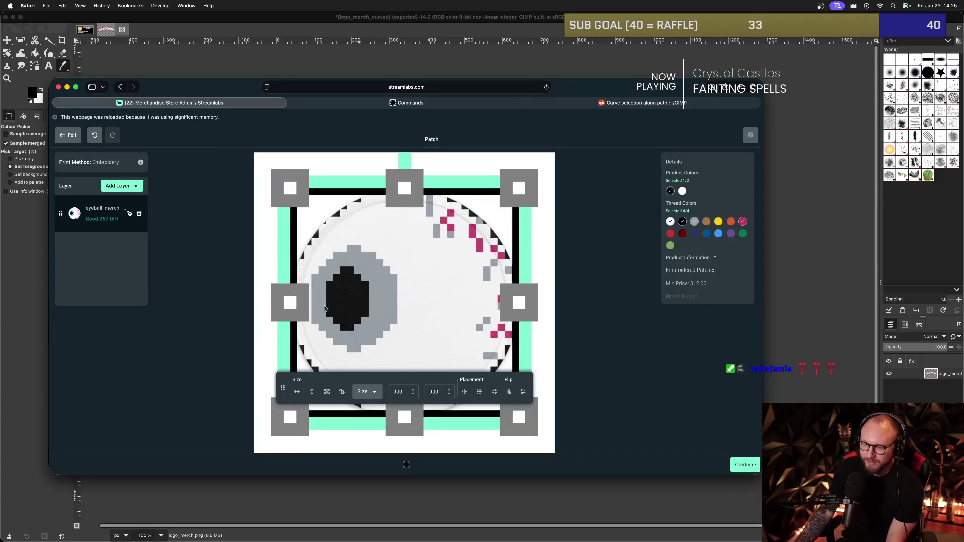
left_click(527, 182)
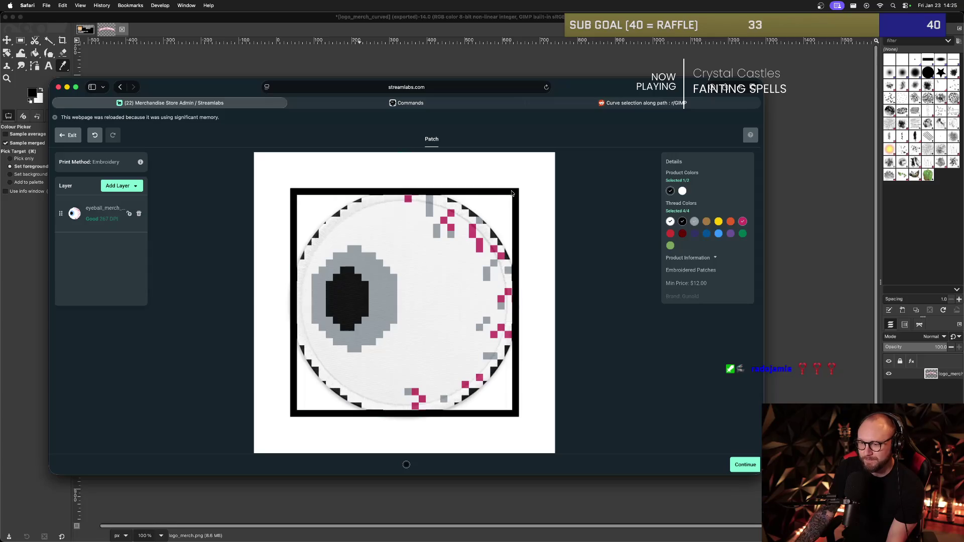
left_click(512, 193)
left_click_drag(512, 193, 464, 231)
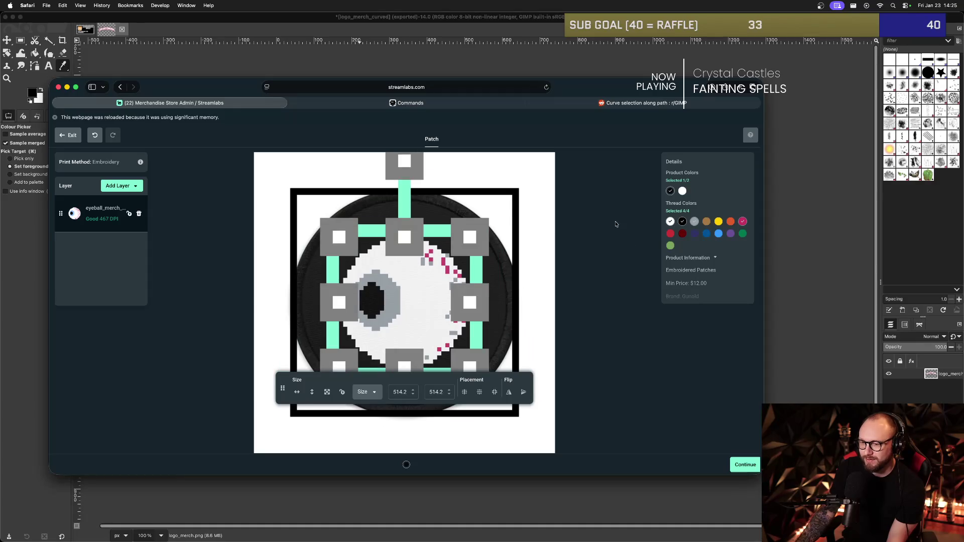
left_click(514, 239)
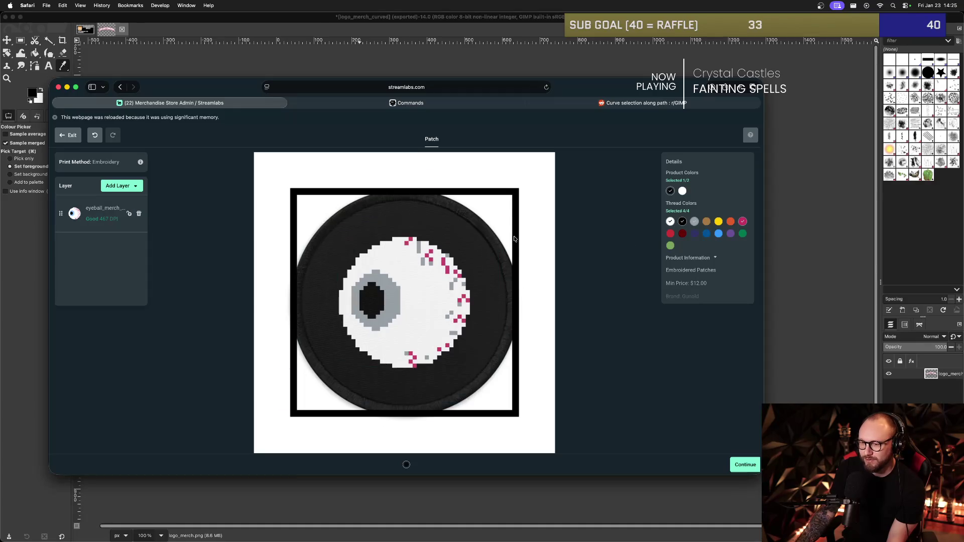
Swap the grey thread colour for light blue so the iris shows blue.
left_click(696, 225)
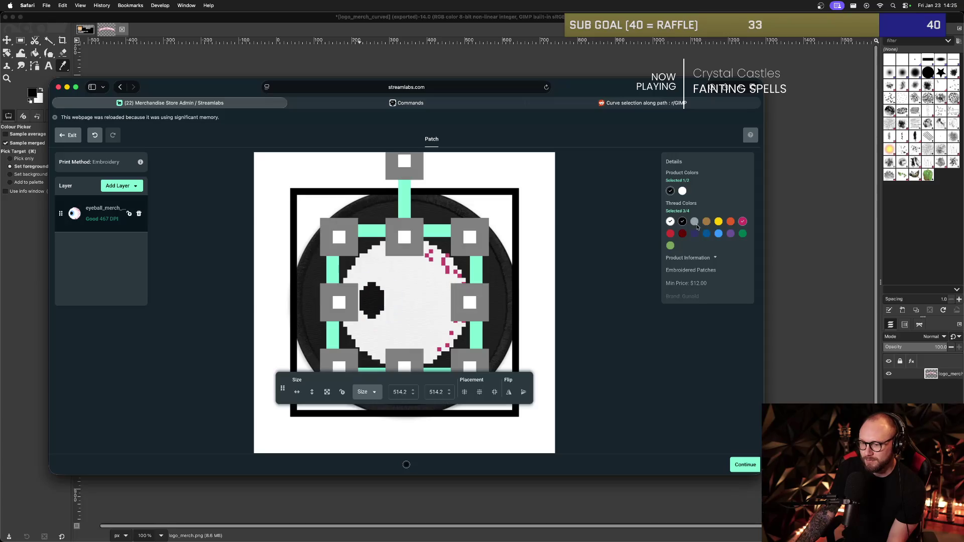
left_click(718, 235)
left_click(550, 284)
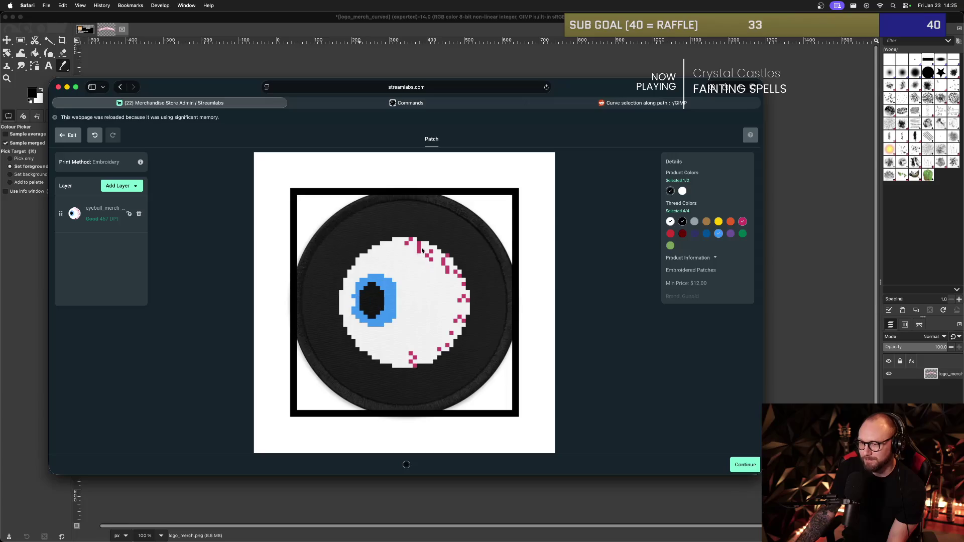
Exit to the catalogue and reopen the Embroidered Patch product under Accessories > Other.
left_click(63, 134)
mouse_move(356, 161)
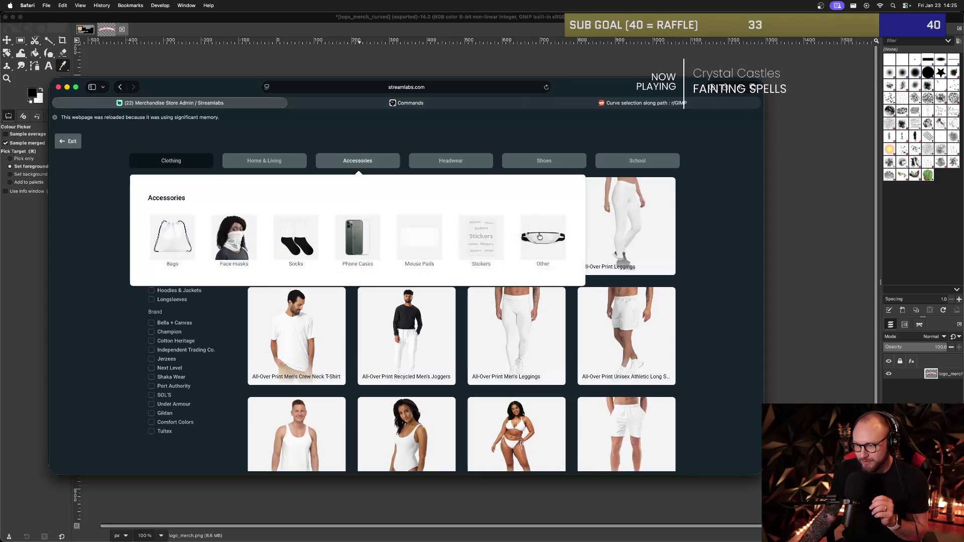
left_click(540, 236)
left_click(515, 256)
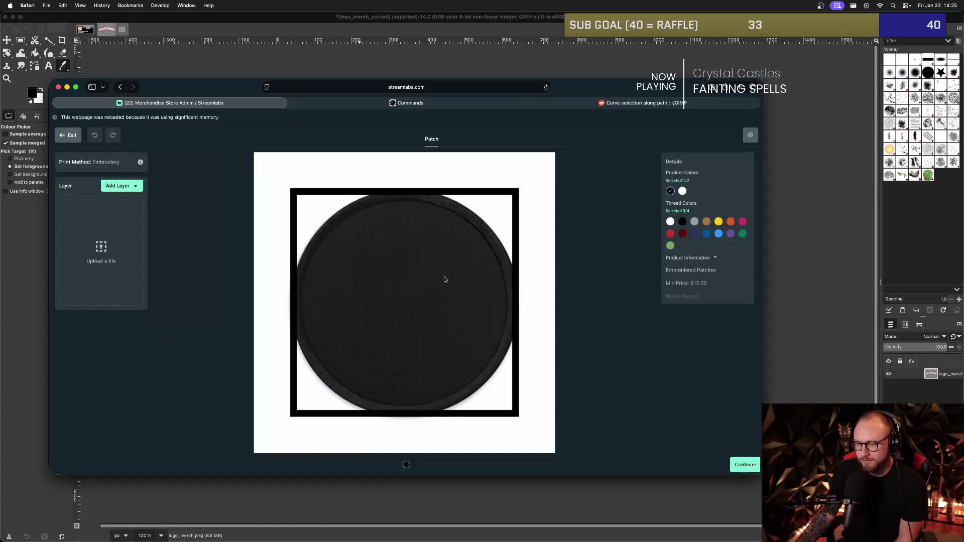
Add light blue thread, place the eyeball image on the patch, then delete that layer.
left_click(719, 234)
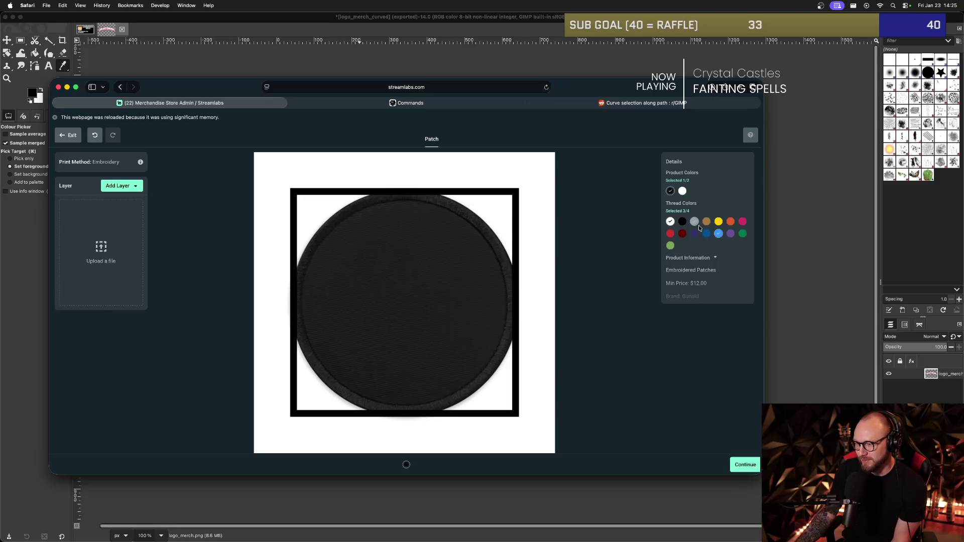
left_click(113, 237)
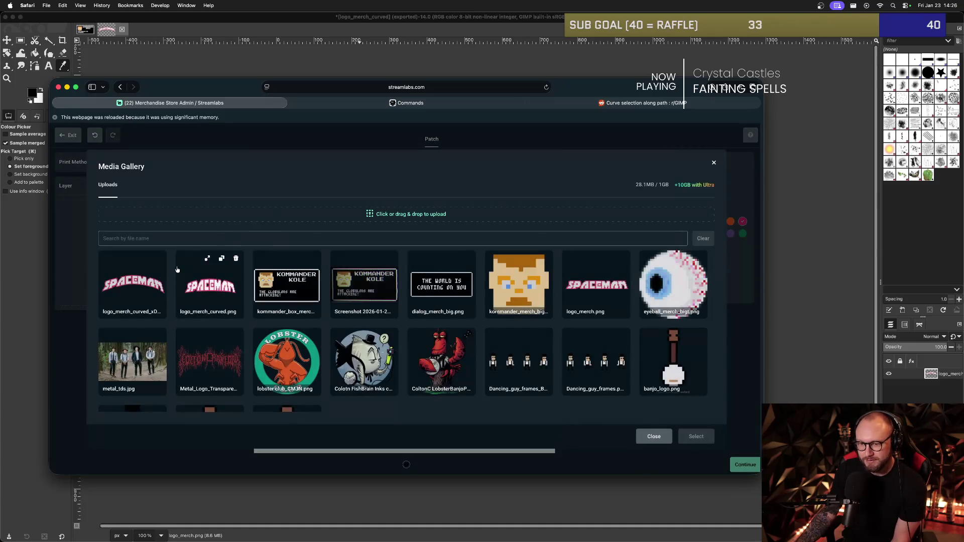
left_click(673, 284)
left_click(693, 436)
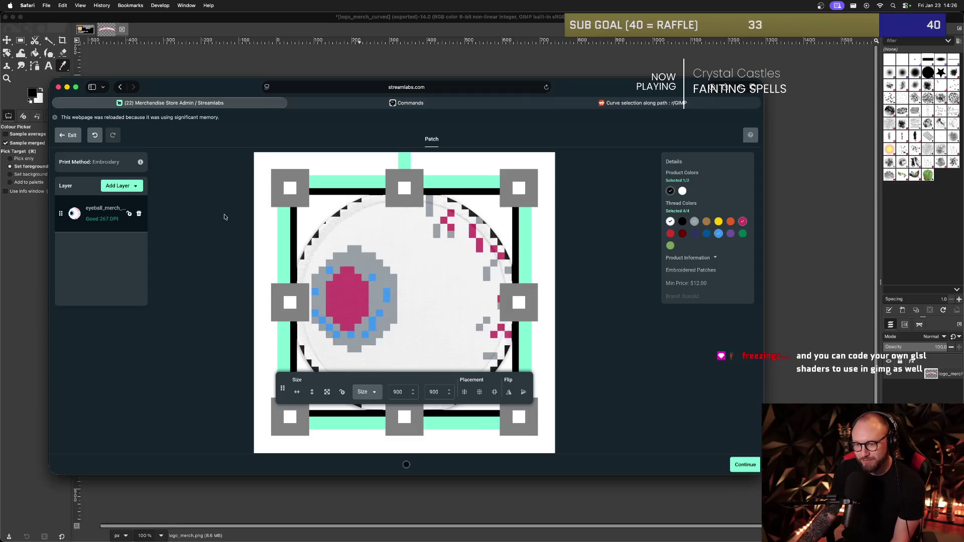
left_click(139, 214)
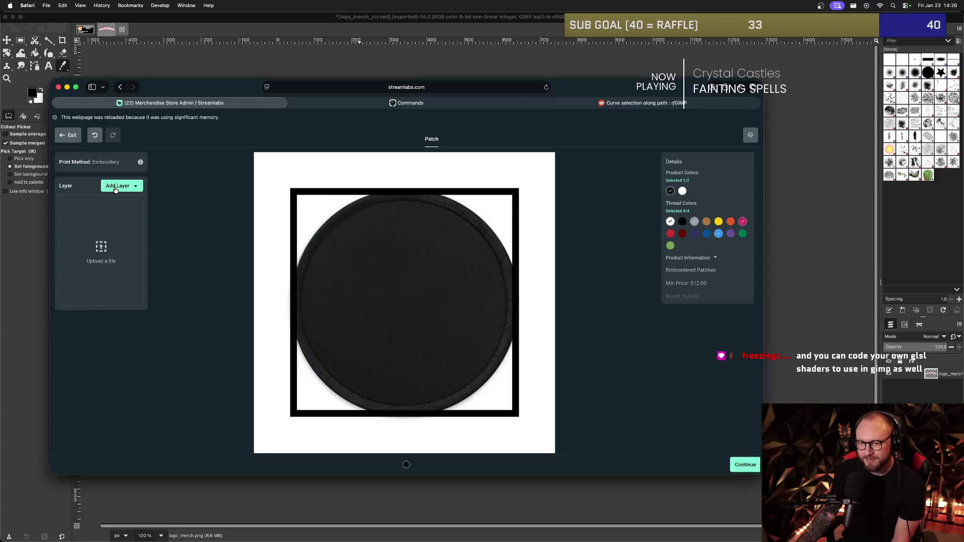
Exit and reopen a fresh Embroidered Patch from Accessories > Other.
left_click(70, 135)
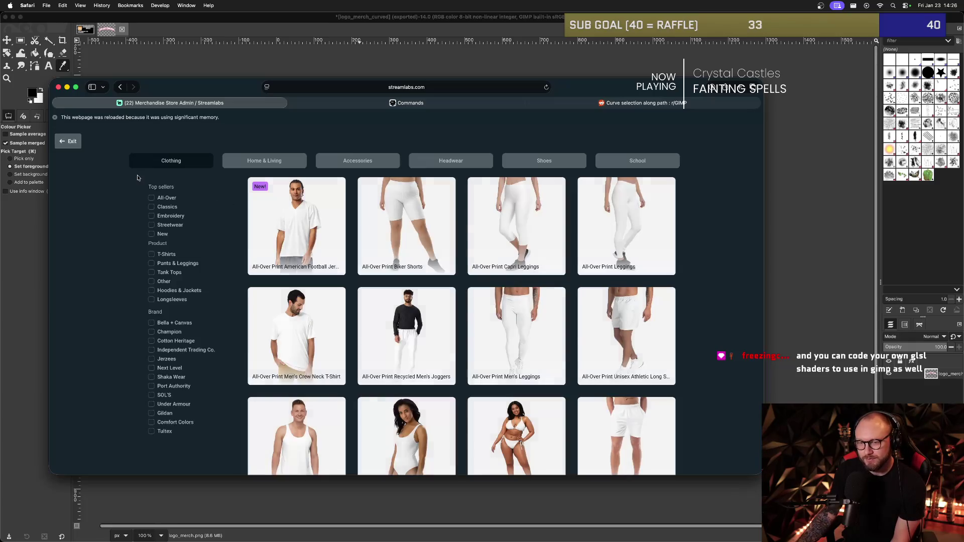
mouse_move(410, 160)
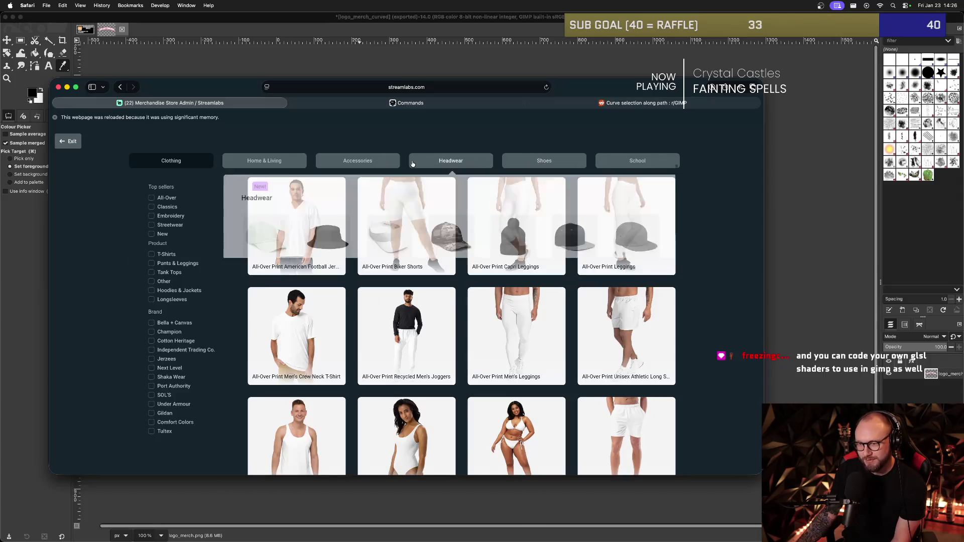
mouse_move(370, 166)
left_click(533, 238)
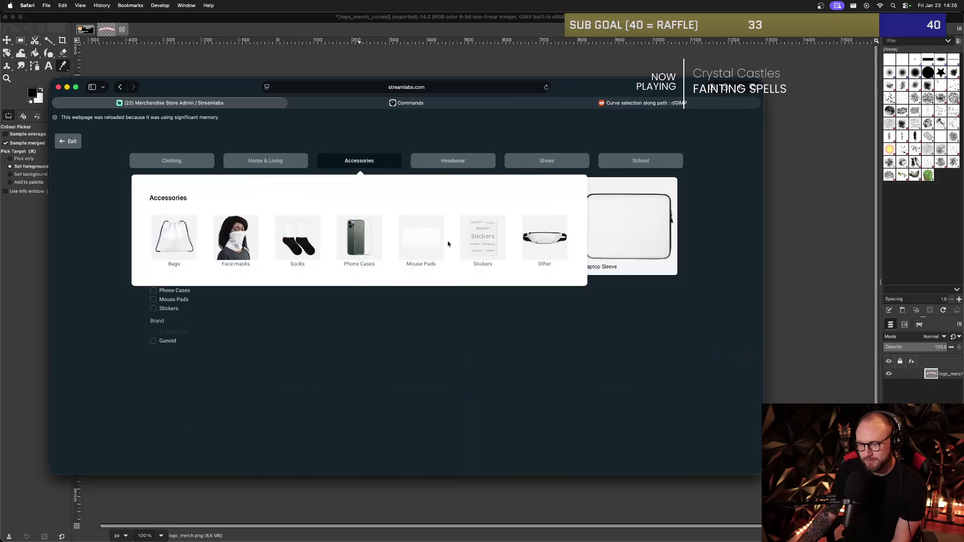
left_click(509, 246)
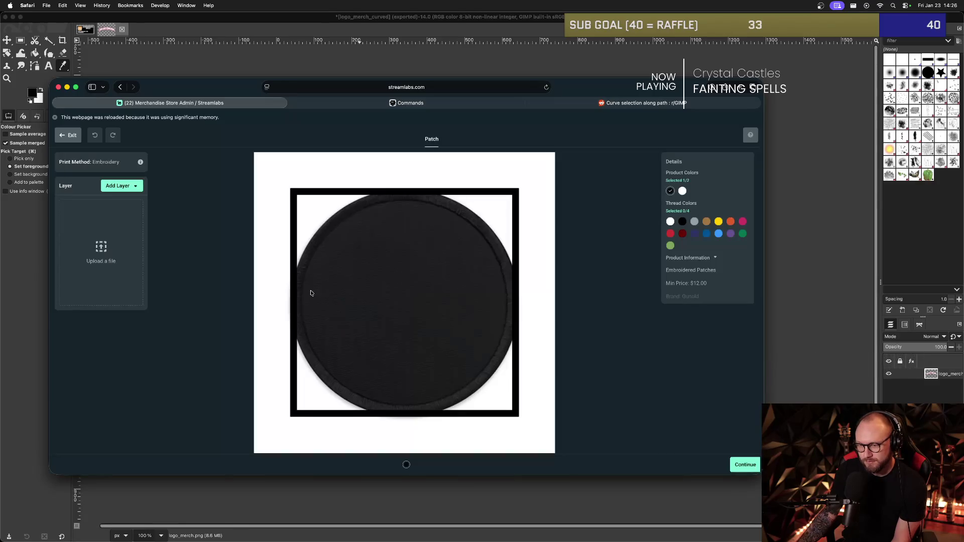
Add the eyeball as a new image layer and shrink it toward the patch centre.
left_click(125, 190)
left_click(134, 212)
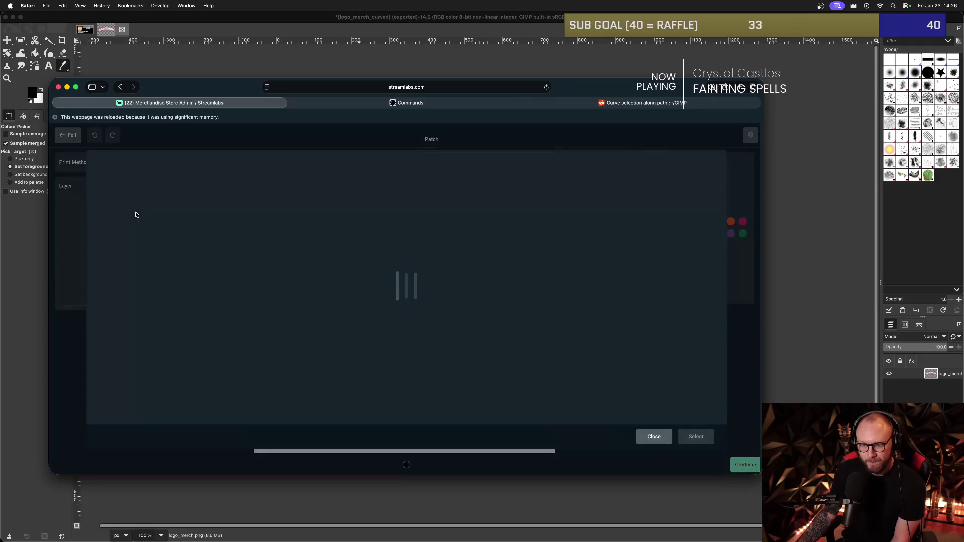
left_click(672, 284)
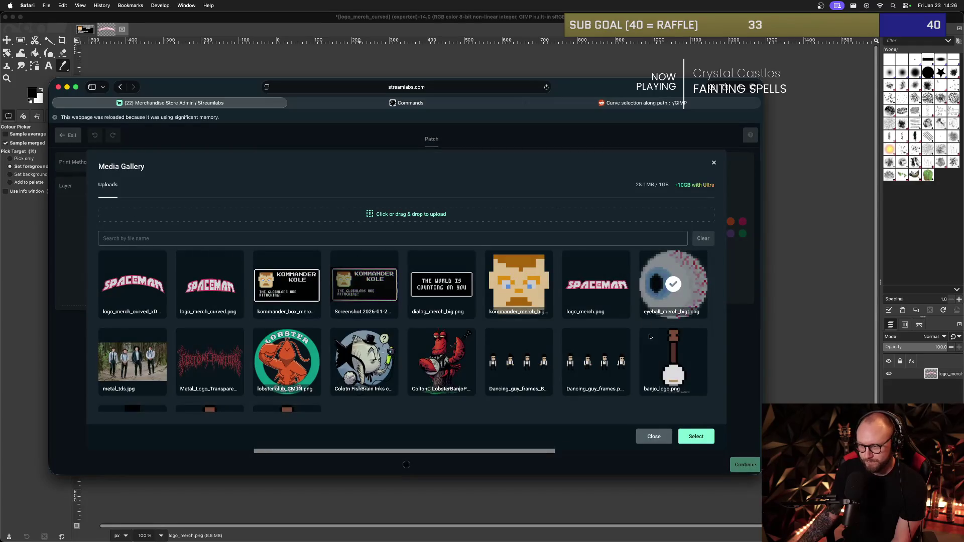
left_click(696, 436)
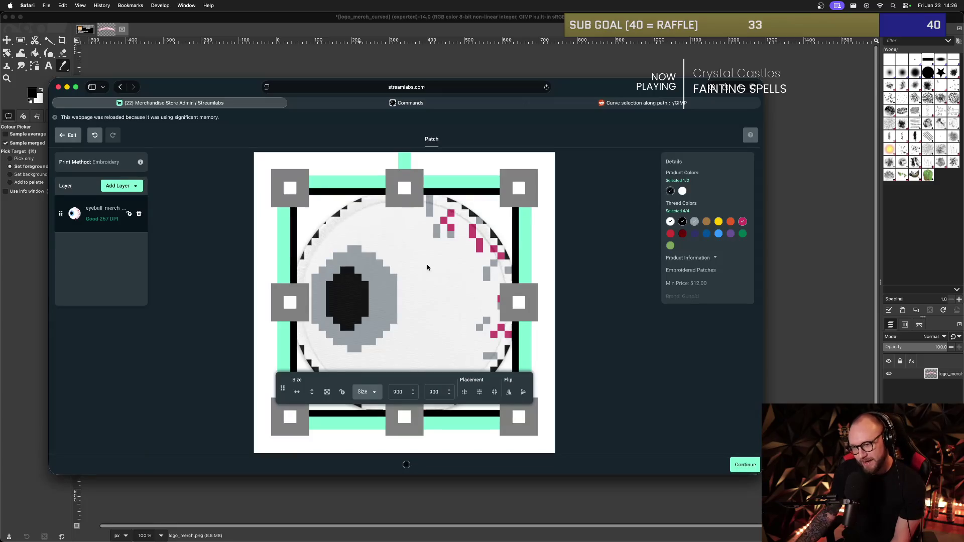
mouse_move(522, 186)
left_mouse_down()
mouse_move(475, 225)
mouse_move(483, 224)
left_mouse_up()
left_click(522, 227)
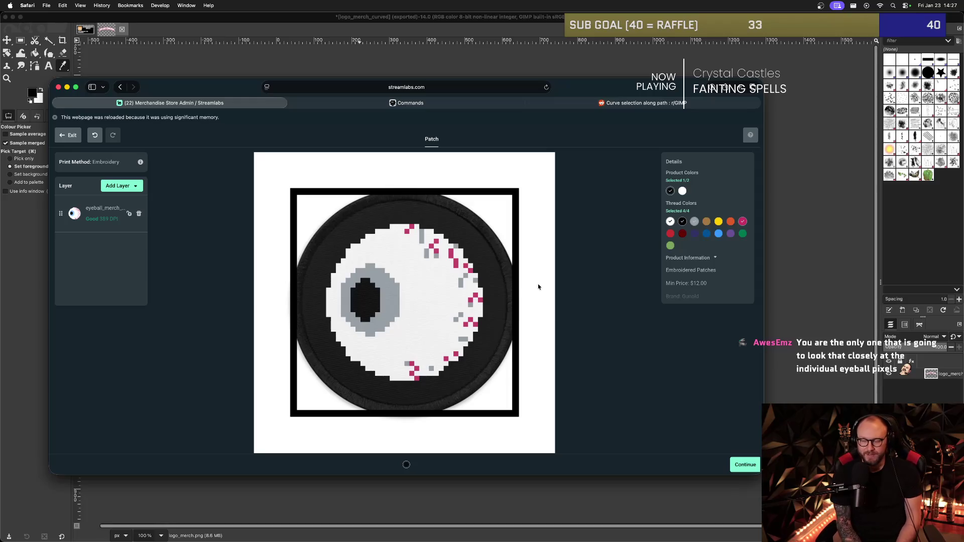
Resize the eyeball with its corner and side handles to about 460.9 square, centred inside the circle.
left_click(405, 300)
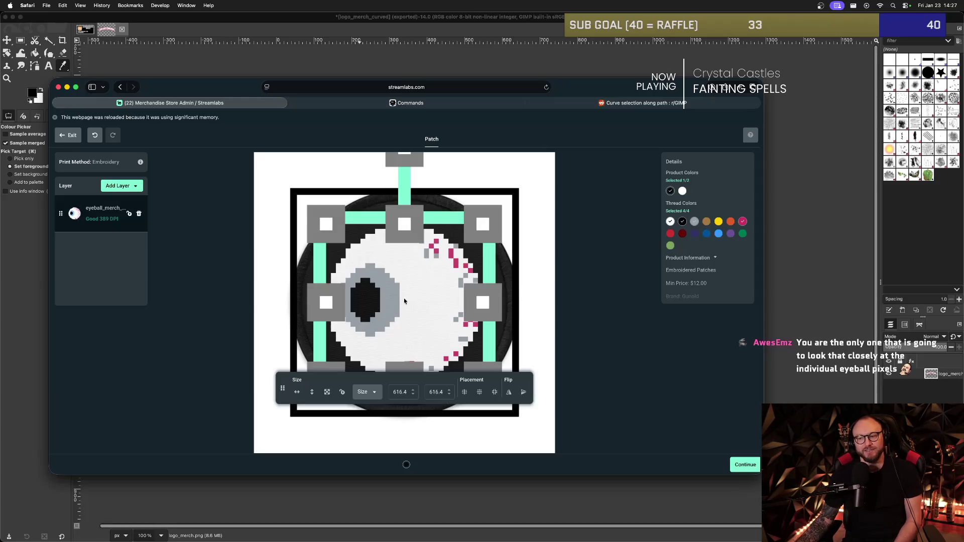
left_click(495, 214)
left_click(493, 215)
left_click(491, 215)
left_click(478, 229)
mouse_move(478, 230)
left_mouse_down()
mouse_move(466, 245)
mouse_move(490, 279)
left_mouse_up()
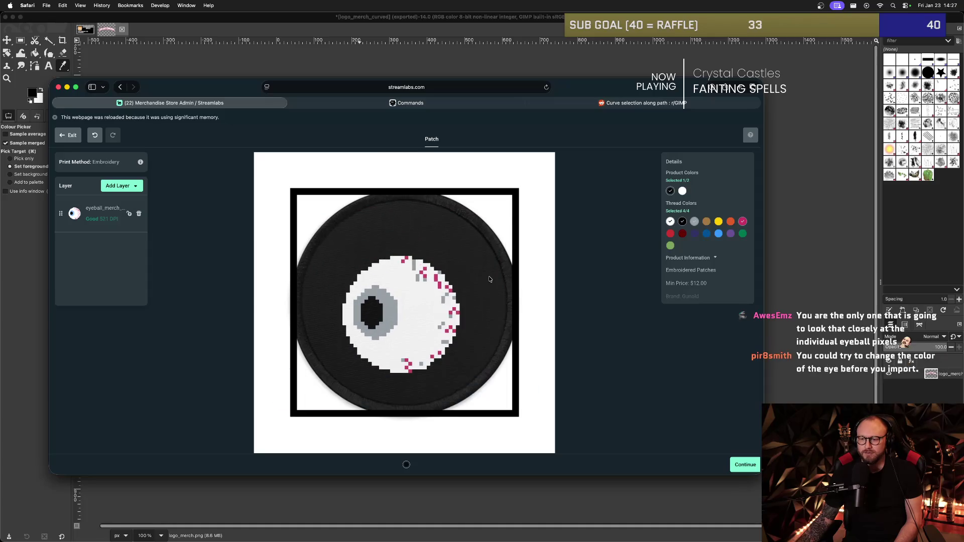
left_click(414, 304)
left_click_drag(458, 259, 524, 260)
left_click(123, 185)
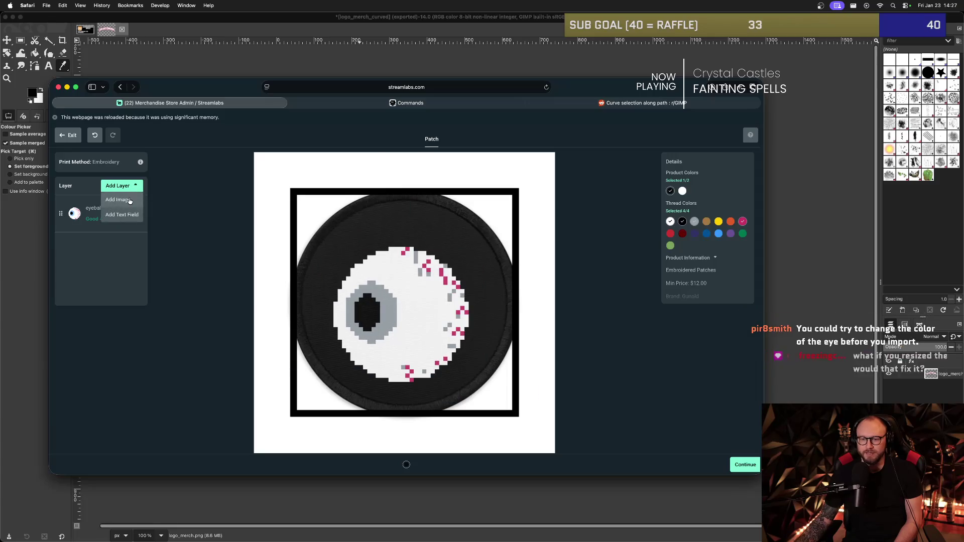
Add the curved SPACEMAN logo image, shrink it and position it above the eyeball.
left_click(116, 199)
left_click(209, 284)
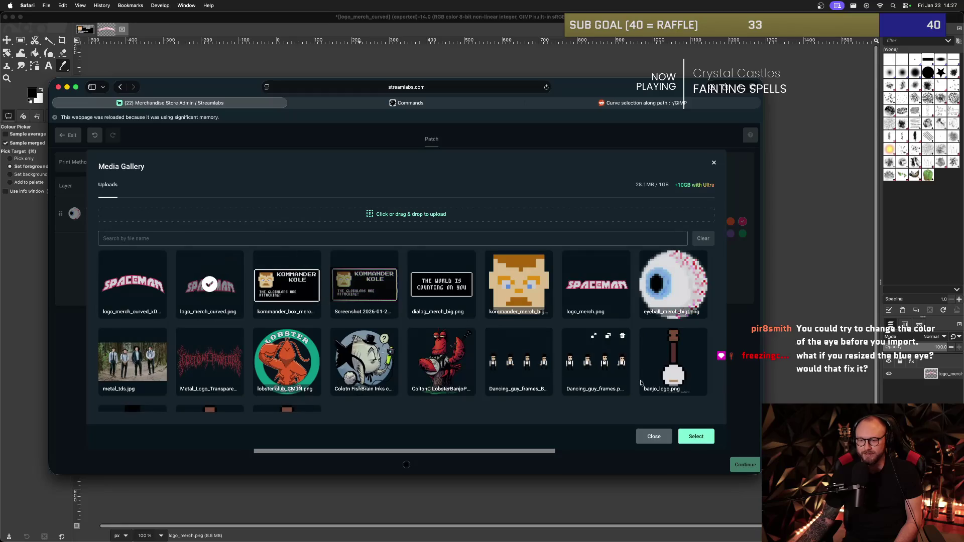
left_click(695, 436)
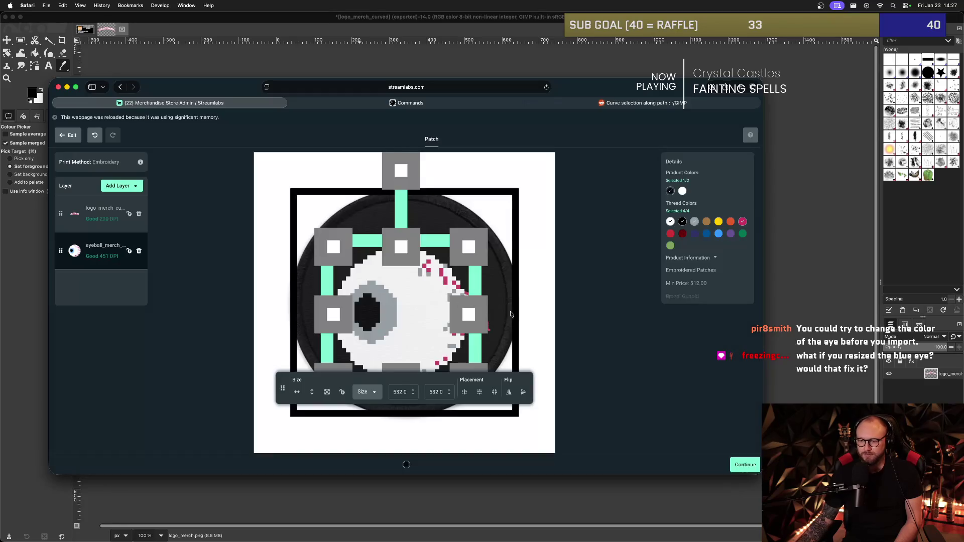
mouse_move(470, 315)
left_mouse_down()
mouse_move(484, 258)
mouse_move(512, 213)
left_mouse_up()
left_click_drag(526, 161, 506, 176)
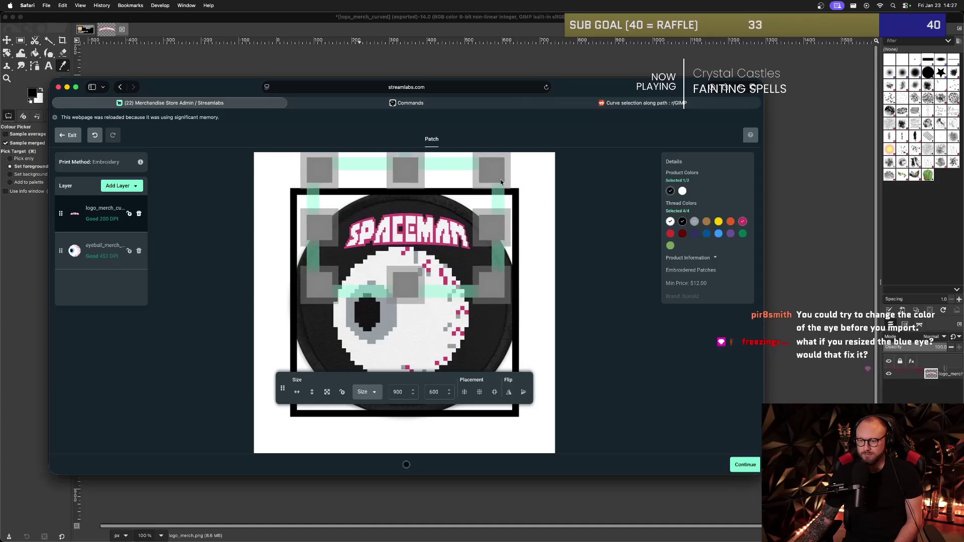
left_click(555, 226)
left_click(428, 232)
left_click_drag(428, 232, 428, 227)
Centre both the eyeball and the SPACEMAN logo horizontally using the Placement centre button.
left_click(527, 219)
left_click_drag(407, 304, 407, 301)
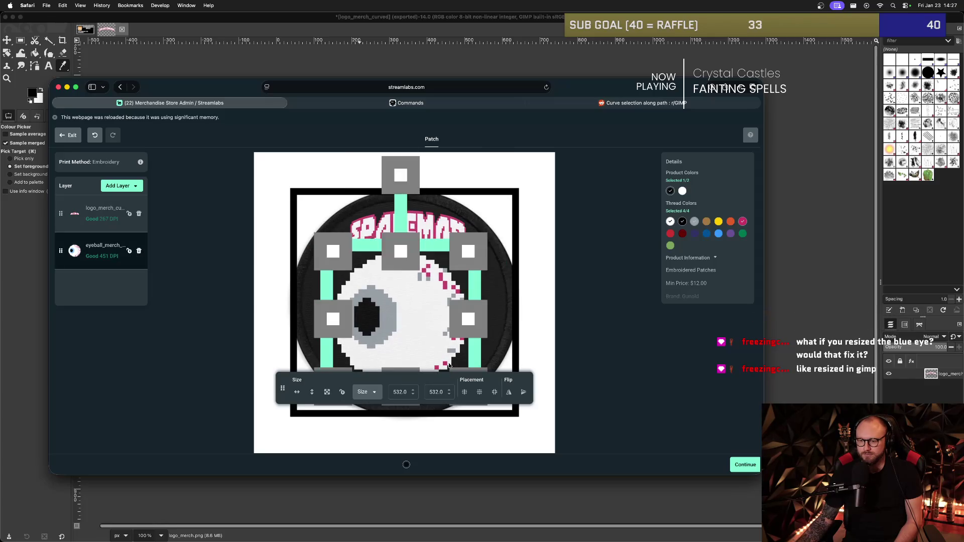
left_click(465, 392)
left_click(523, 333)
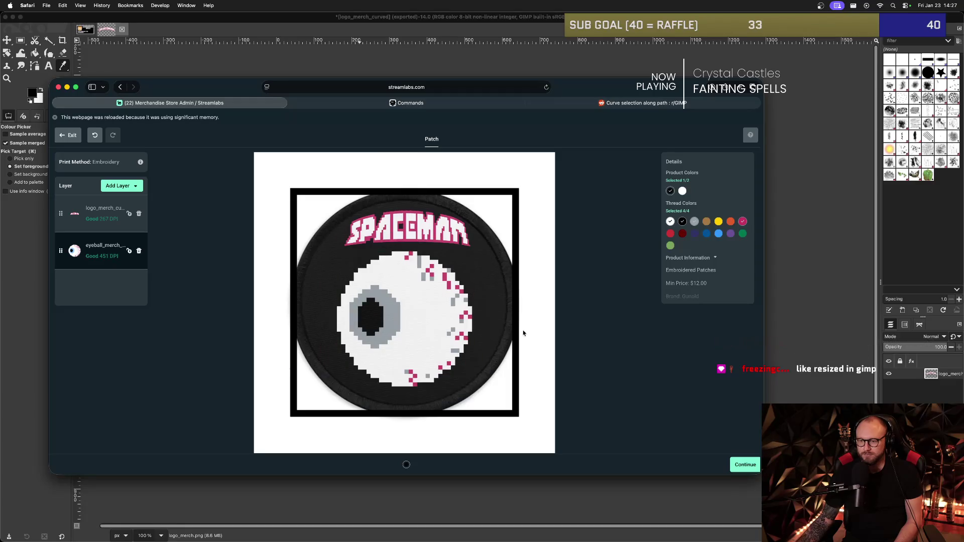
left_click(418, 241)
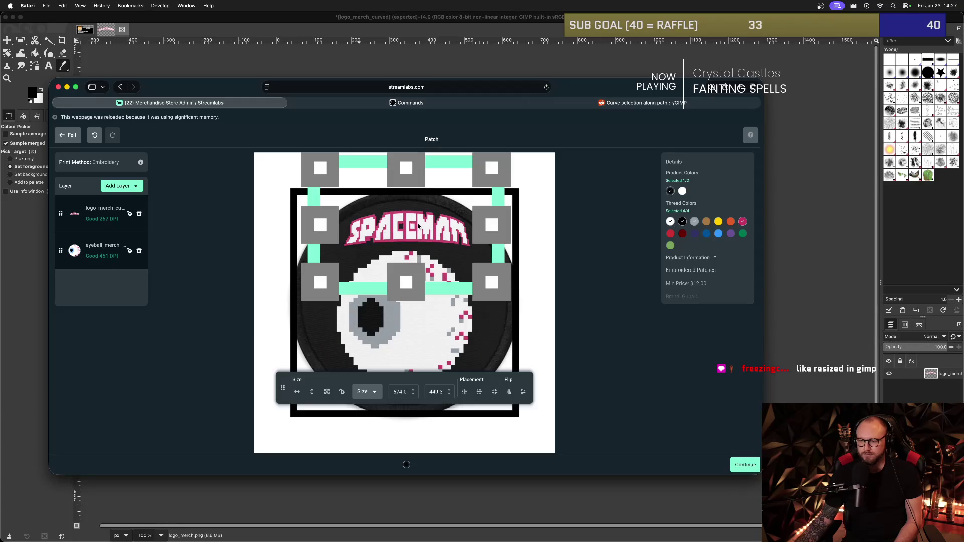
left_click(464, 395)
left_click(534, 311)
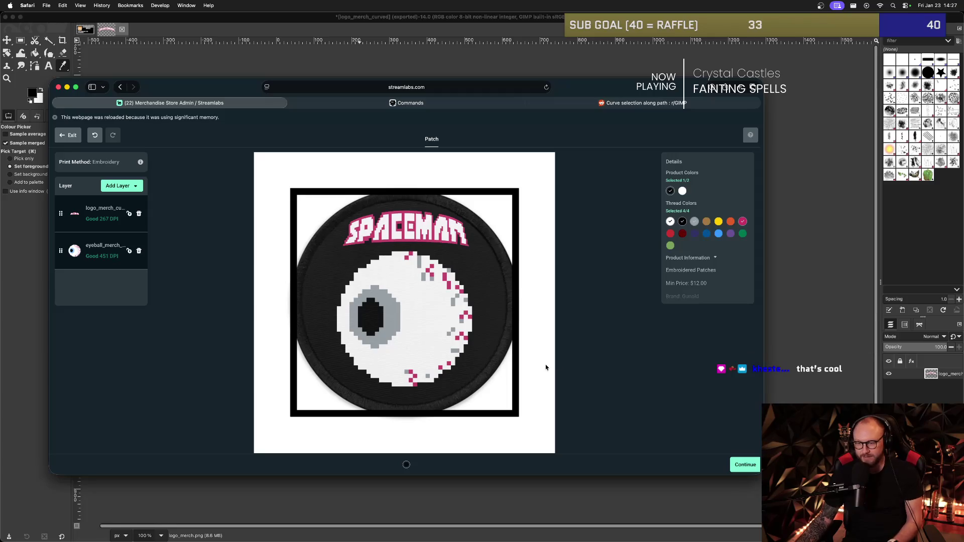
Switch briefly to the image editor and back to compare the logo file with the patch.
key("super+Tab")
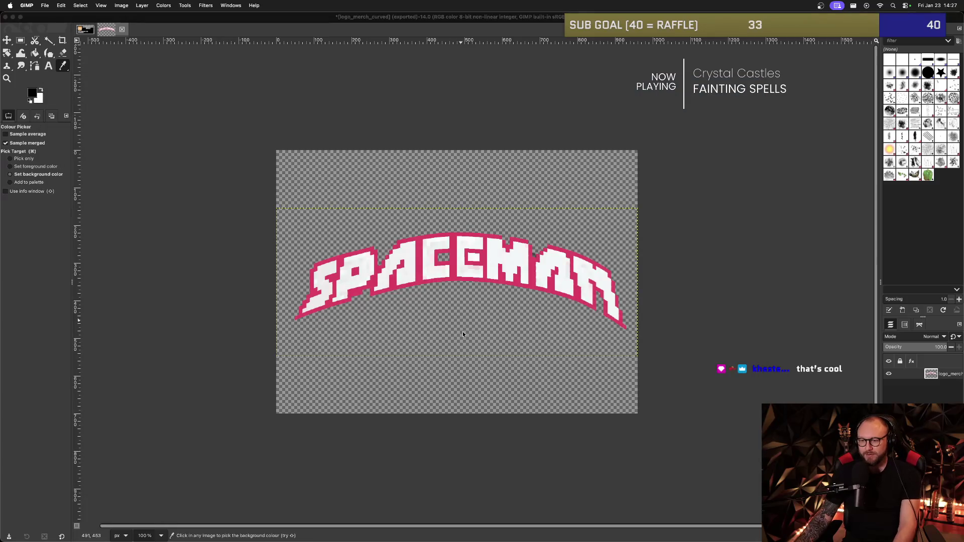
key("super+Tab")
key("super+Tab")
key("super+Tab")
key("super+Tab")
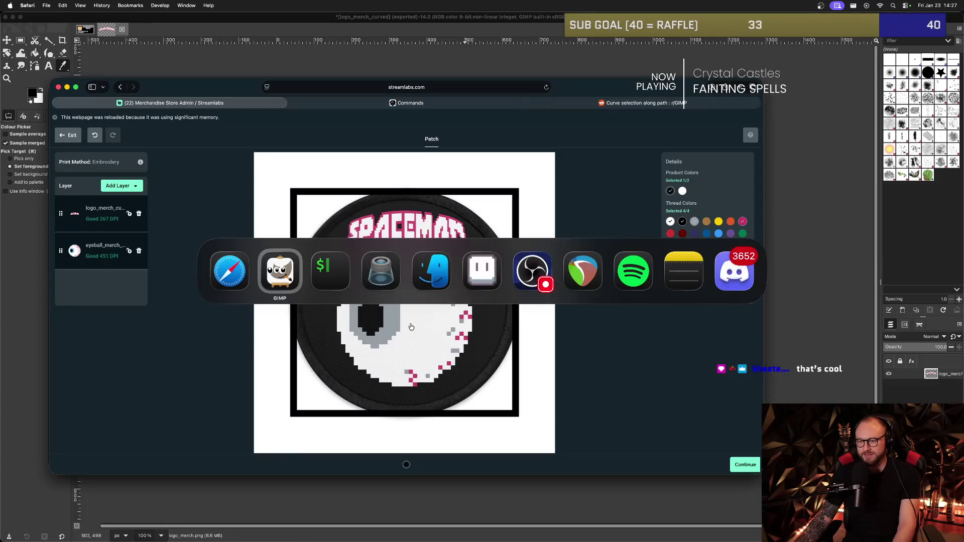
scroll(375, 292, "down", 2)
scroll(375, 292, "up", 1)
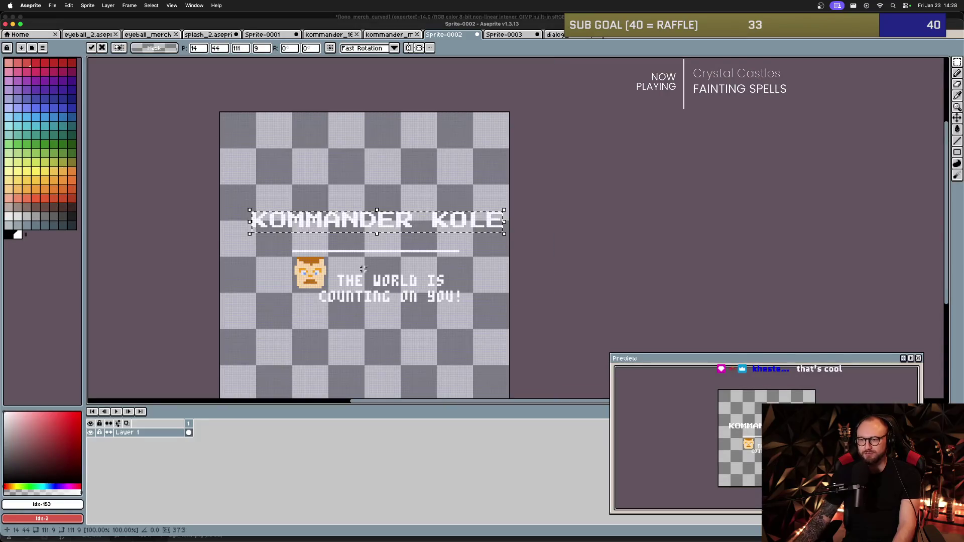
Open the eyeball_merch sprite tab in Aseprite.
left_click(146, 34)
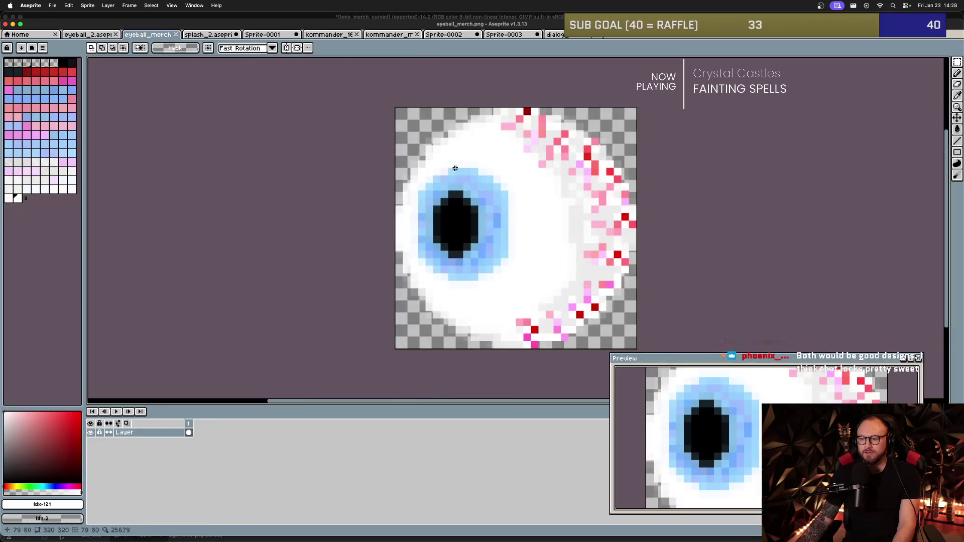
scroll(490, 194, "up", 5)
scroll(491, 193, "down", 2)
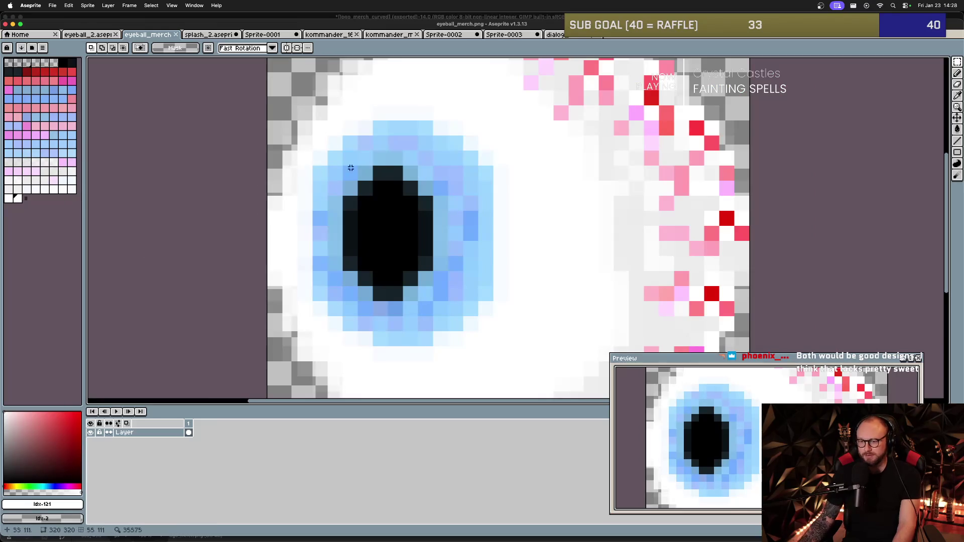
scroll(371, 166, "down", 6)
scroll(345, 185, "up", 6)
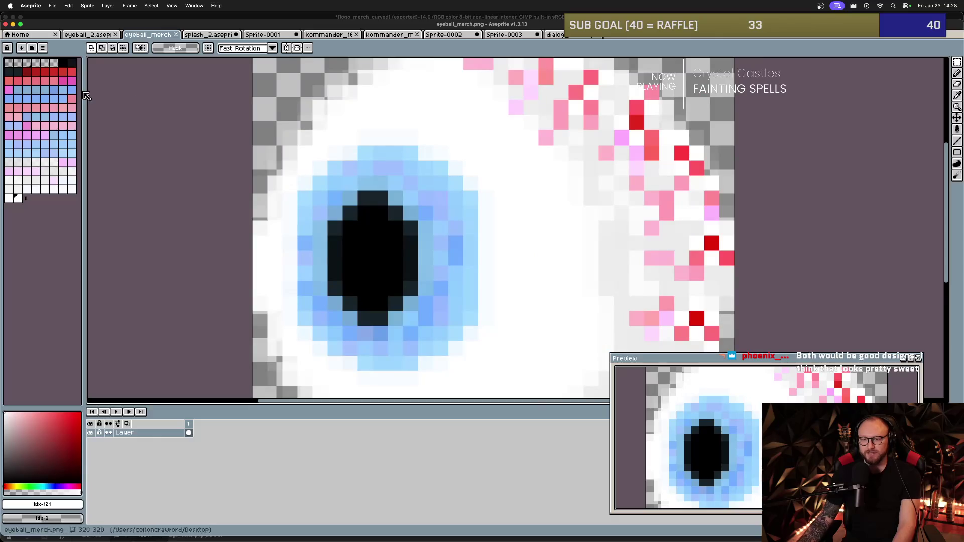
Replace the sprite's palette with the Google UI preset, found by searching 'goog'.
left_click(32, 48)
left_click(32, 48)
left_click(32, 48)
left_click(94, 121)
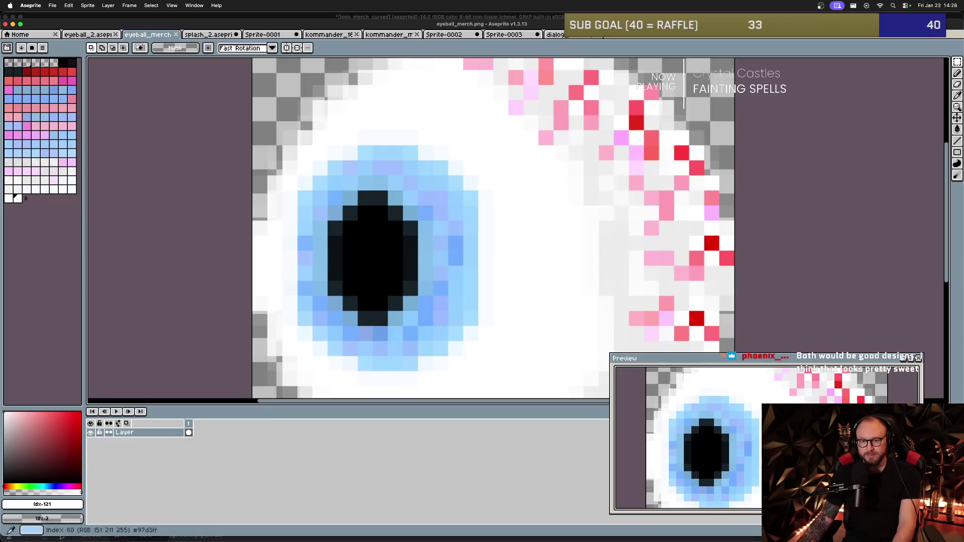
left_click(49, 47)
left_click(41, 56)
type("goog")
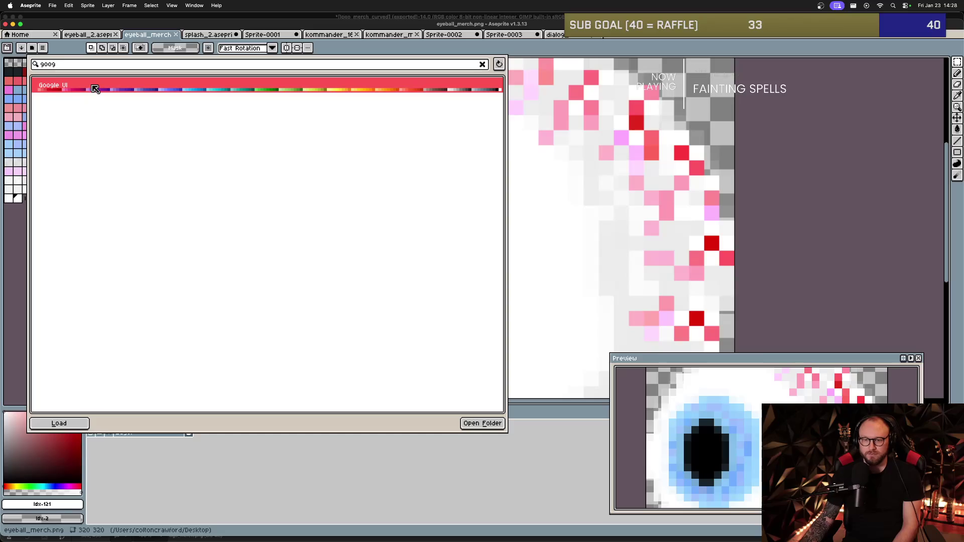
left_click(95, 89)
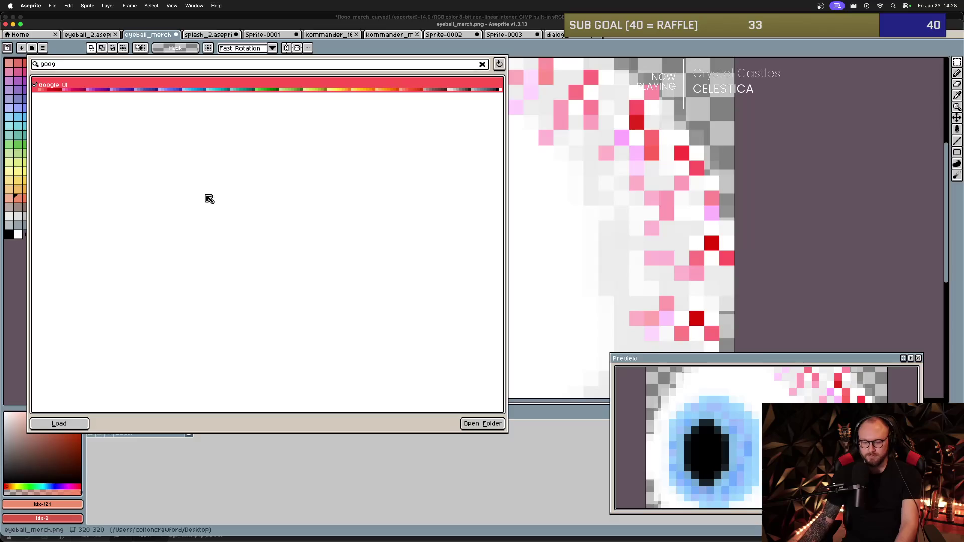
left_click(22, 174)
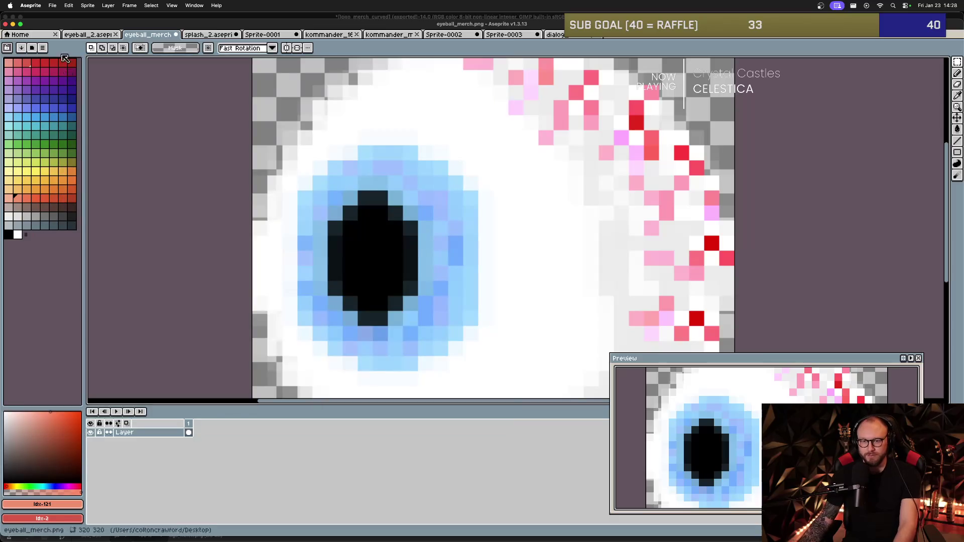
Choose a bright blue from the Google UI palette as the foreground colour.
left_click(57, 118)
left_click(36, 118)
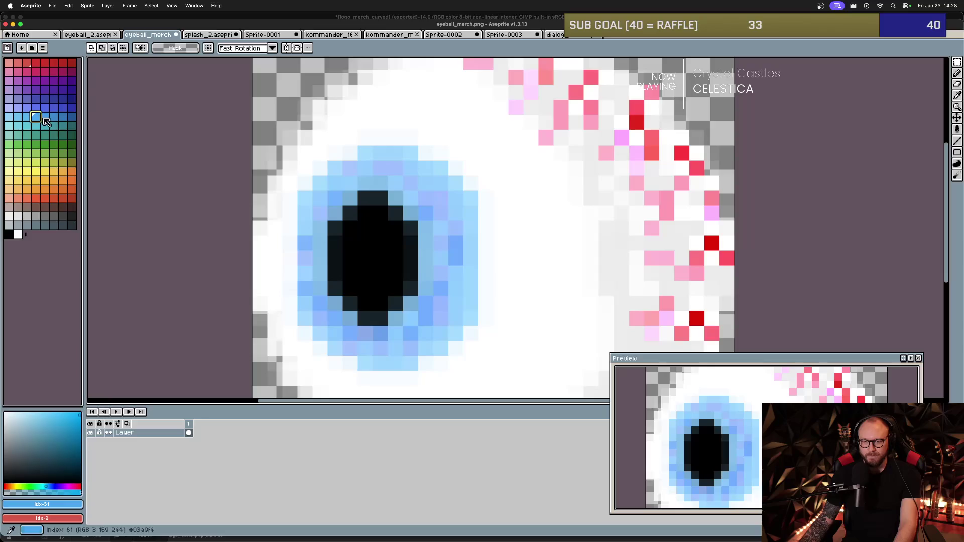
key("g")
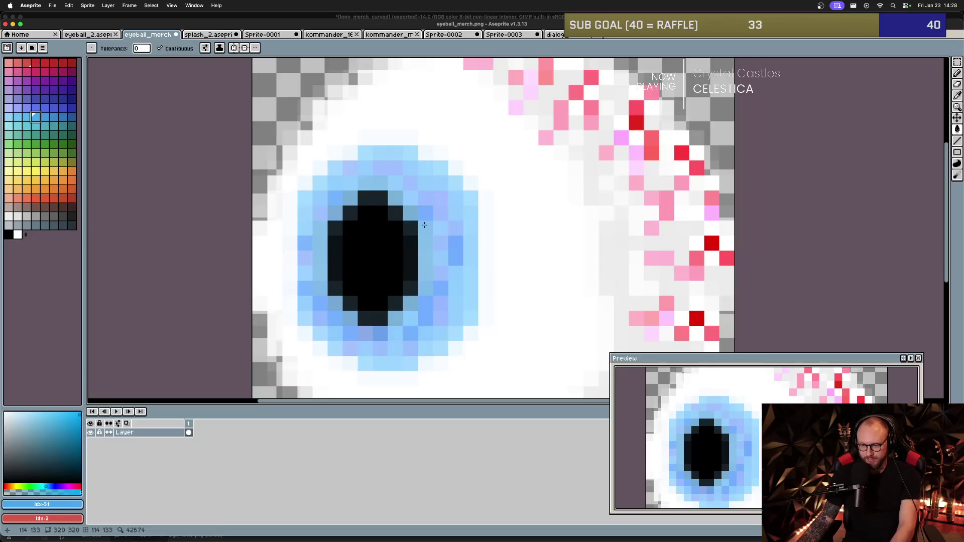
Bucket-fill a few iris pixels bright blue, then turn off Contiguous to replace matching shades.
scroll(443, 255, "down", 2)
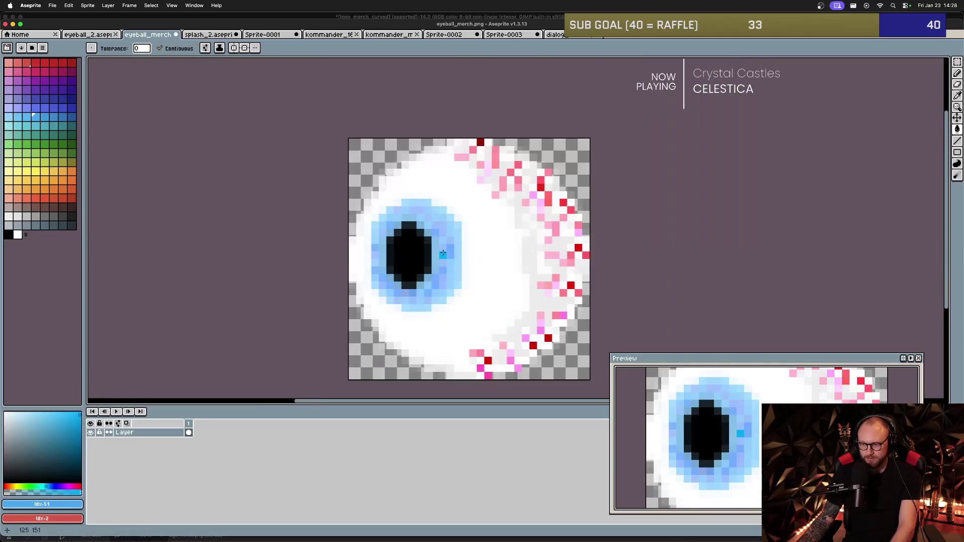
scroll(443, 255, "up", 3)
left_click(435, 248)
left_click(463, 244)
left_click(458, 260)
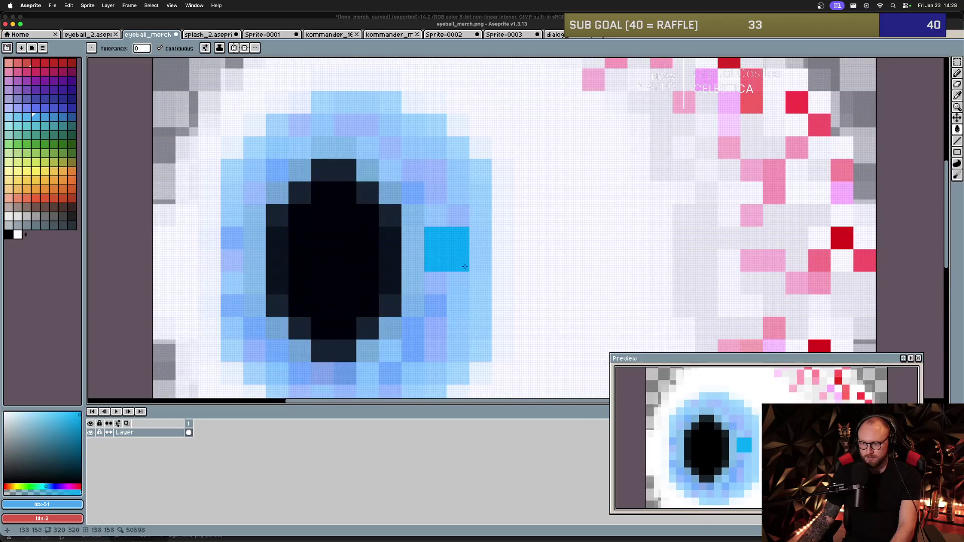
left_click(159, 49)
Recolour the light-blue shades across the upper and left parts of the iris bright blue.
left_click(441, 210)
left_click(413, 171)
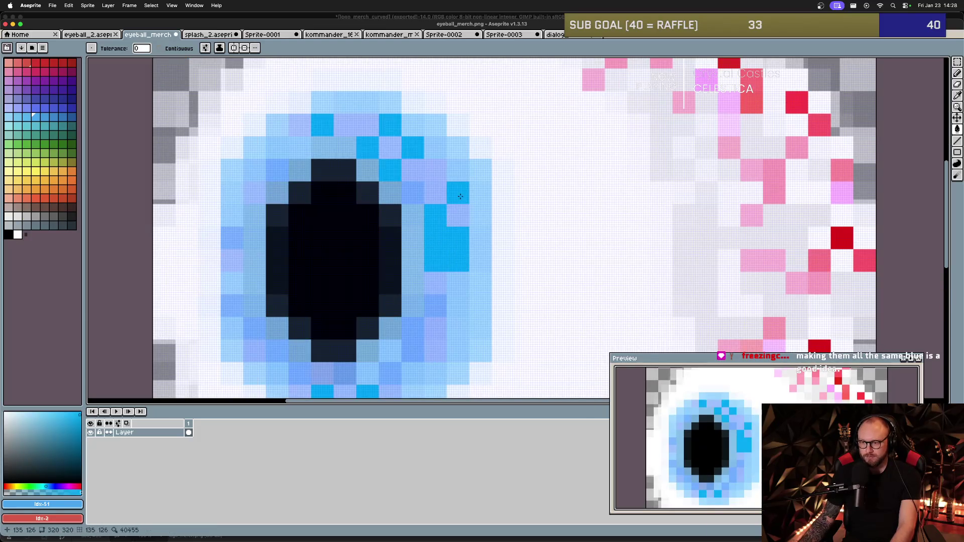
left_click(412, 125)
left_click(435, 169)
left_click(436, 146)
left_click(431, 129)
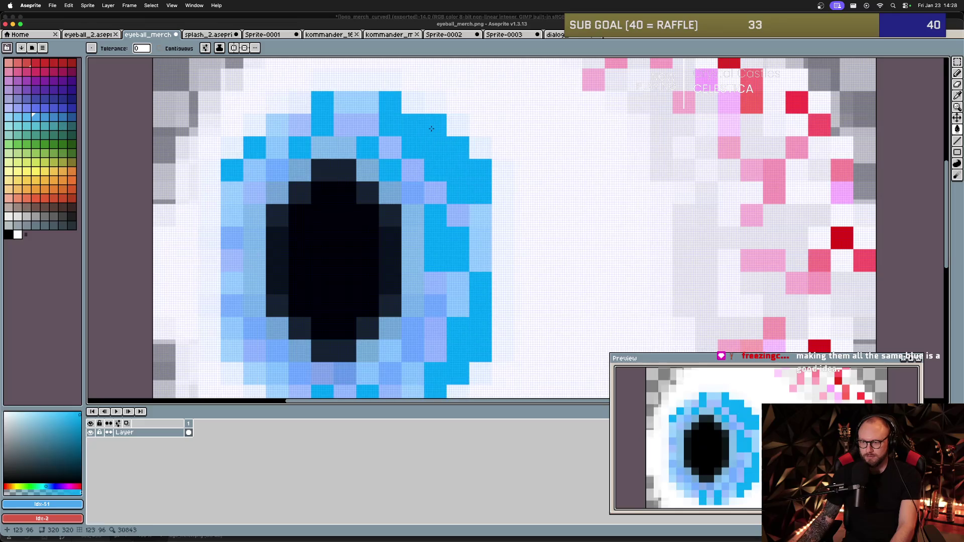
left_click(339, 107)
left_click(351, 125)
left_click(334, 148)
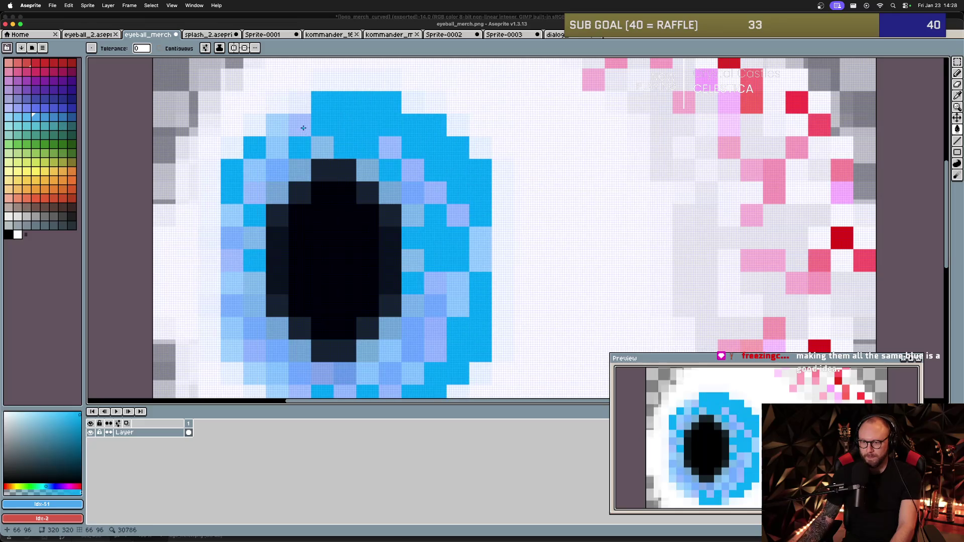
left_click(303, 128)
left_click(277, 150)
mouse_move(271, 183)
left_mouse_down()
mouse_move(274, 173)
mouse_move(252, 234)
mouse_move(232, 221)
mouse_move(231, 257)
mouse_move(248, 284)
left_mouse_up()
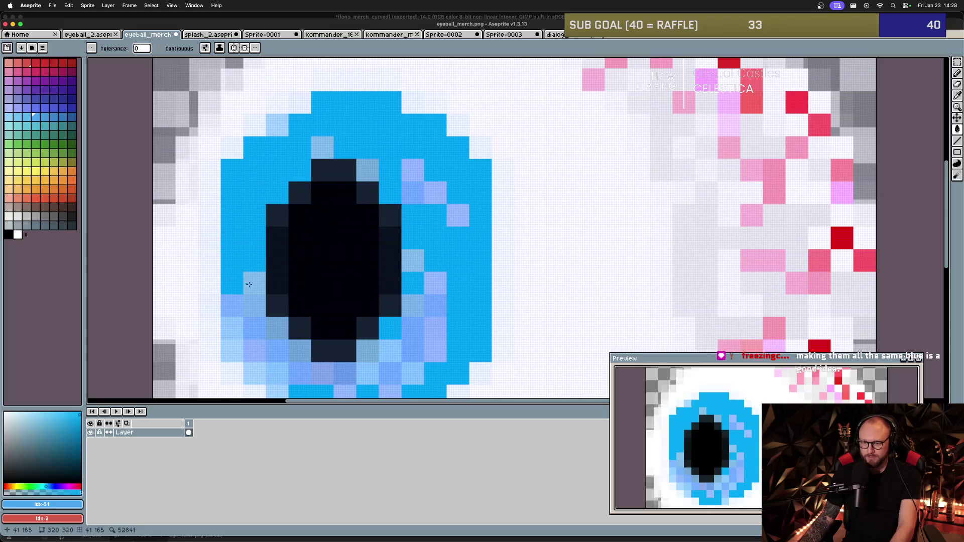
left_click(259, 278)
Recolour the lower iris edge, the block right of the pupil, and remaining lavender pixels.
scroll(316, 297, "down", 1)
left_click(351, 214)
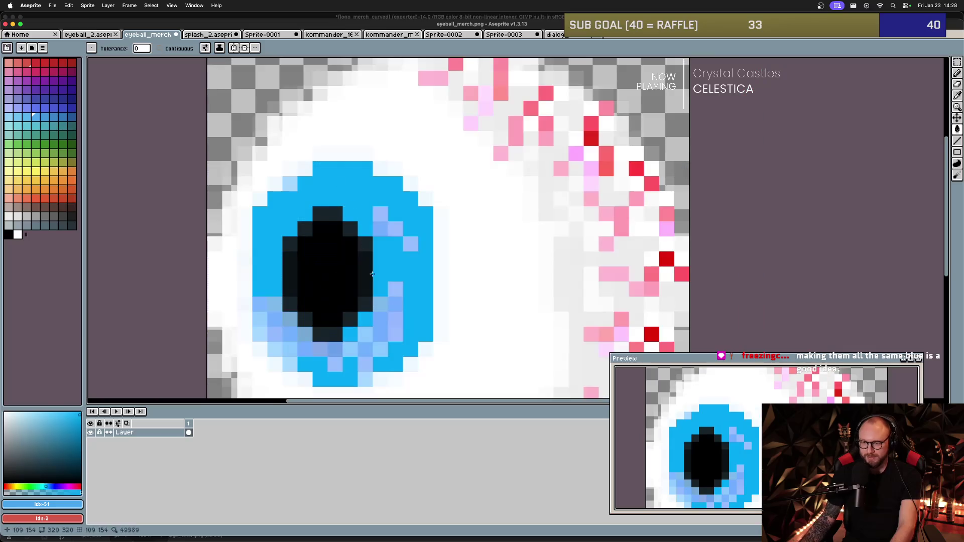
scroll(326, 270, "down", 2)
left_click(261, 240)
left_click(256, 255)
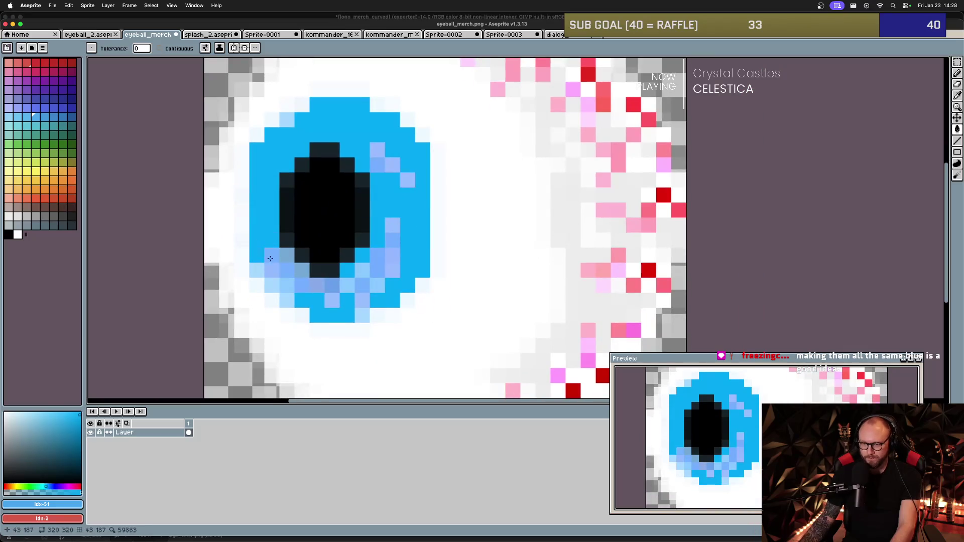
left_click(259, 267)
left_click(278, 268)
left_click(301, 271)
left_click(346, 285)
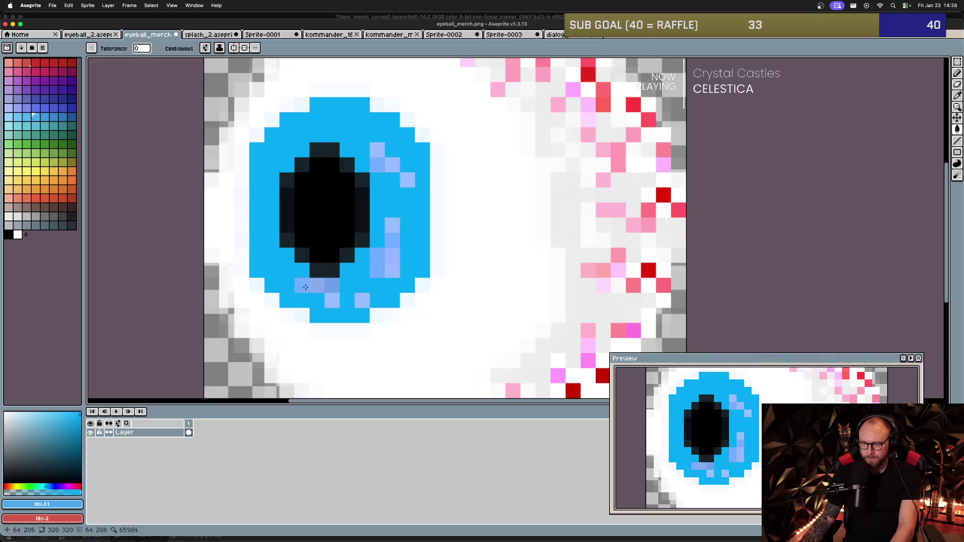
left_click(318, 285)
left_click(341, 300)
left_click(376, 263)
left_click(392, 255)
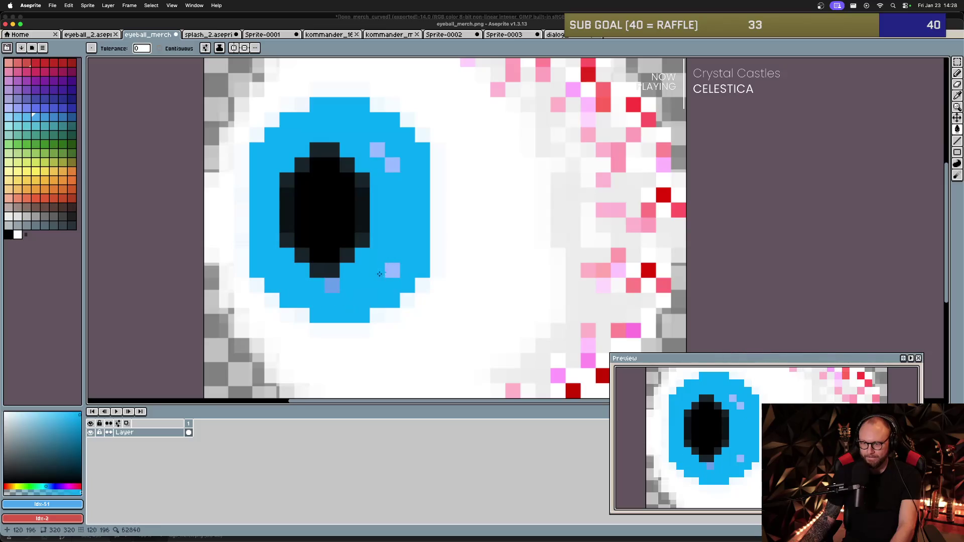
left_click(332, 284)
left_click(392, 270)
scroll(382, 215, "down", 5)
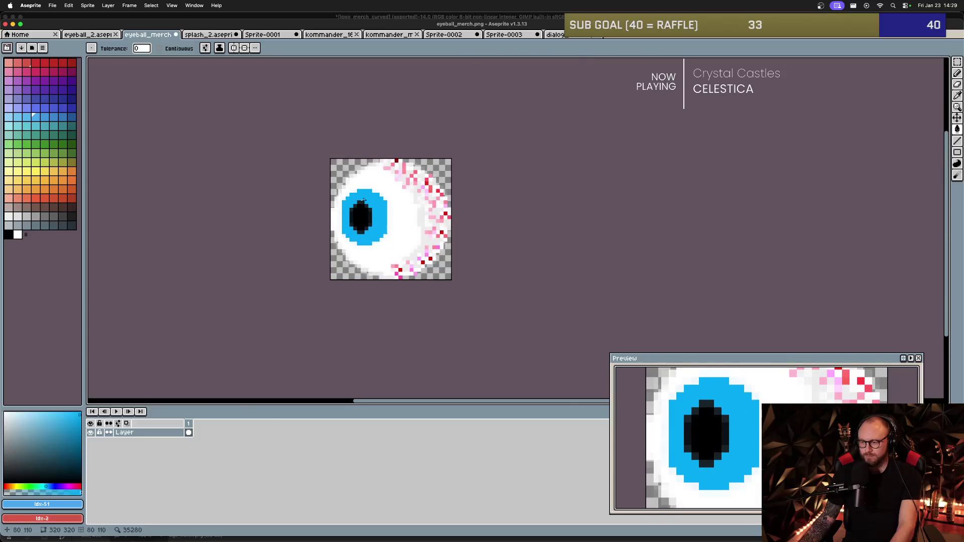
scroll(364, 182, "up", 2)
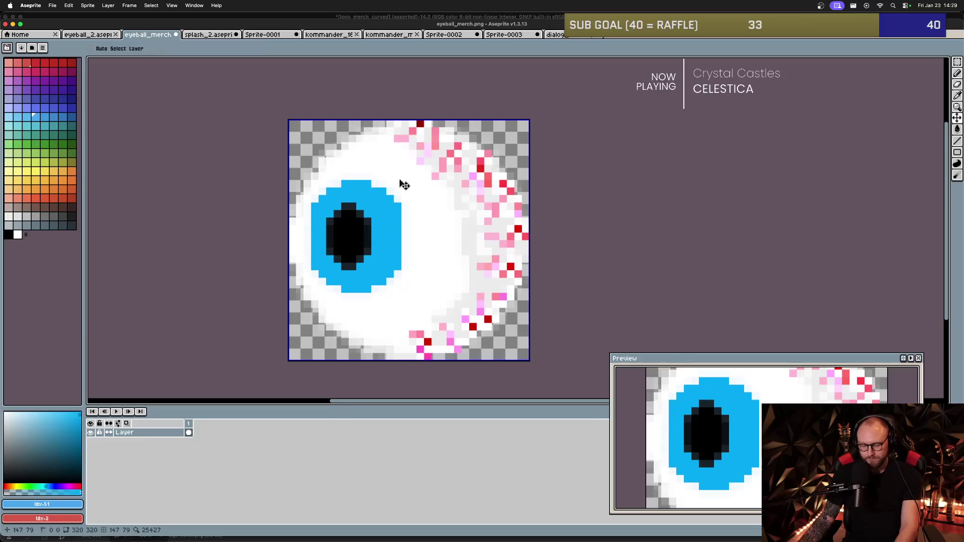
Export the eyeball sprite as eyeball_merch_patch.png at 500% resize.
left_click(52, 5)
mouse_move(75, 89)
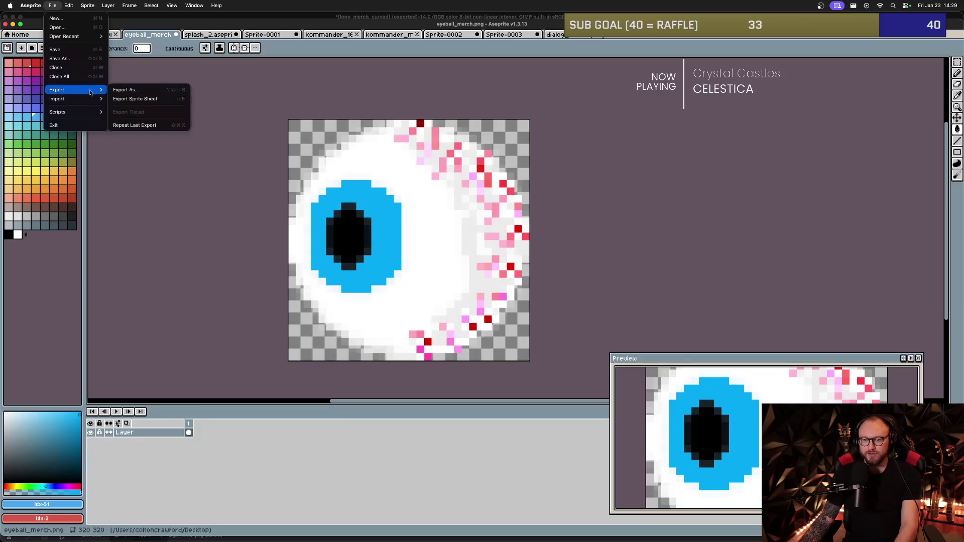
left_click(128, 88)
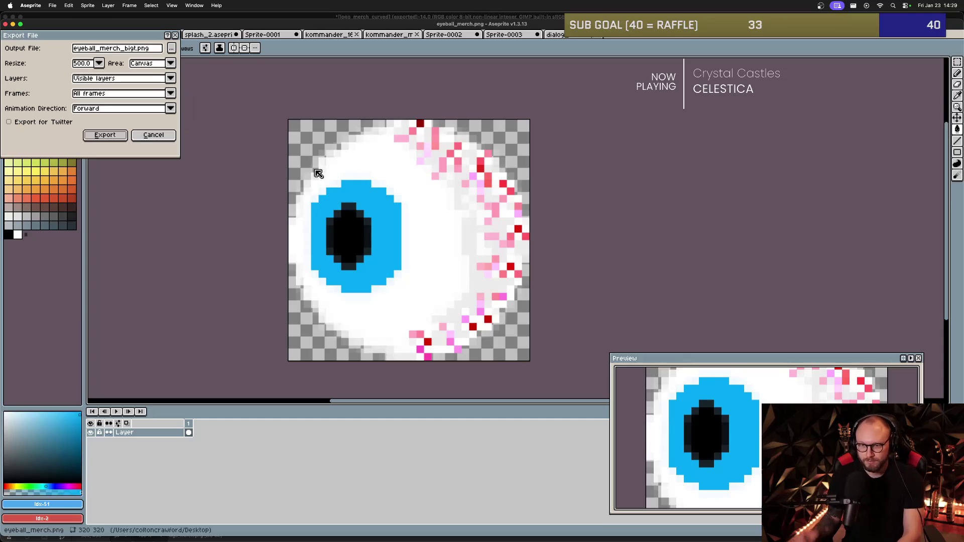
left_click(138, 48)
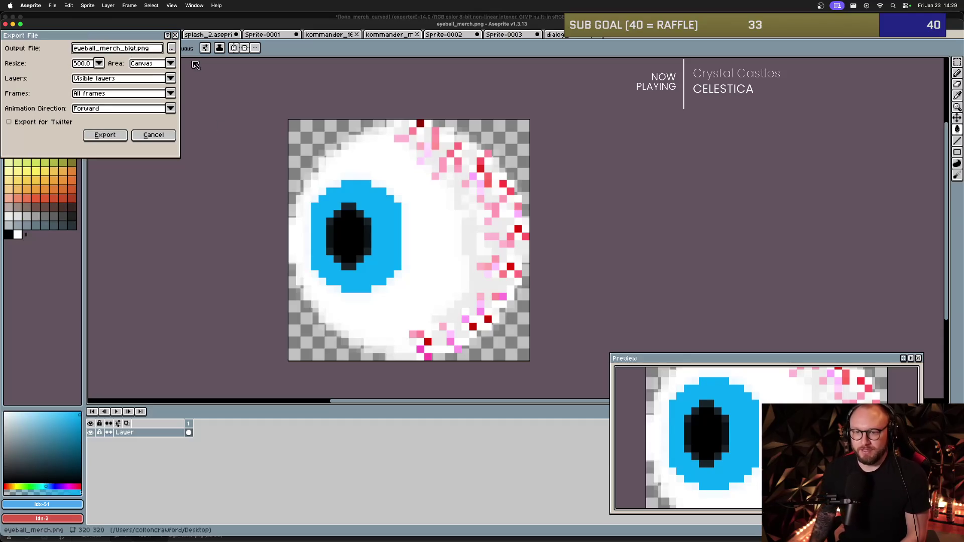
key("BackSpace")
key("BackSpace")
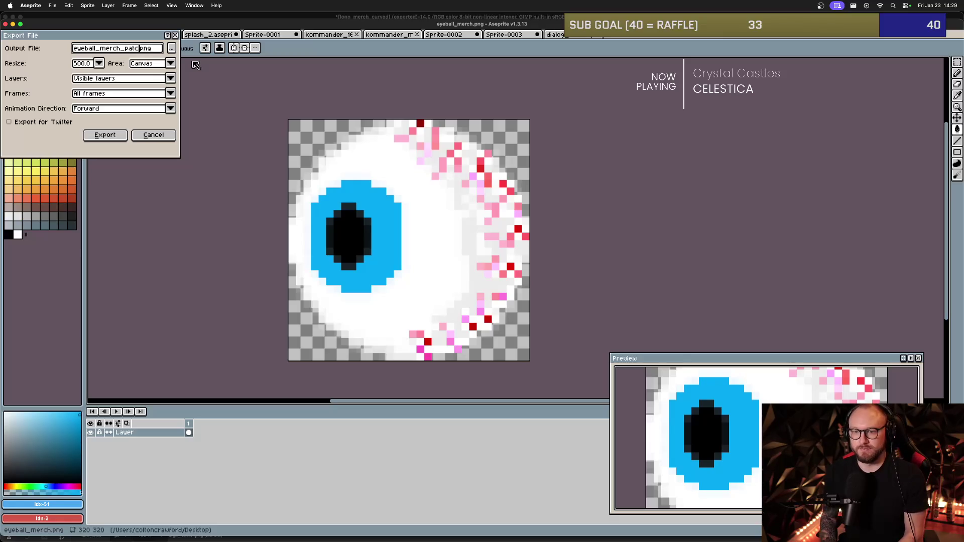
left_click(118, 136)
key("super+Tab")
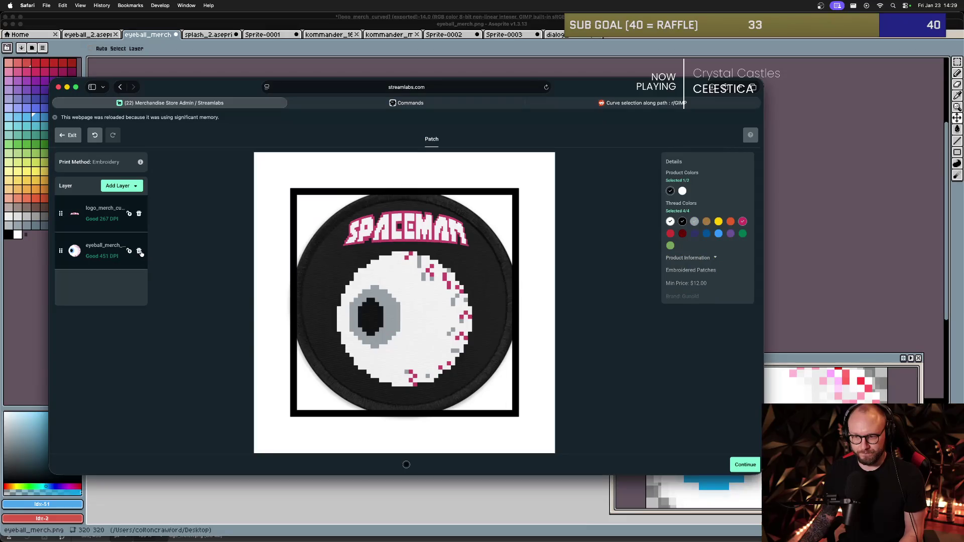
Swap the patch's old eyeball layer for a newly uploaded eyeball_merch_patch.png image layer.
left_click(139, 252)
left_click(114, 186)
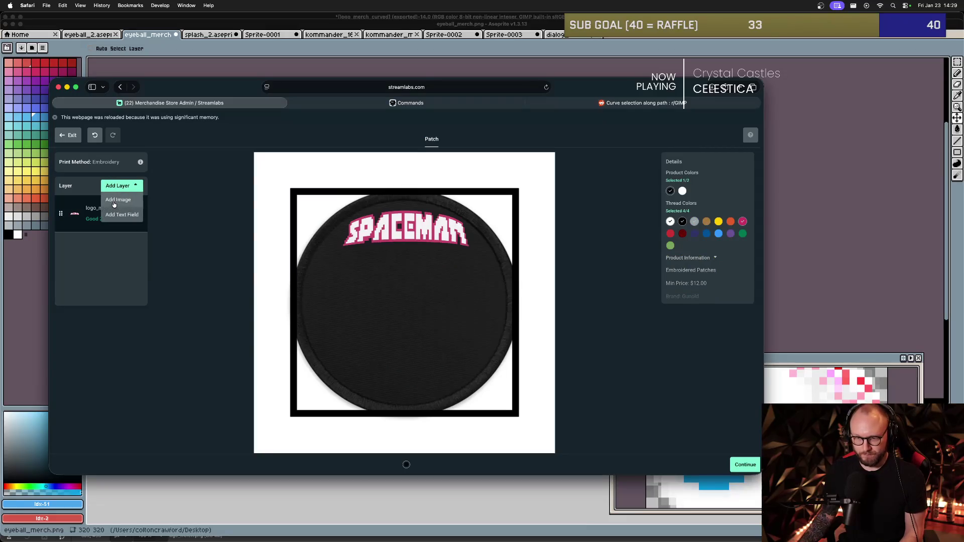
left_click(114, 199)
left_click(346, 211)
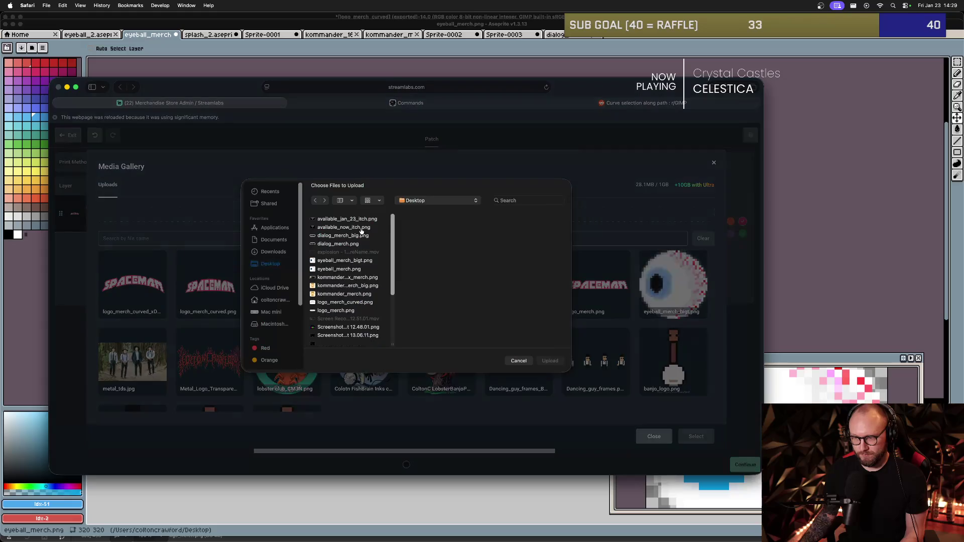
double_click(346, 269)
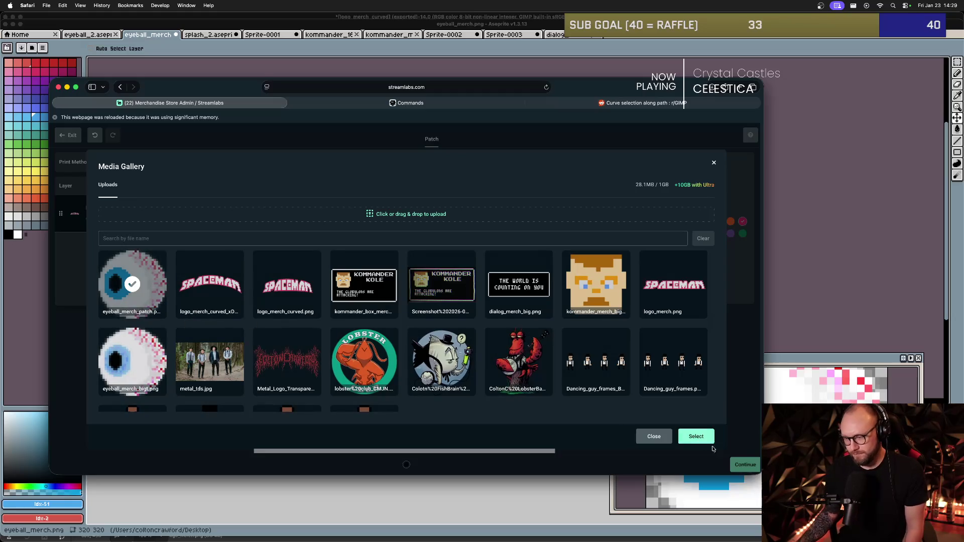
left_click(696, 436)
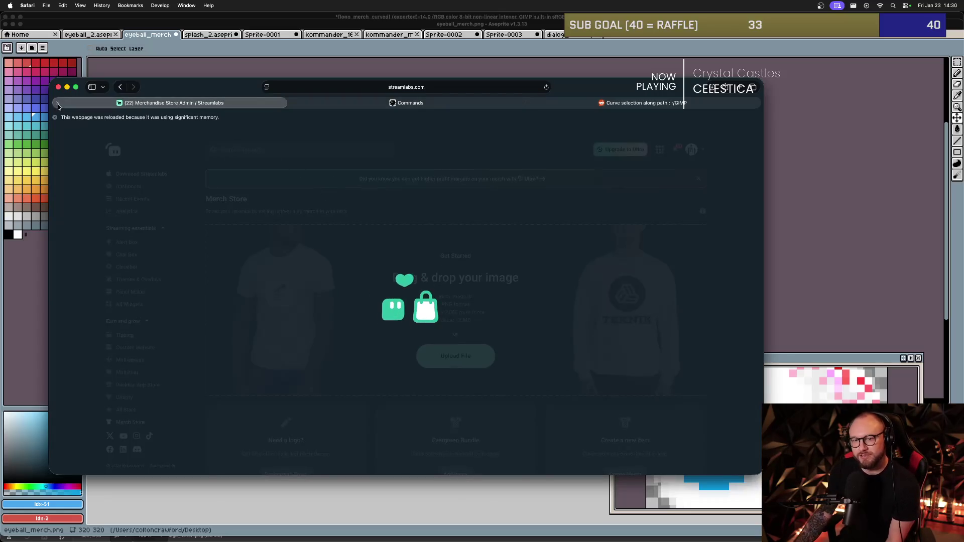
Load streamlabs.com in a new tab and start a new embroidered patch from the Merch Store.
key("super+w")
key("super+t")
type("streaml")
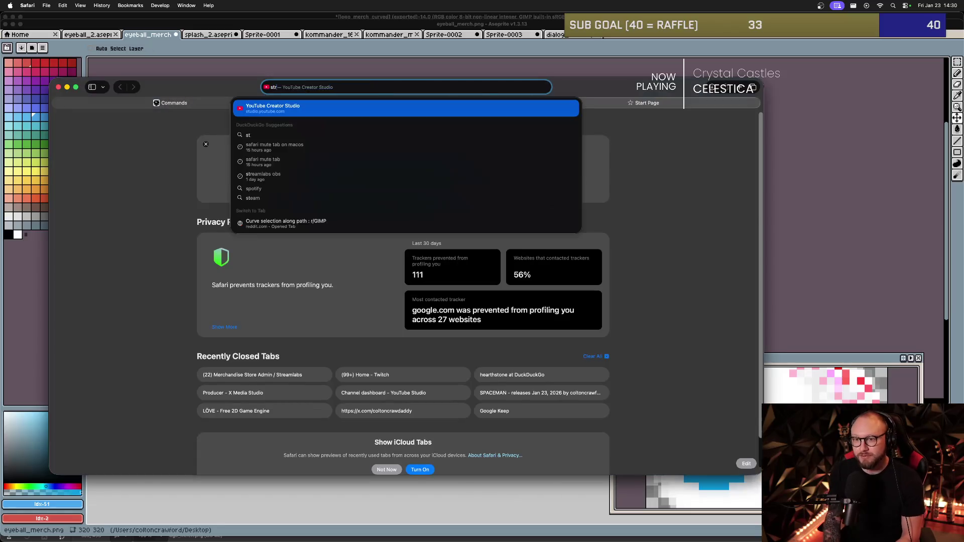
key("Return")
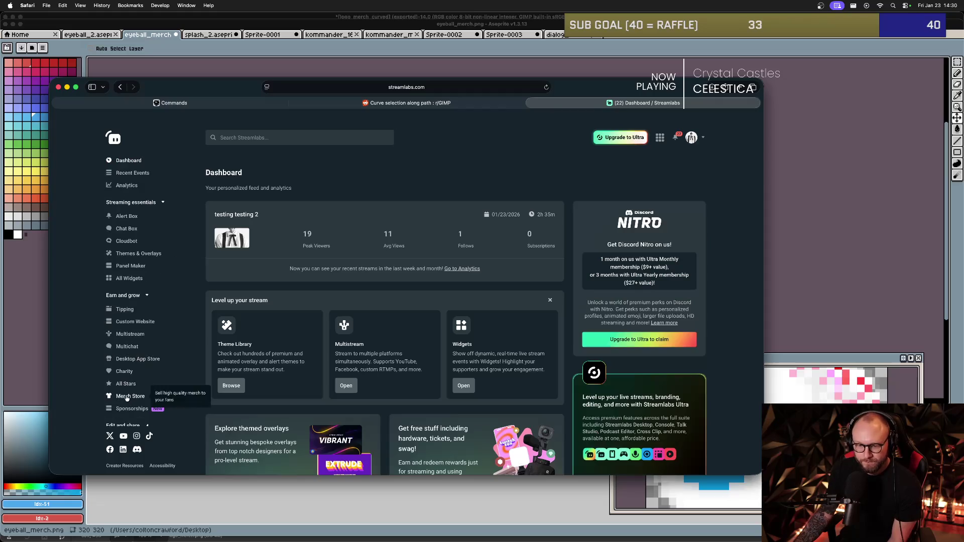
left_click(132, 395)
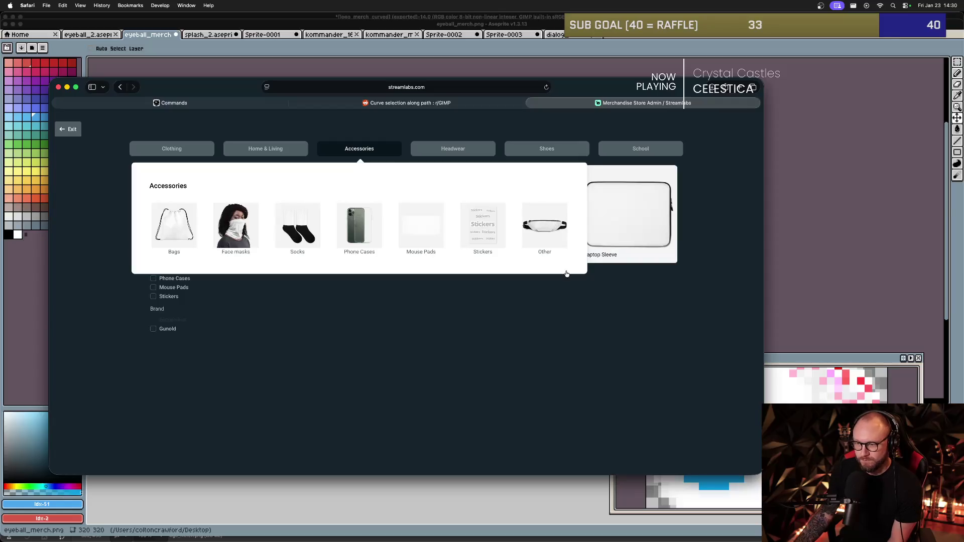
left_click(526, 242)
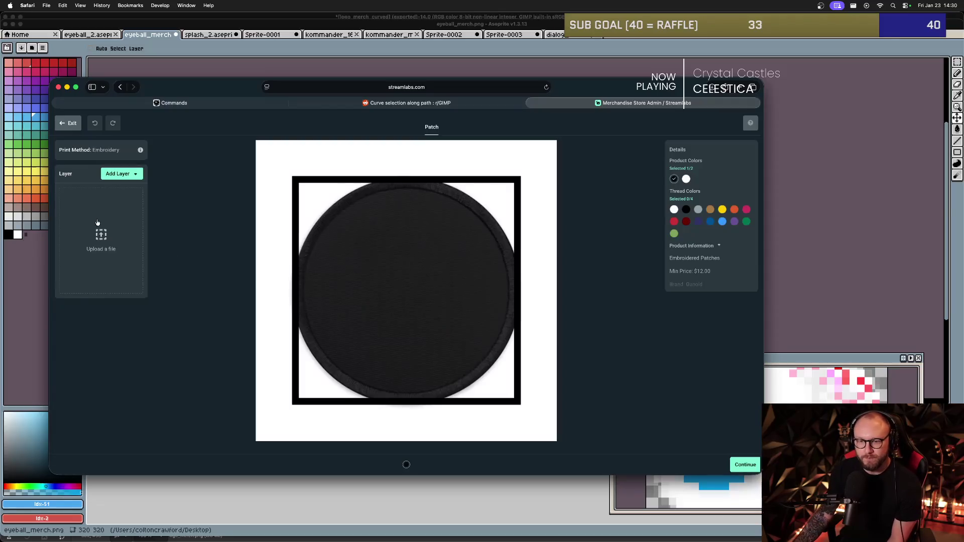
Add the eyeball_merch_patch image to the patch and shrink it to 681.6.
left_click(97, 223)
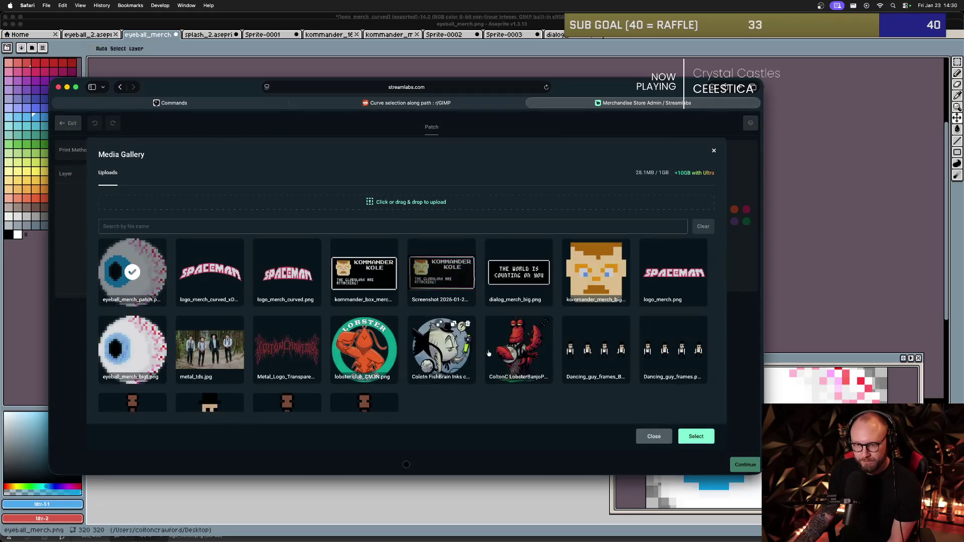
left_click(696, 441)
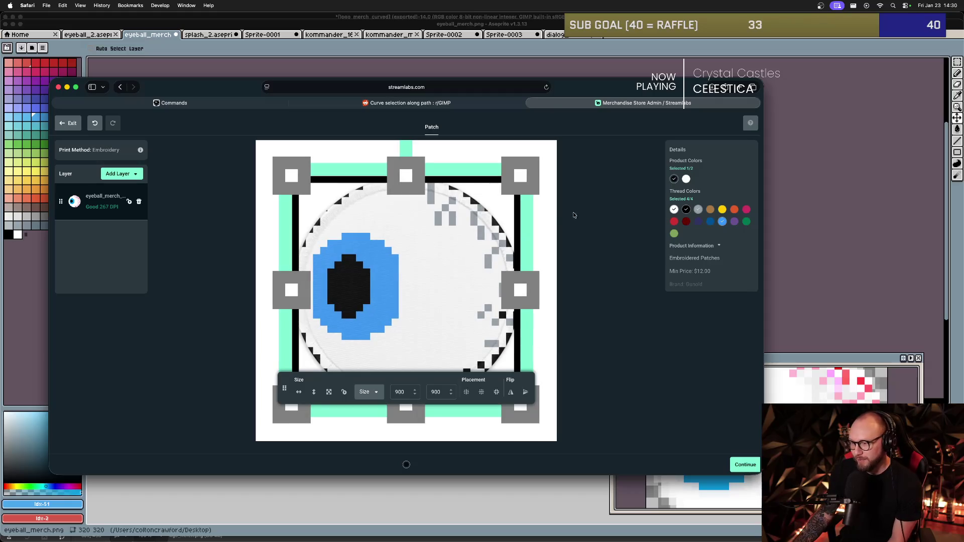
left_click_drag(528, 171, 501, 198)
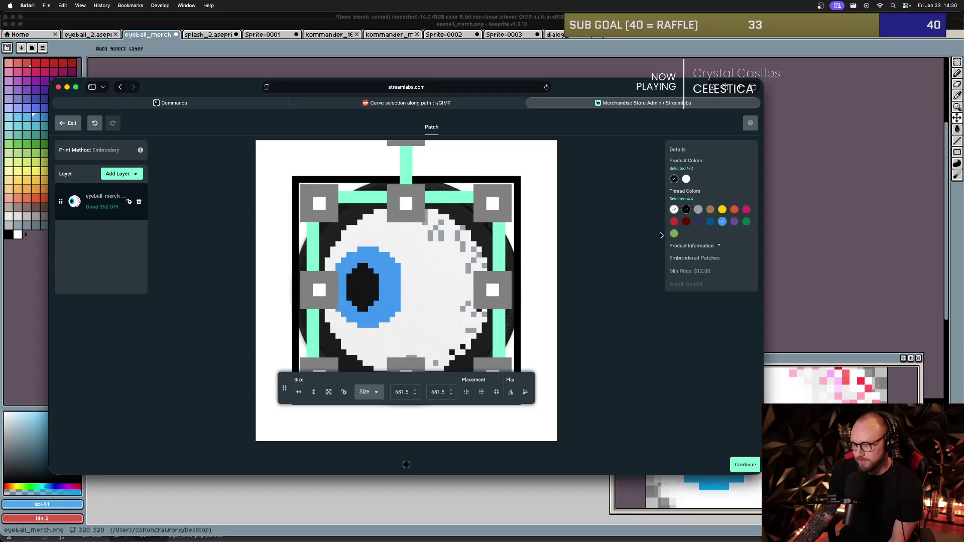
left_click(539, 229)
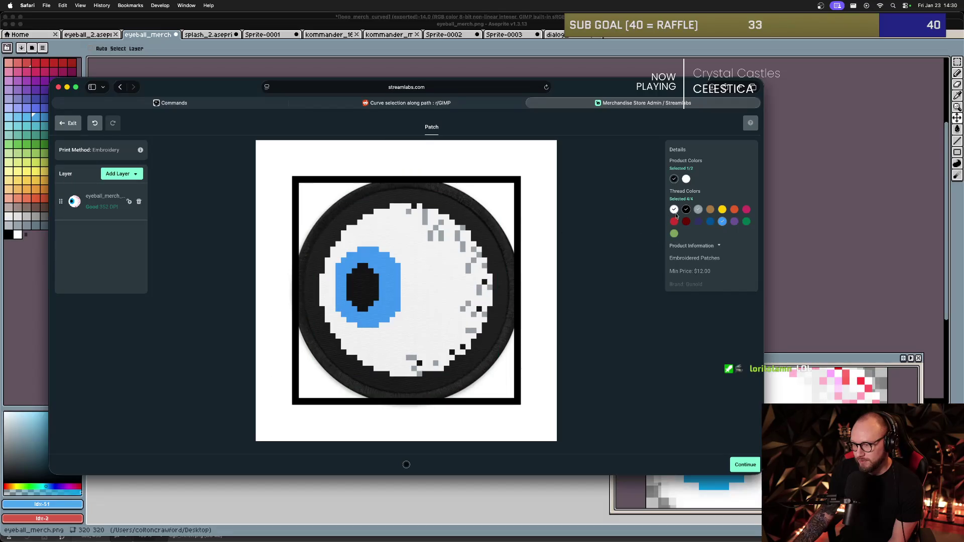
Replace the grey thread colour with pink.
left_click(697, 210)
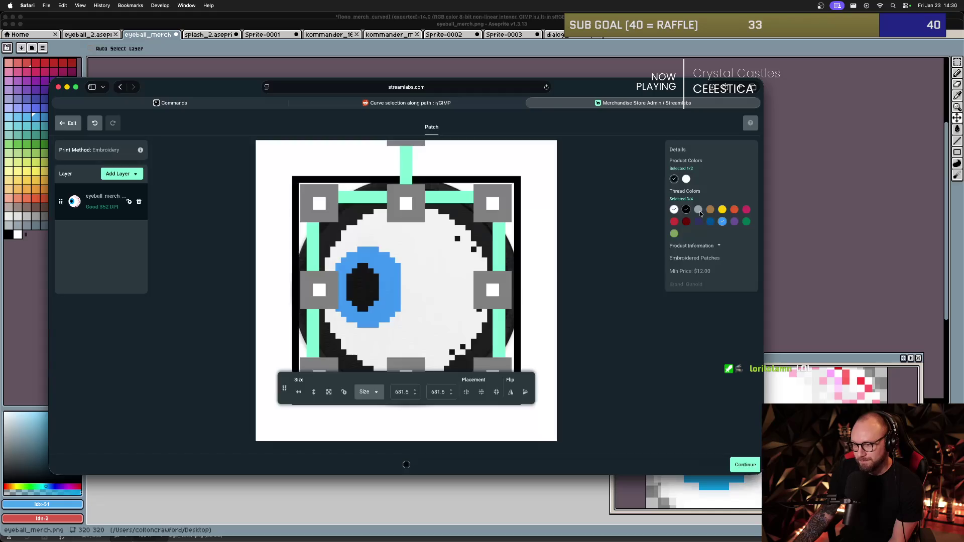
left_click(746, 209)
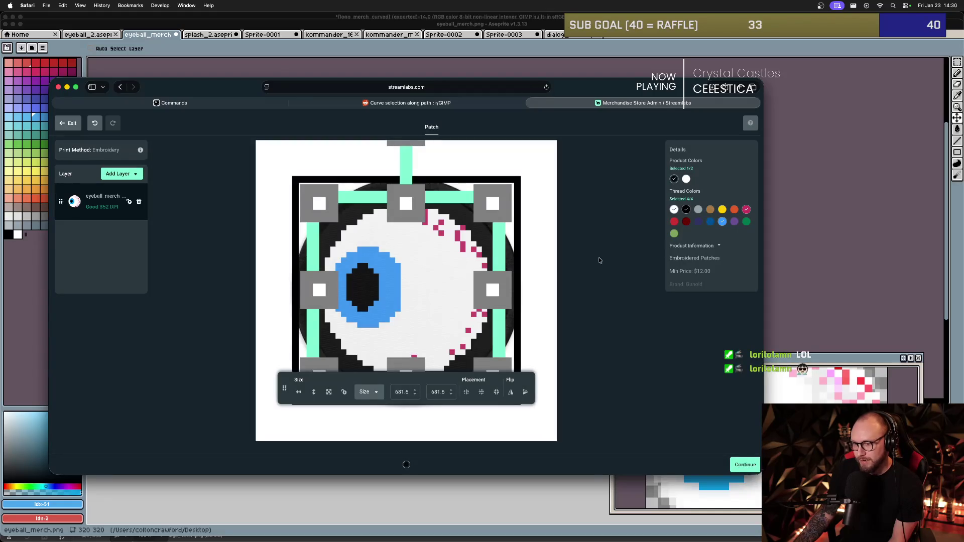
left_click(555, 258)
Nudge the eyeball slightly lower and shrink it to 493.5 around its centre.
left_click(427, 292)
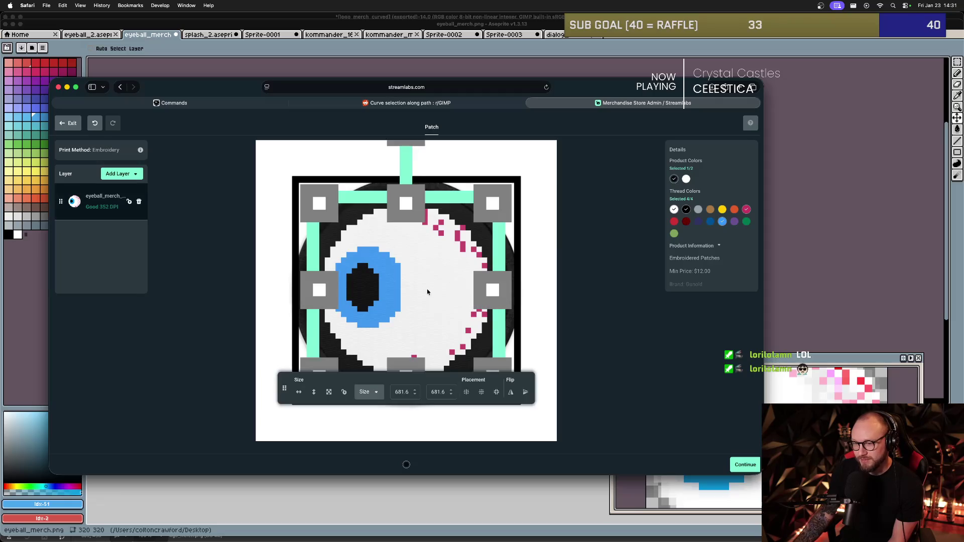
left_click_drag(427, 291, 428, 296)
left_click(553, 303)
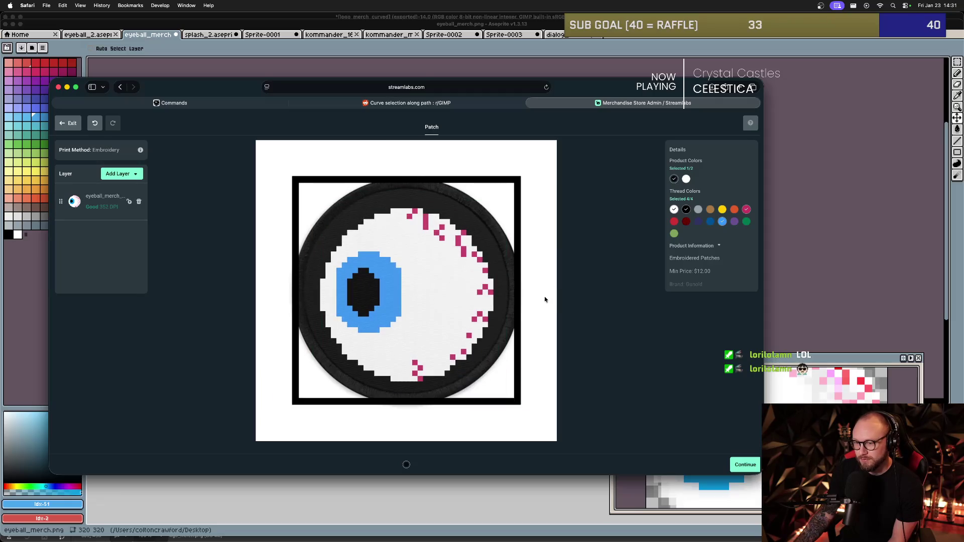
left_click(384, 281)
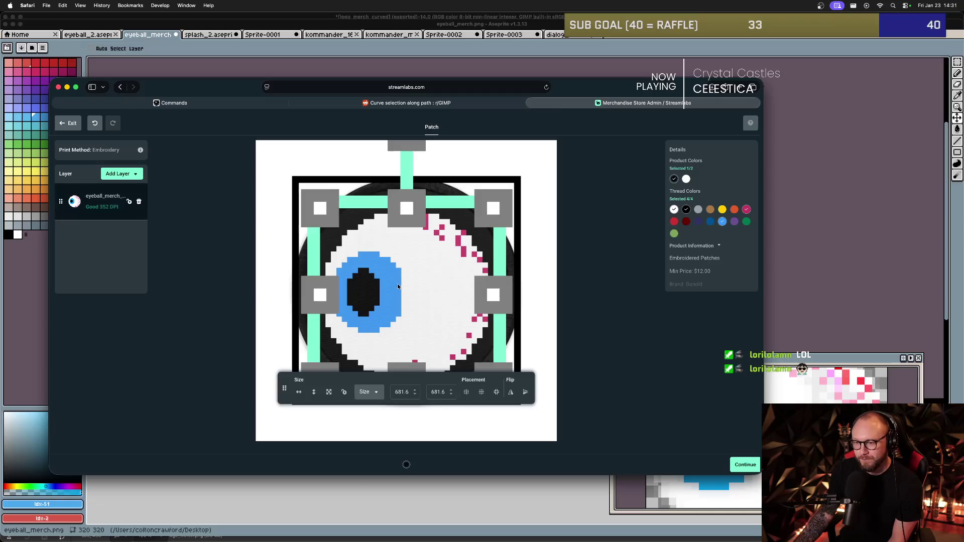
left_click_drag(488, 201, 470, 240)
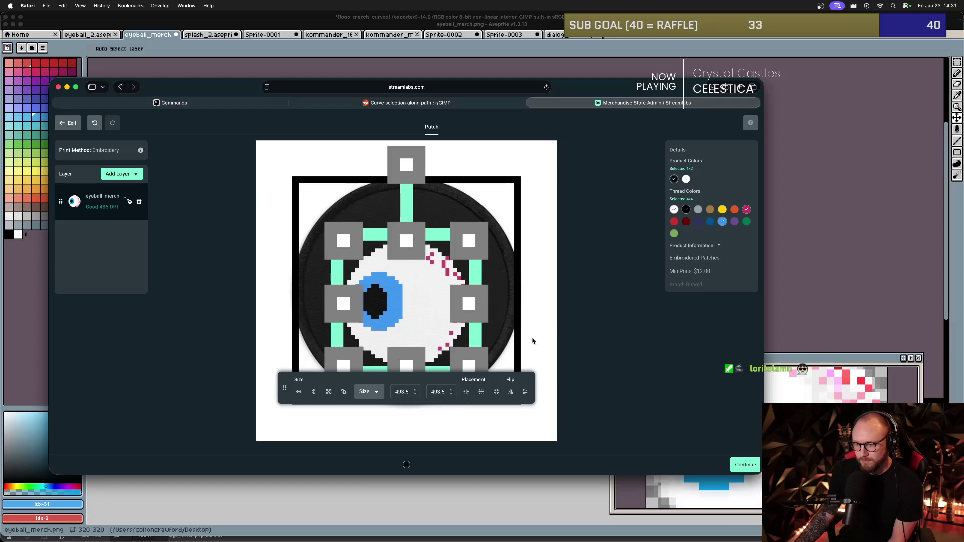
left_click(238, 232)
left_click(433, 310)
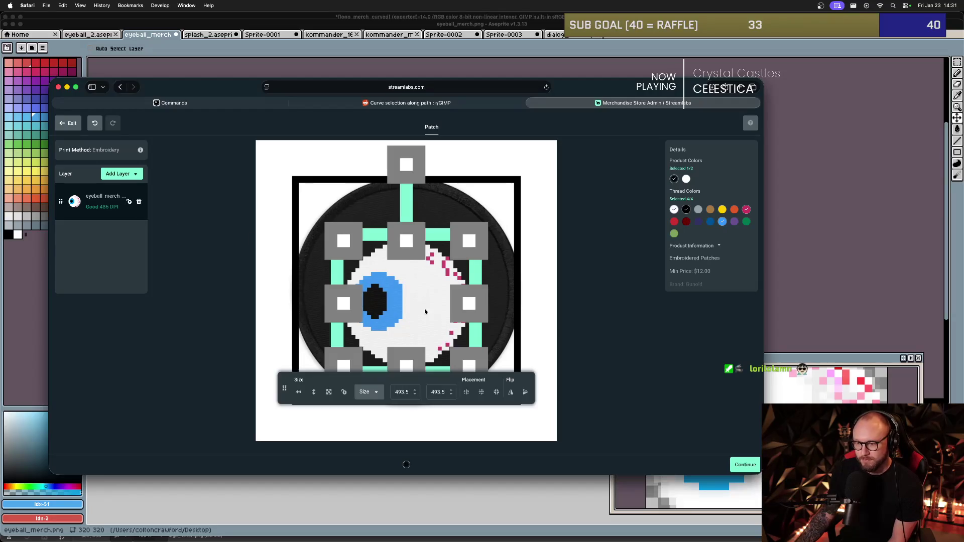
left_click(523, 300)
left_click(119, 174)
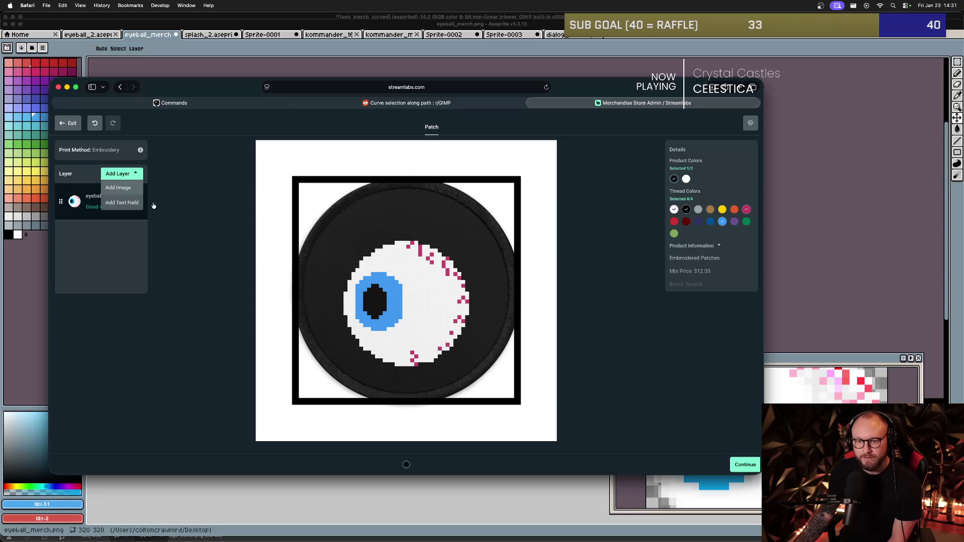
Add logo_merch_curved.png from the Media Gallery as a new image layer.
left_click(126, 189)
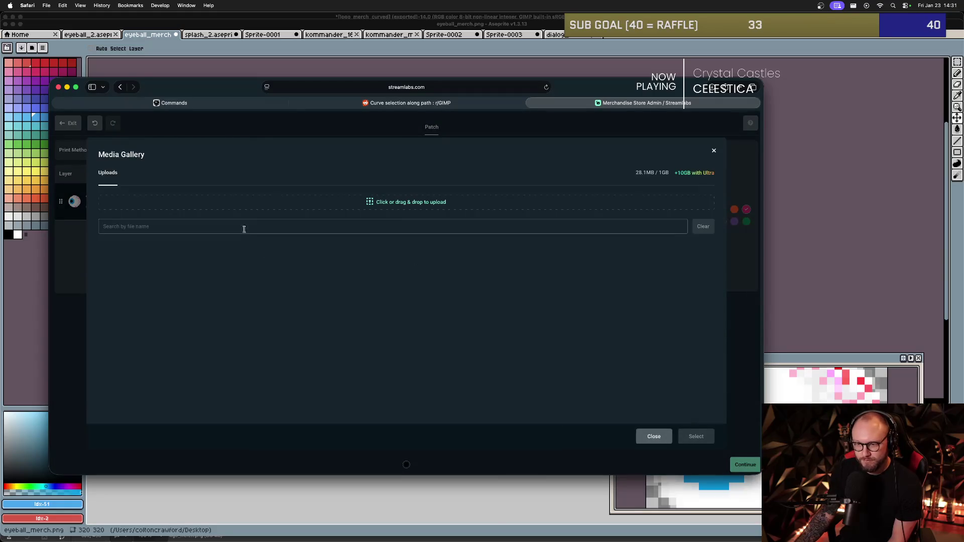
left_click(295, 274)
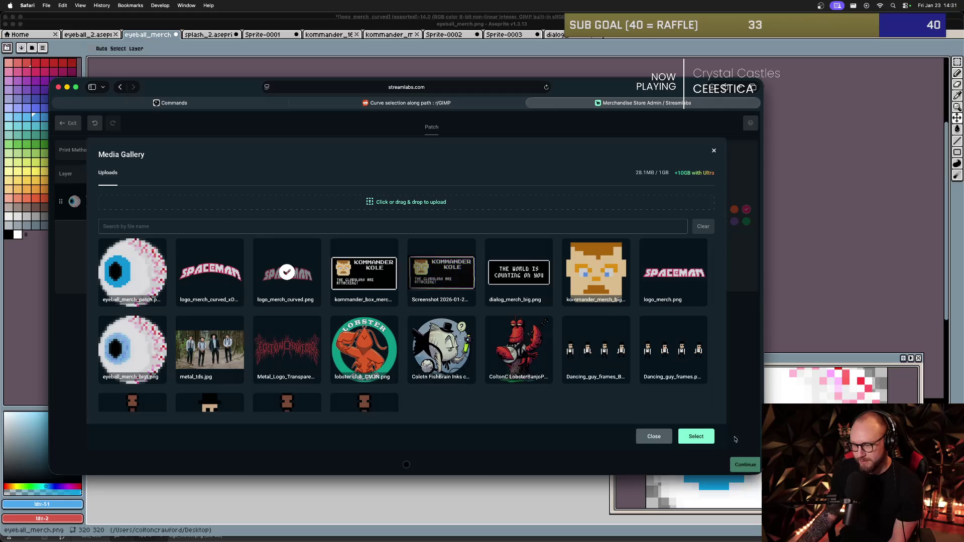
left_click(696, 436)
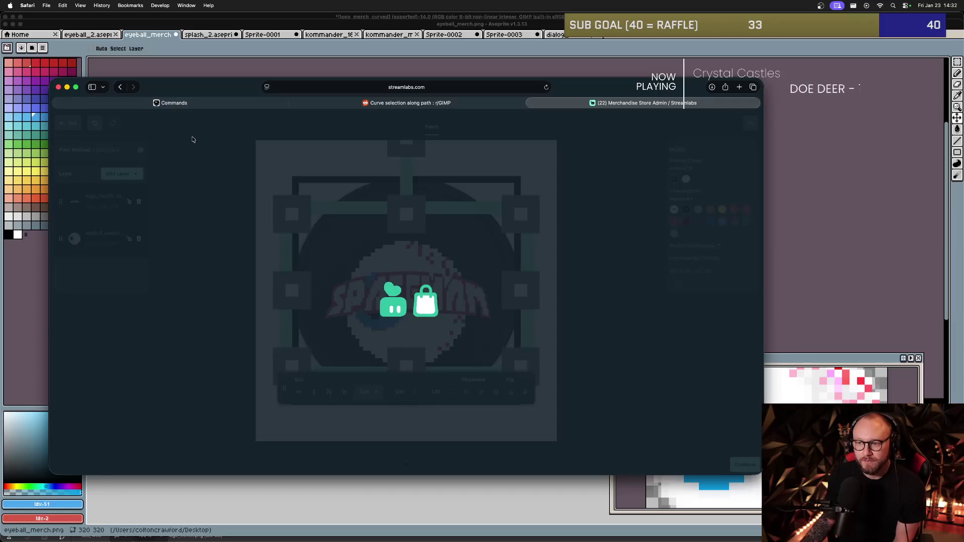
Reopen streamlabs.com in a fresh tab and go to the dashboard's Merch Store page.
key("super+w")
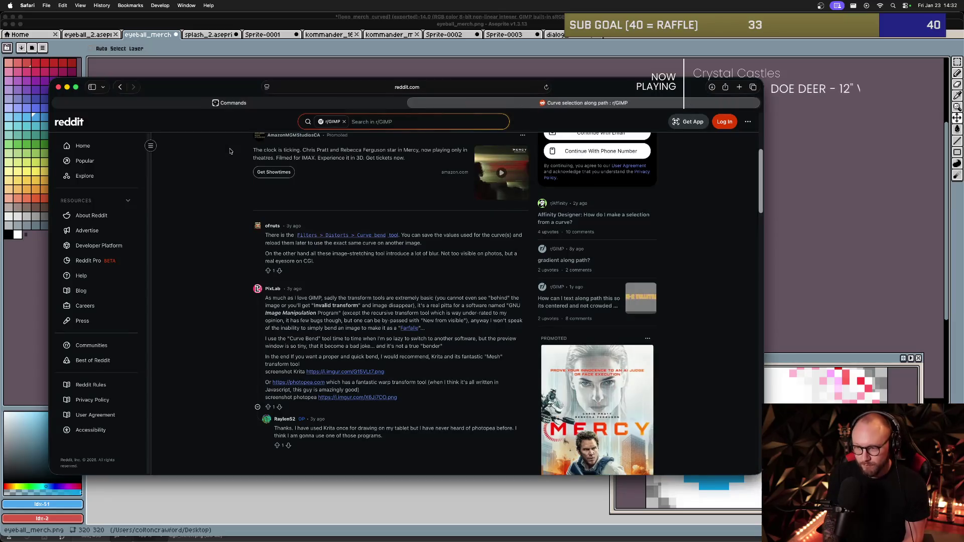
key("super+t")
type("streamlabs.com")
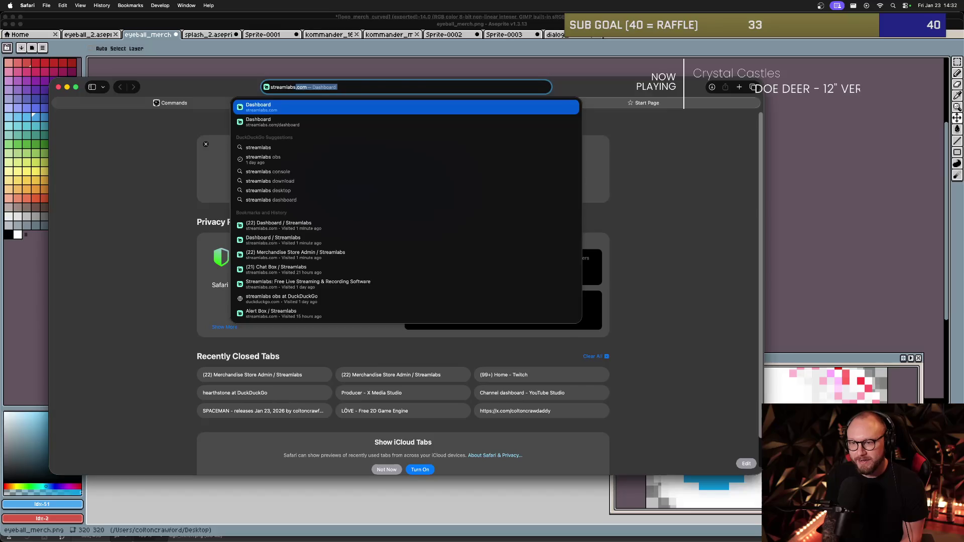
key("Return")
left_click(316, 301)
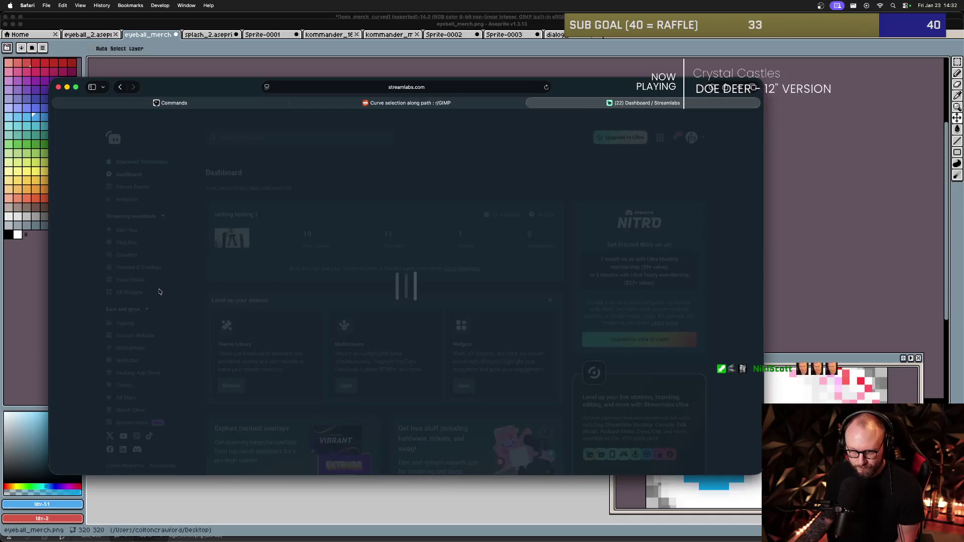
scroll(157, 301, "down", 2)
scroll(157, 303, "down", 3)
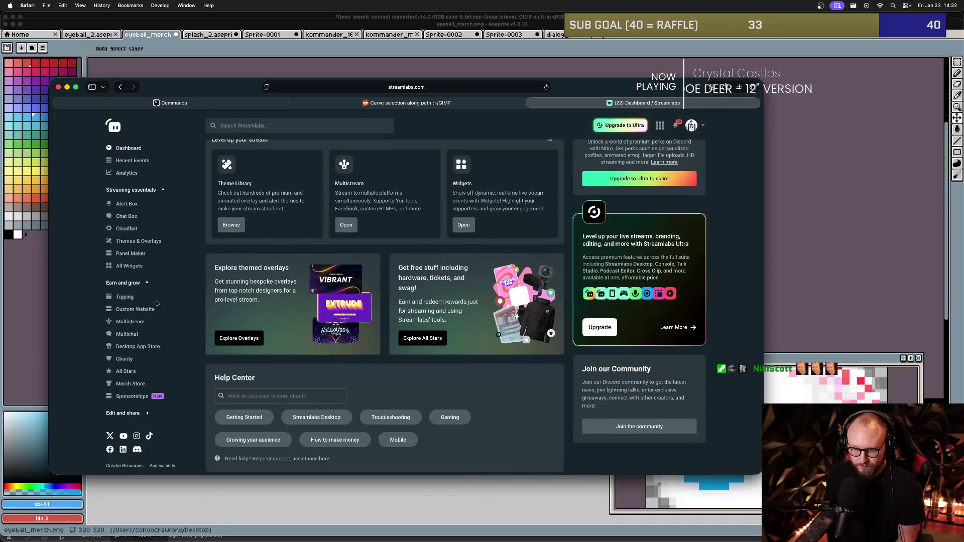
left_click(130, 383)
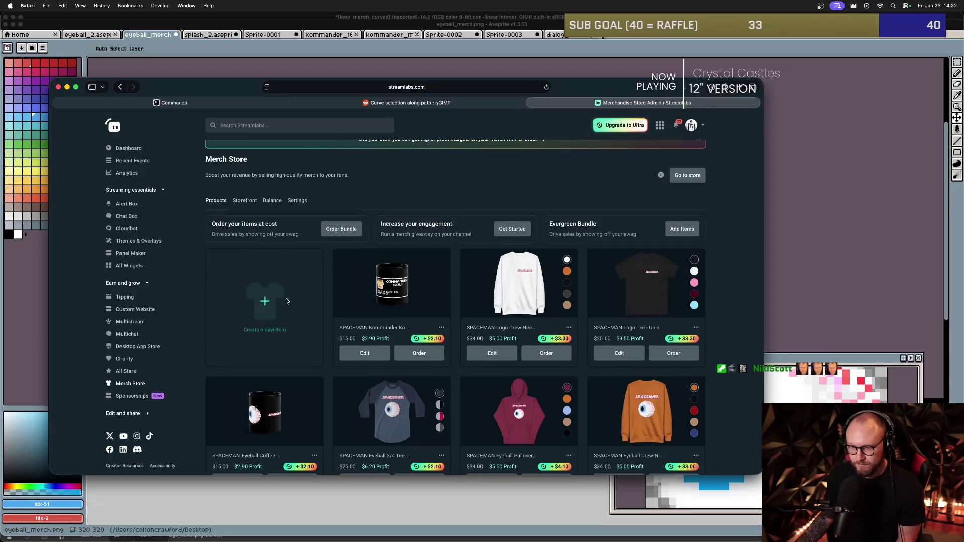
Create a new item from Accessories > Other, choosing Embroidered Patches.
left_click(265, 312)
mouse_move(451, 149)
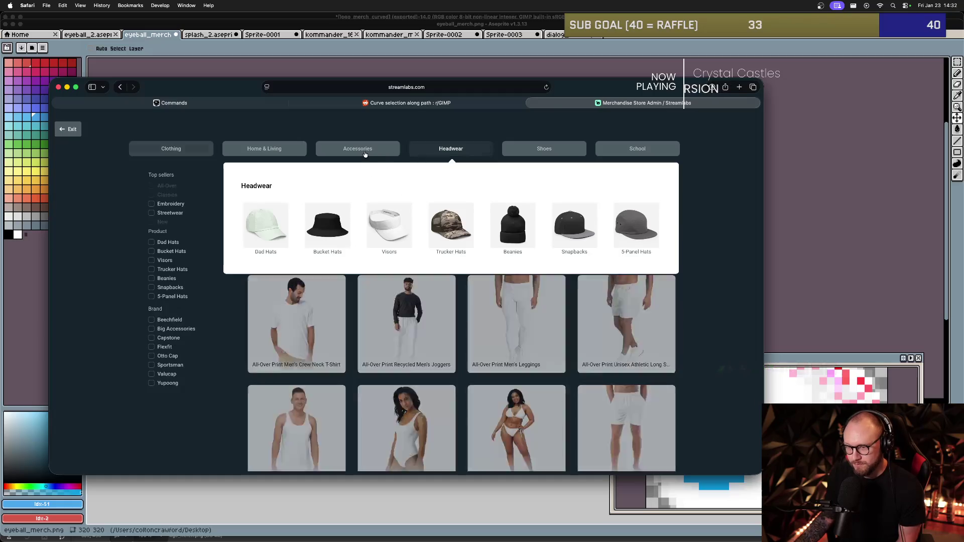
mouse_move(351, 151)
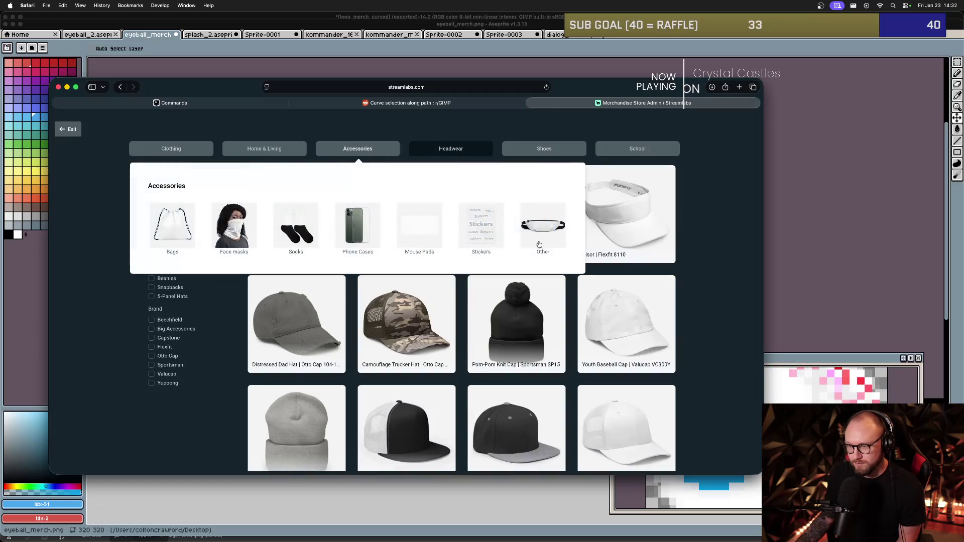
left_click(541, 236)
left_click(501, 239)
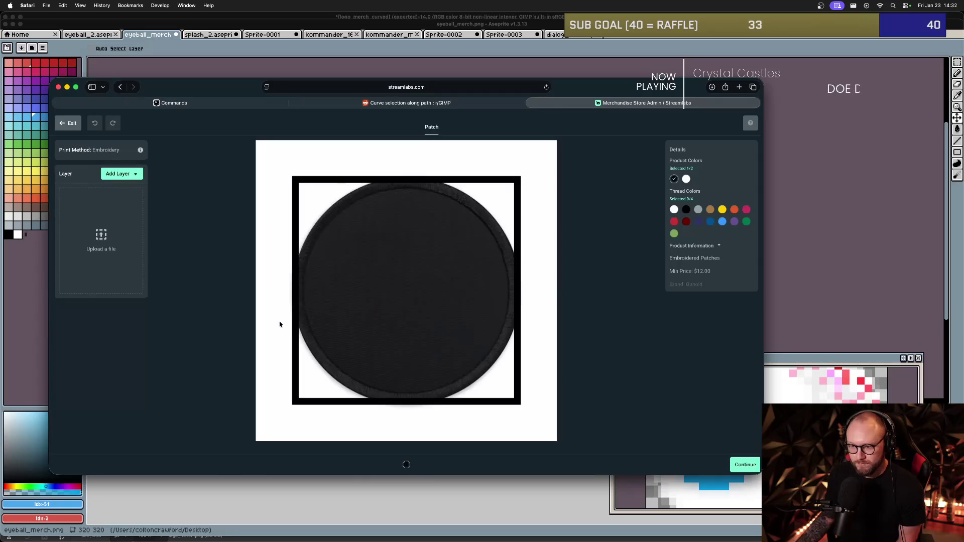
Add the curved SPACEMAN logo image, move it up and centre it horizontally.
left_click(112, 174)
left_click(119, 195)
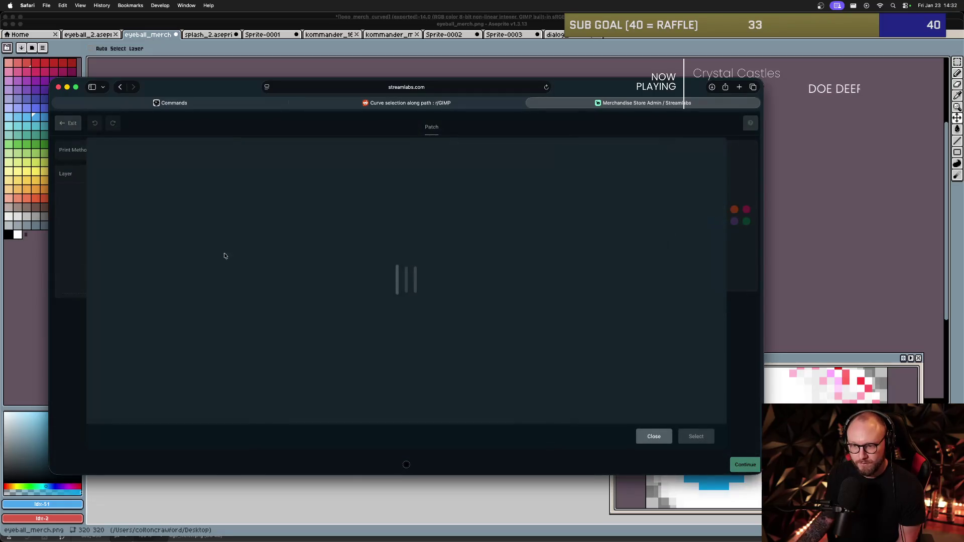
left_click(271, 267)
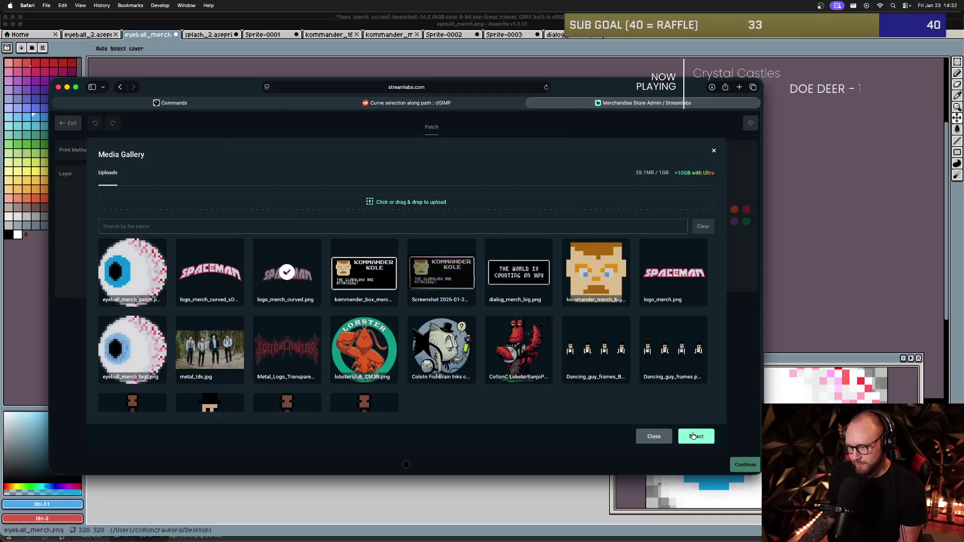
left_click(693, 436)
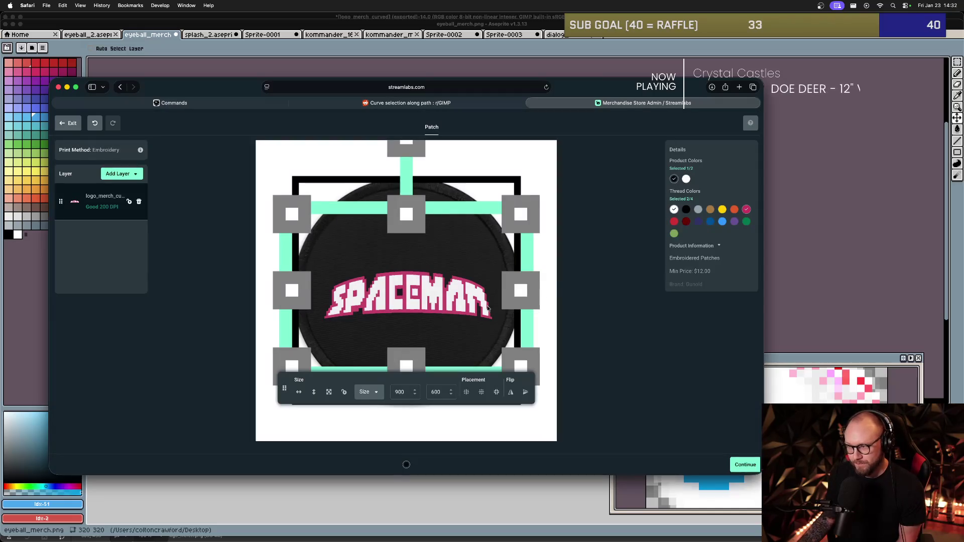
left_click_drag(415, 300, 417, 234)
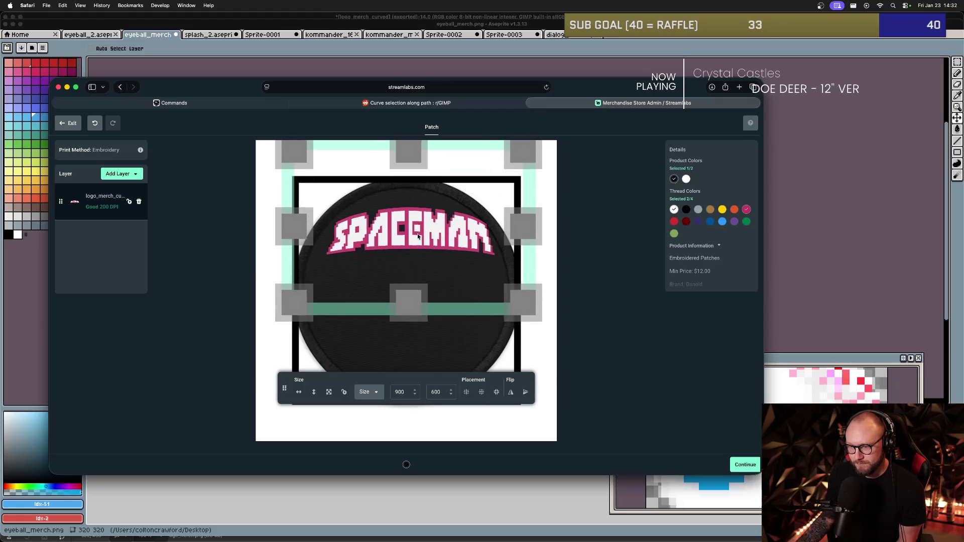
left_click(466, 394)
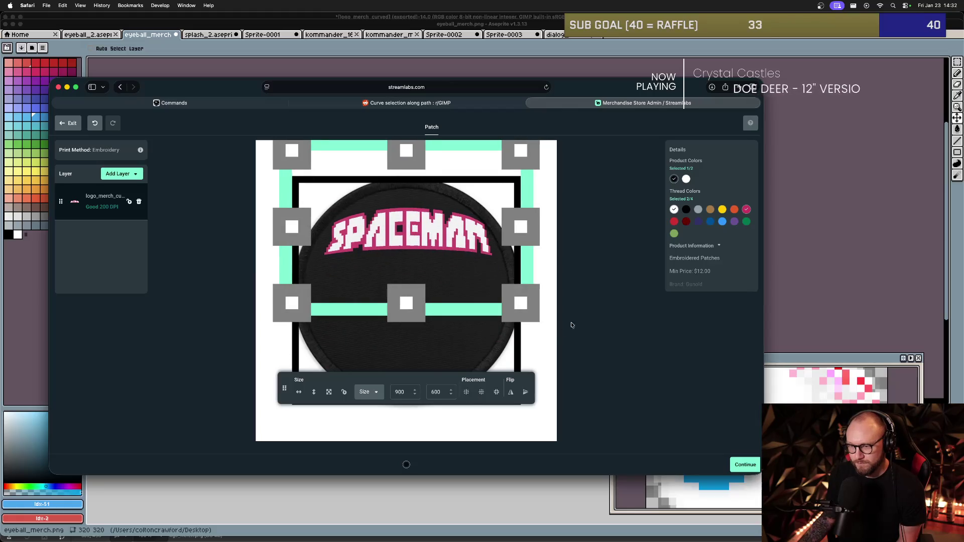
Add the blue-iris eyeball patch image as another image layer.
left_click(118, 173)
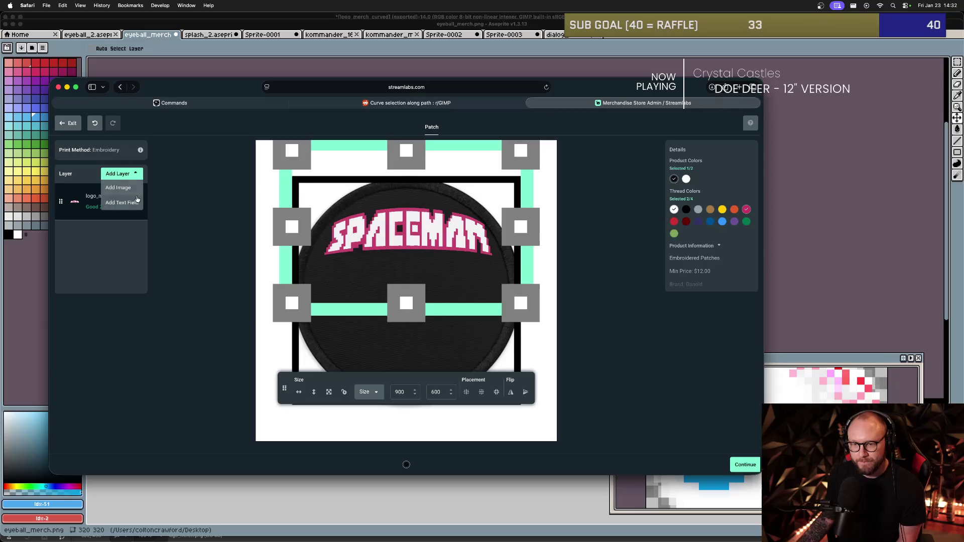
left_click(116, 189)
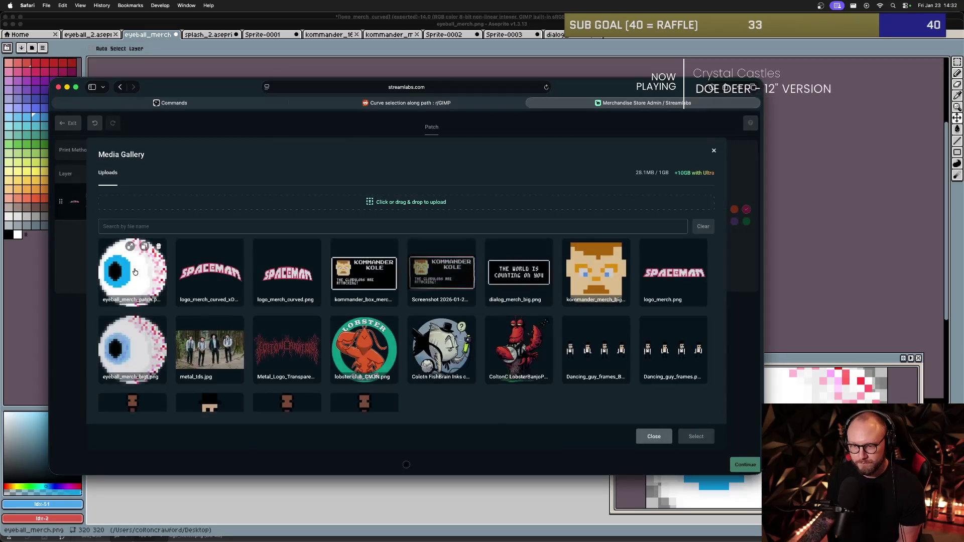
left_click(132, 271)
left_click(696, 436)
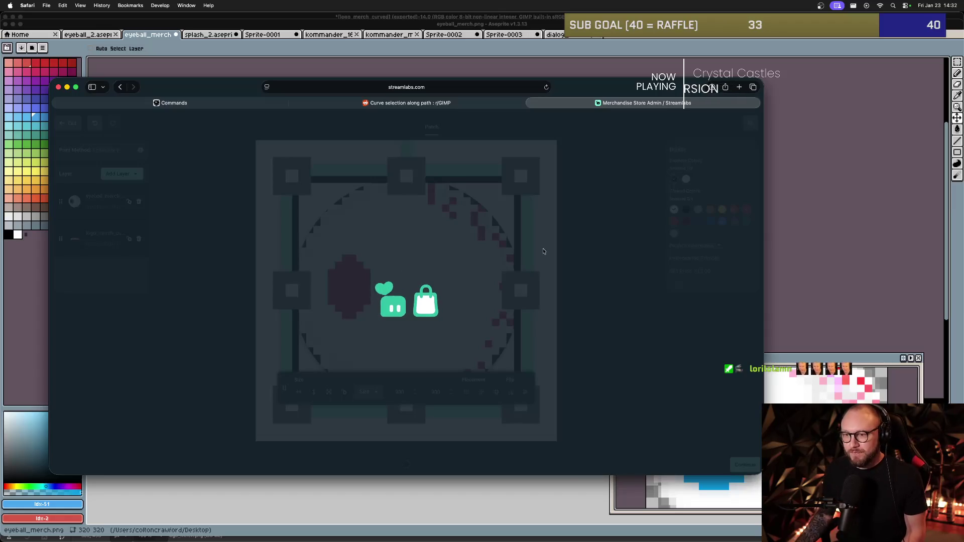
Close the tab, reload streamlabs.com in a new tab, and open the Merch Store admin page.
key("super+w")
key("super+t")
type("streamlab")
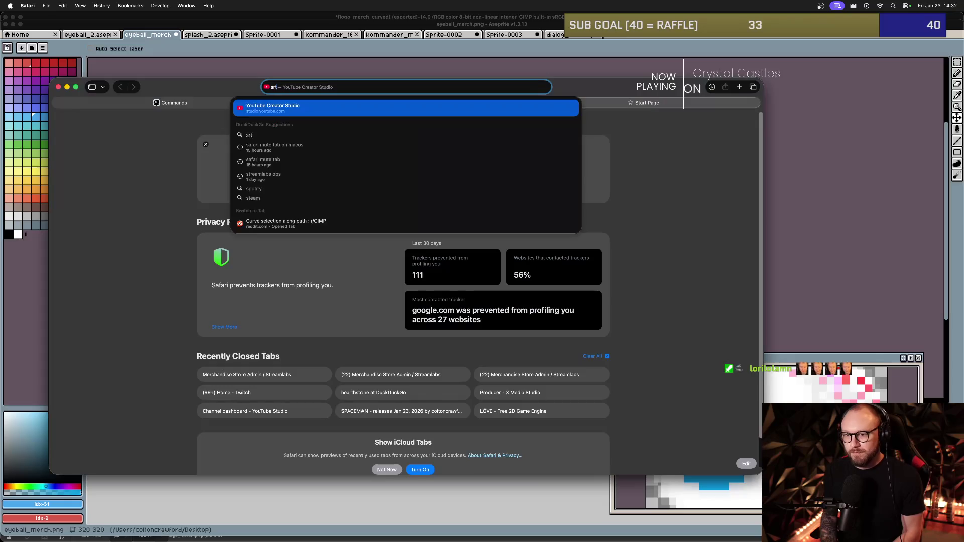
key("Return")
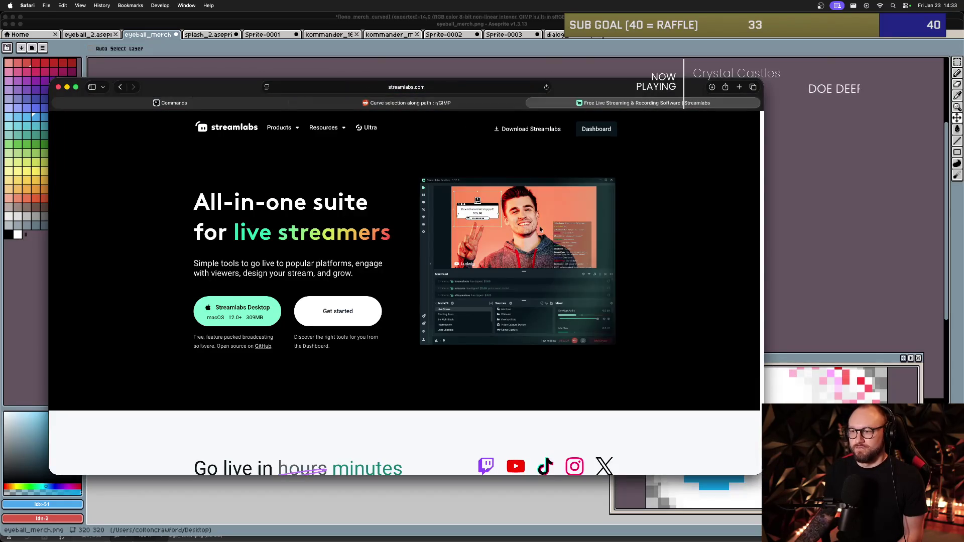
left_click(602, 130)
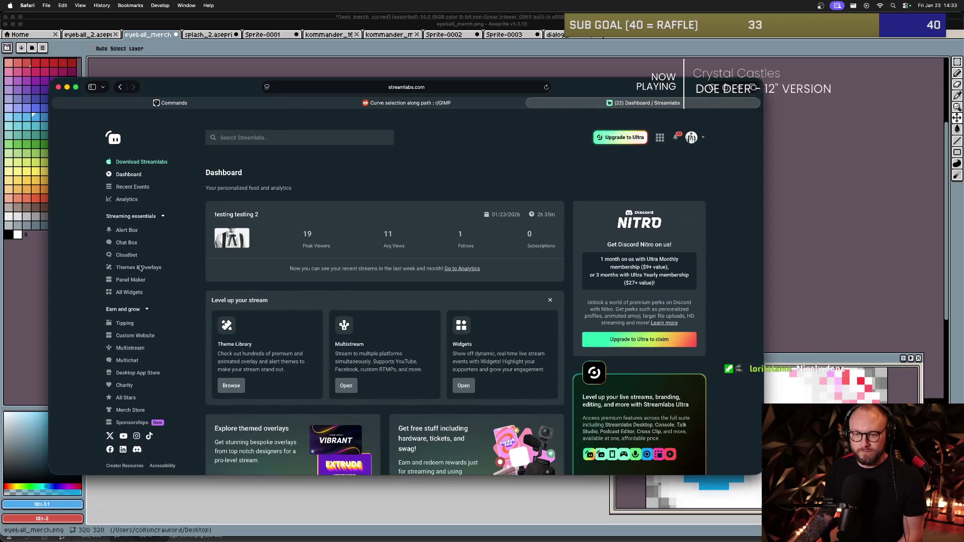
left_click(130, 409)
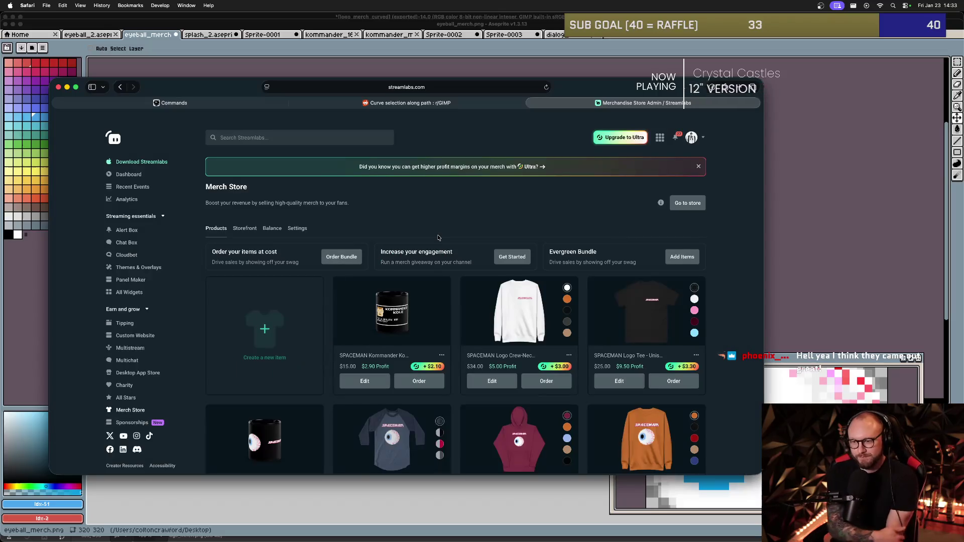
Scroll through the existing SPACEMAN merch products like the Logo Crew-Neck and Logo Tee.
scroll(424, 235, "down", 1)
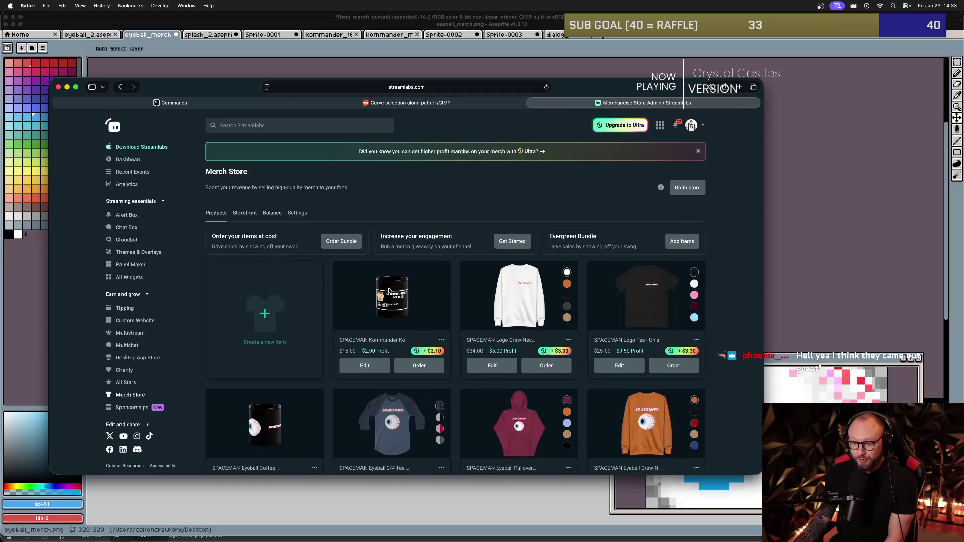
scroll(389, 291, "down", 1)
scroll(424, 321, "down", 1)
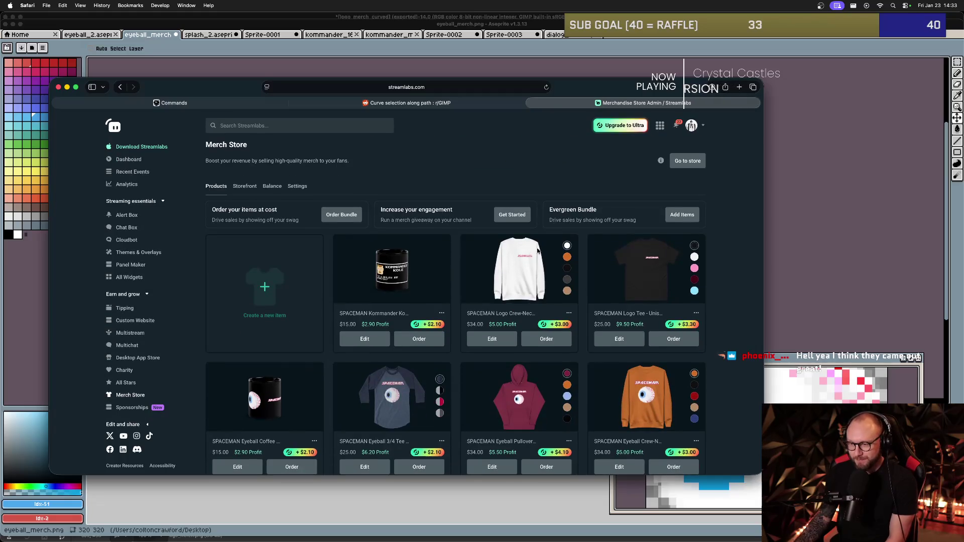
scroll(527, 270, "down", 5)
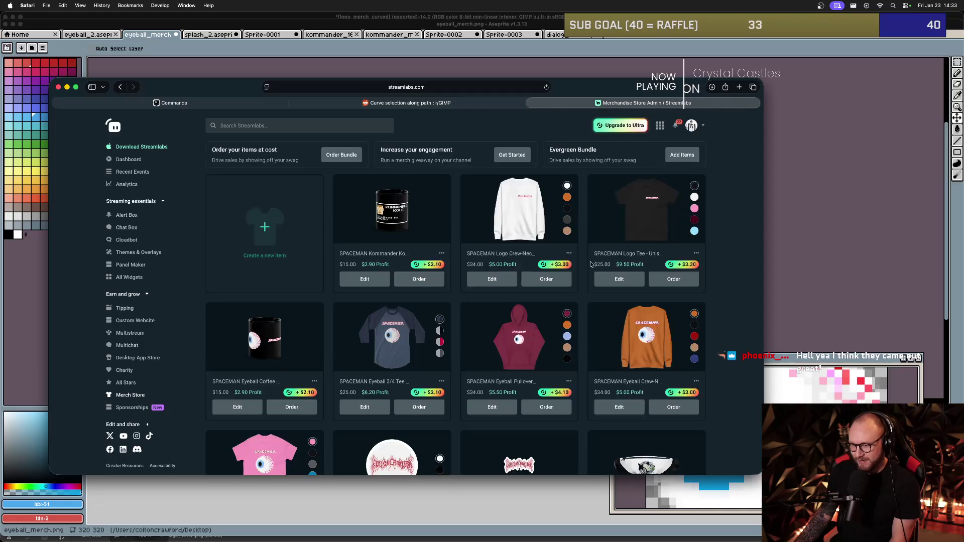
scroll(430, 325, "down", 3)
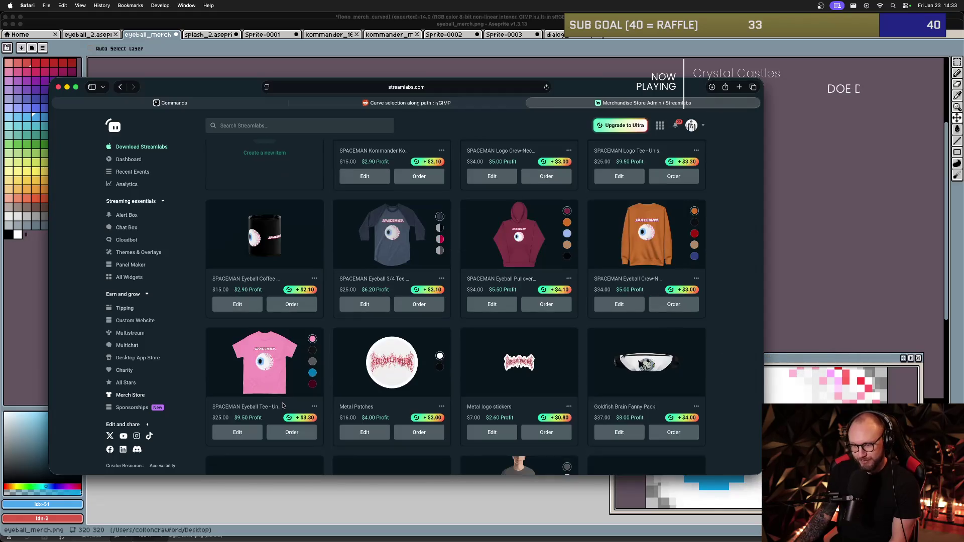
scroll(294, 365, "up", 10)
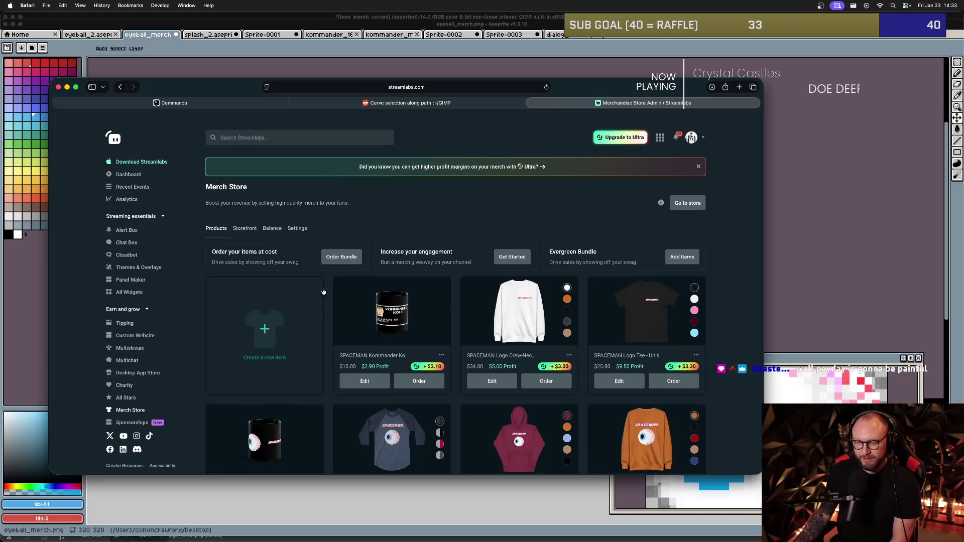
Switch to the Nightbot Commands page, then bring OBS to the front.
left_click(427, 103)
left_click(232, 104)
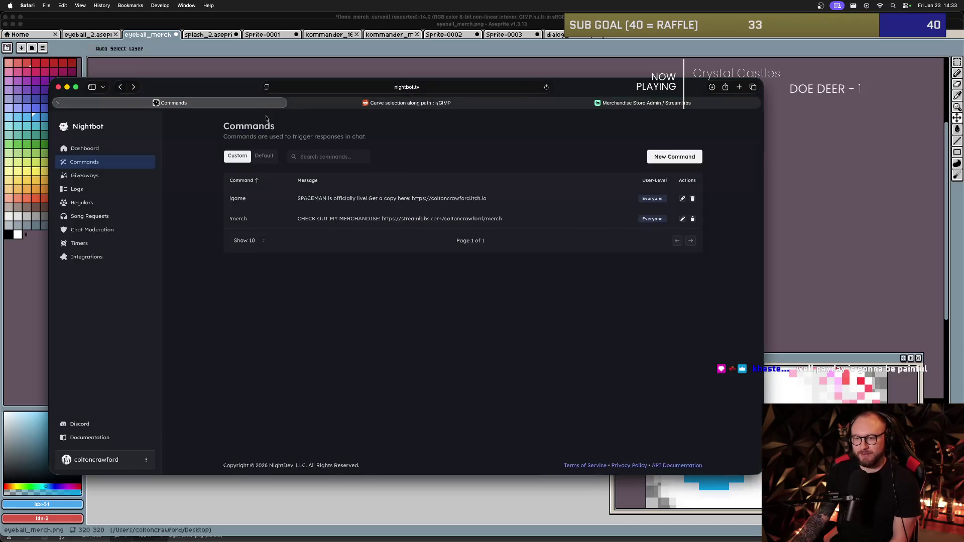
key("super+Tab")
key("super+Tab")
mouse_move(514, 296)
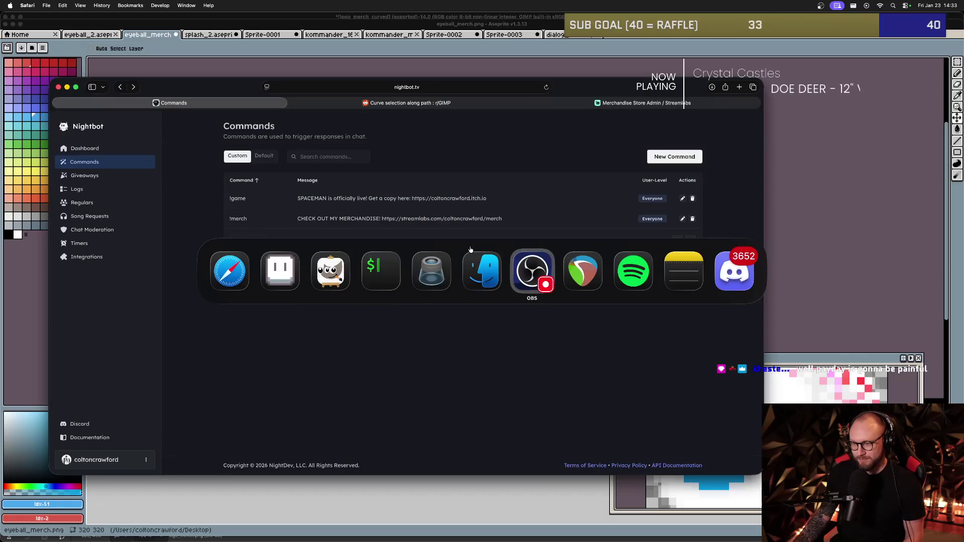